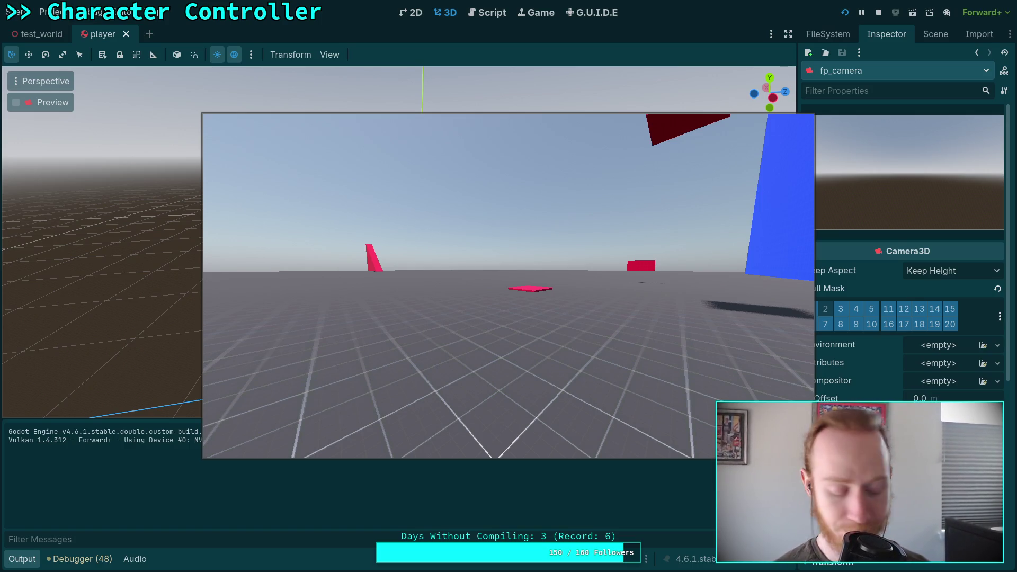
- Walk the character onto the yellow platform in the running game, then stop the test run
left_click(430, 332)
key("w")
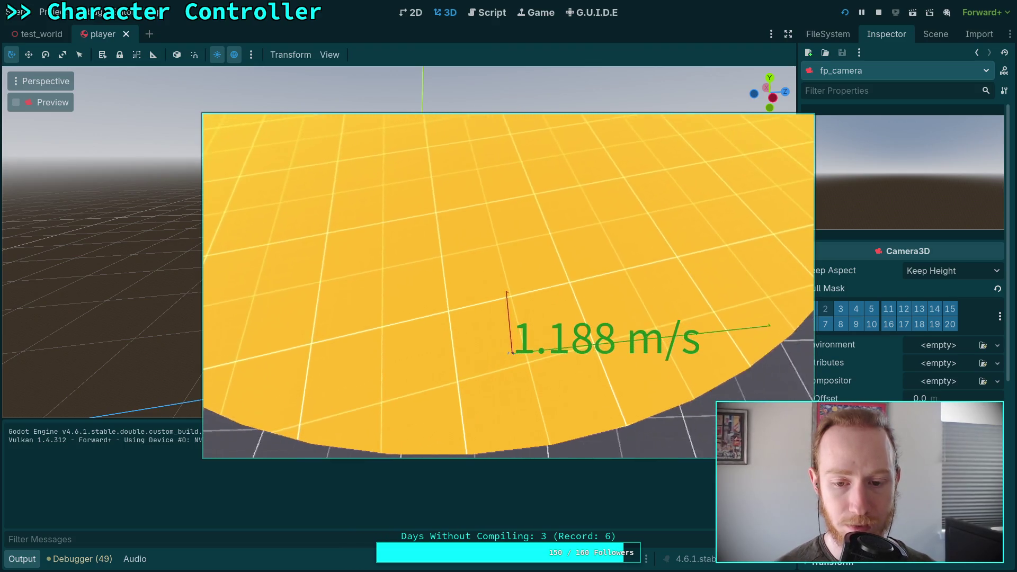
key("Escape")
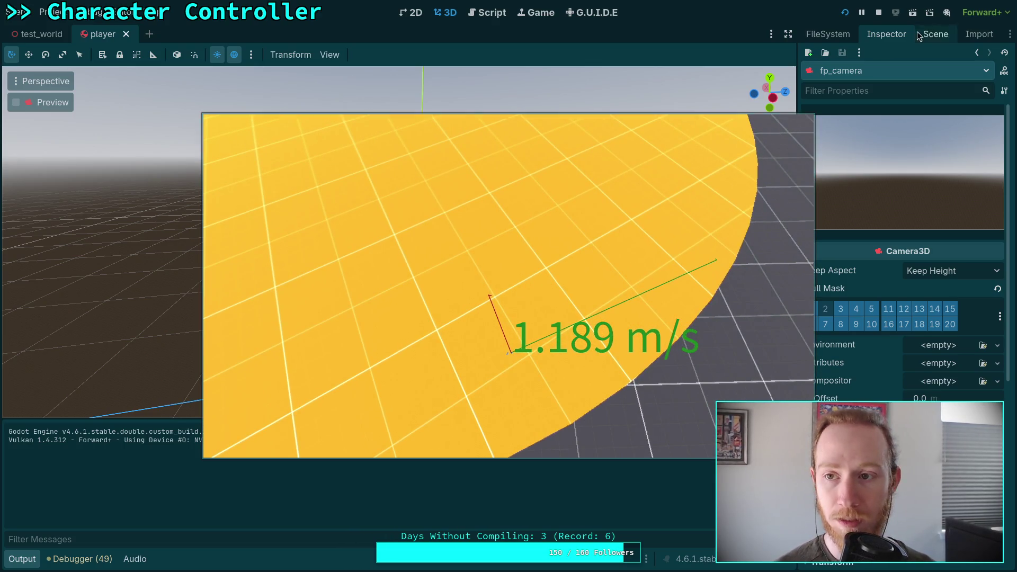
left_click(880, 14)
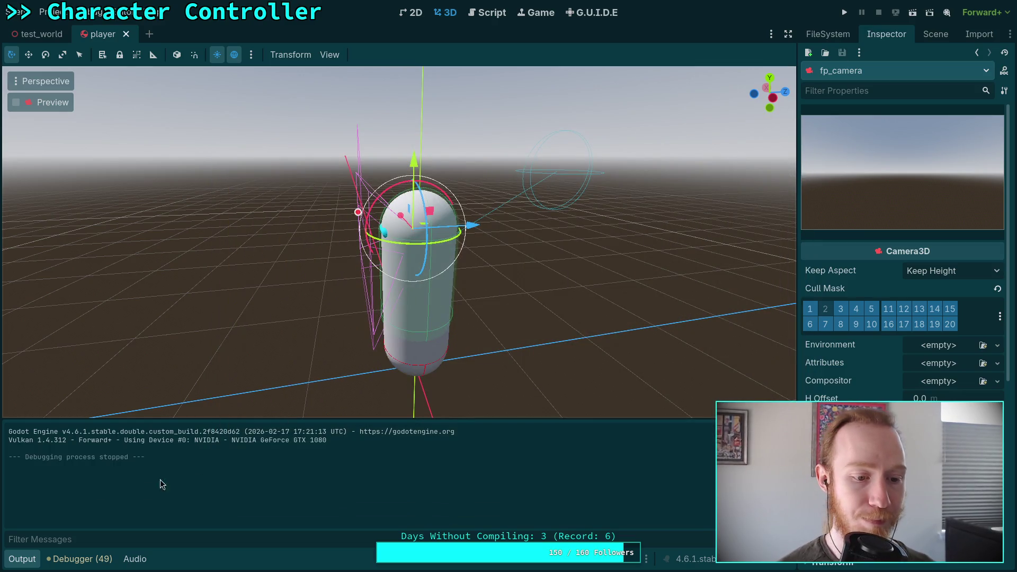
- Toggle the Debugger panel and close the player scene tab, leaving test_world in the viewport
left_click(91, 560)
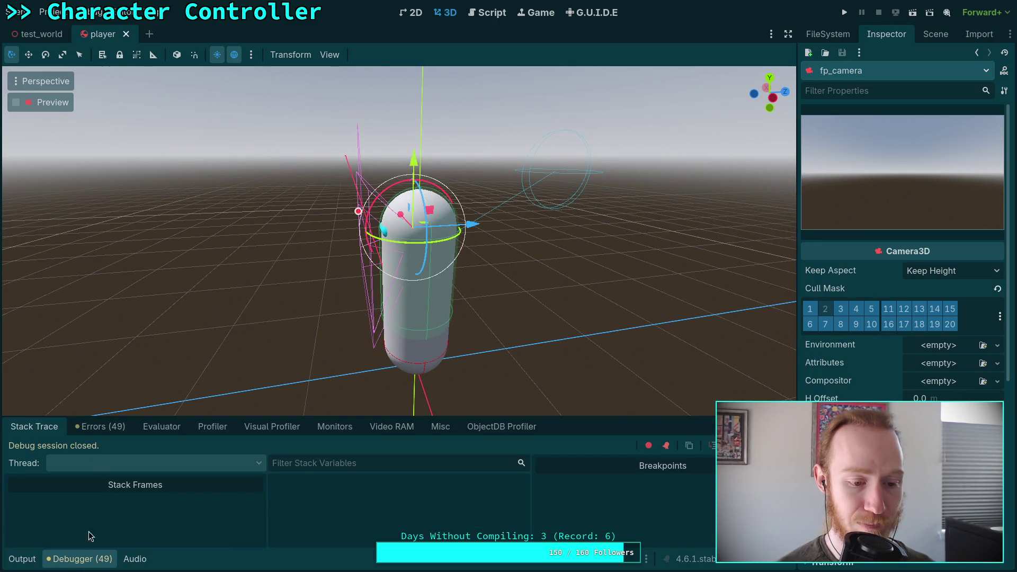
left_click(87, 560)
left_click_drag(375, 344, 356, 345)
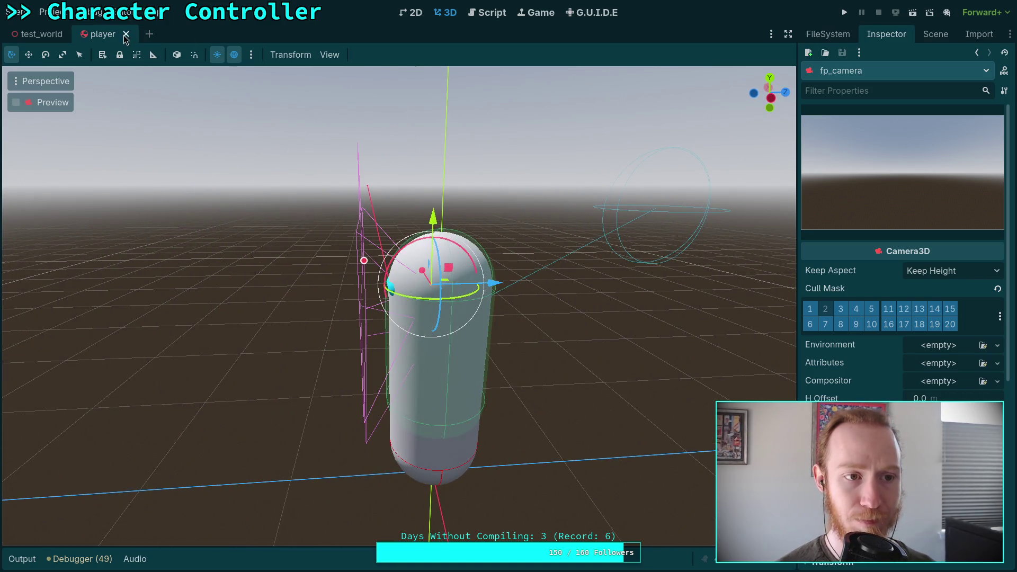
left_click(127, 34)
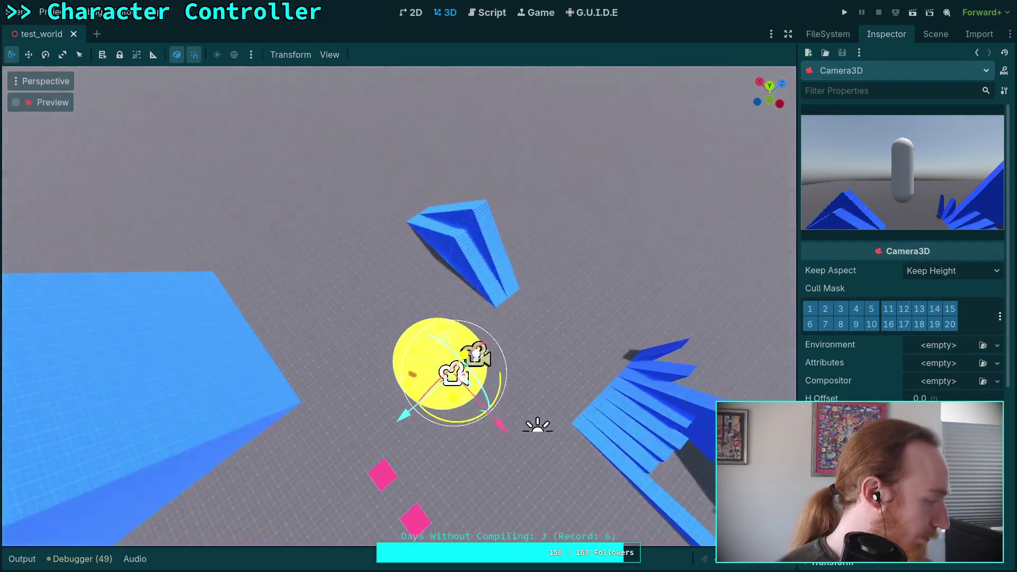
left_click_drag(370, 351, 361, 351)
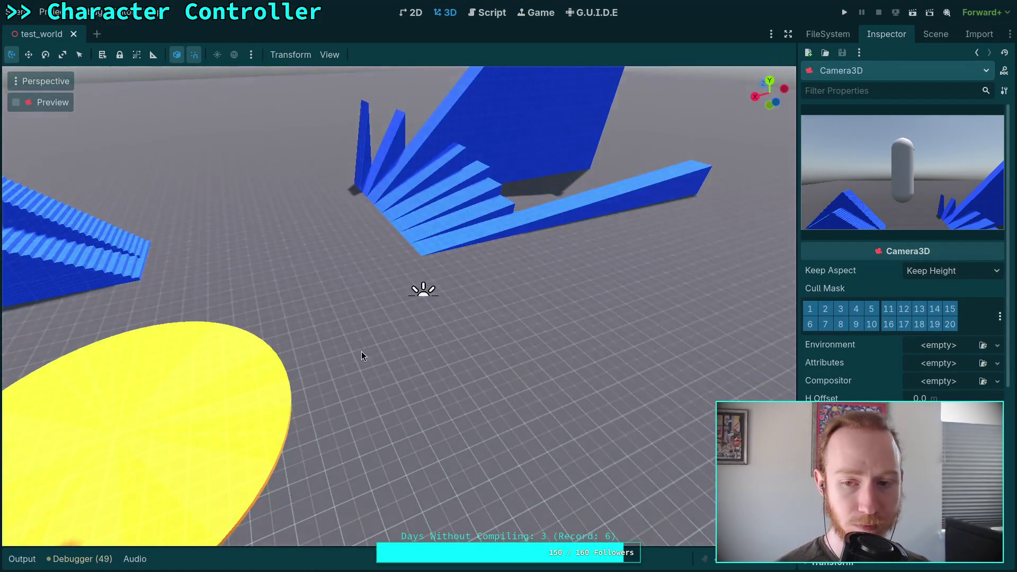
- Make the Player node's children unselectable as a group in the Scene dock
key("f")
left_click_drag(422, 262, 429, 387)
key("ctrl+z")
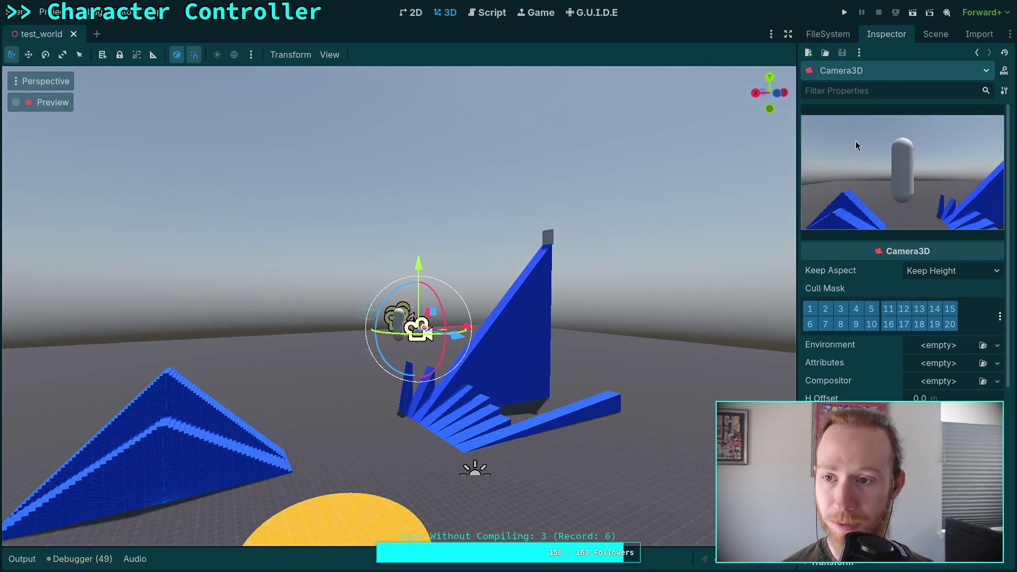
left_click(935, 33)
left_click(846, 104)
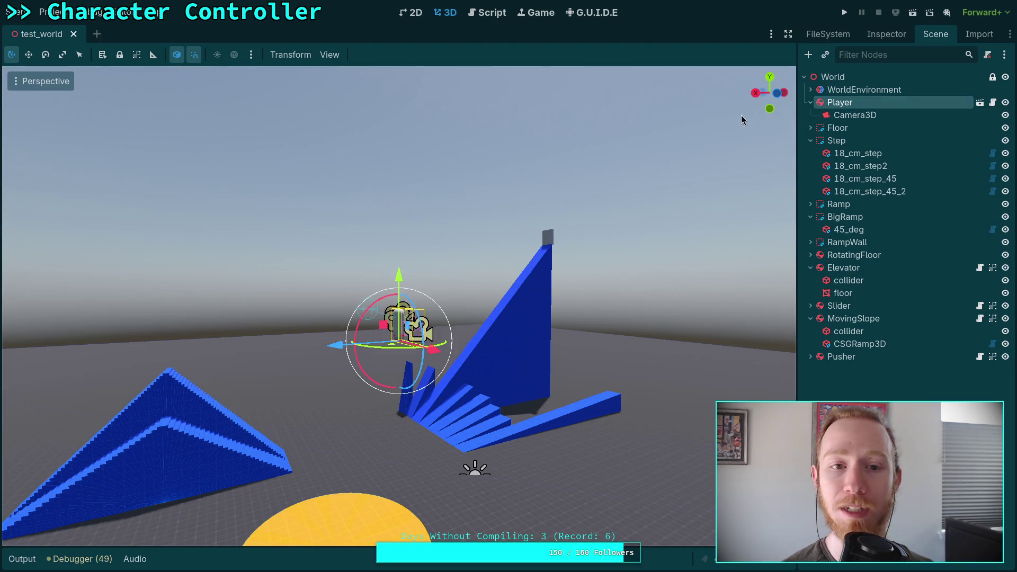
left_click(136, 55)
left_click(847, 116)
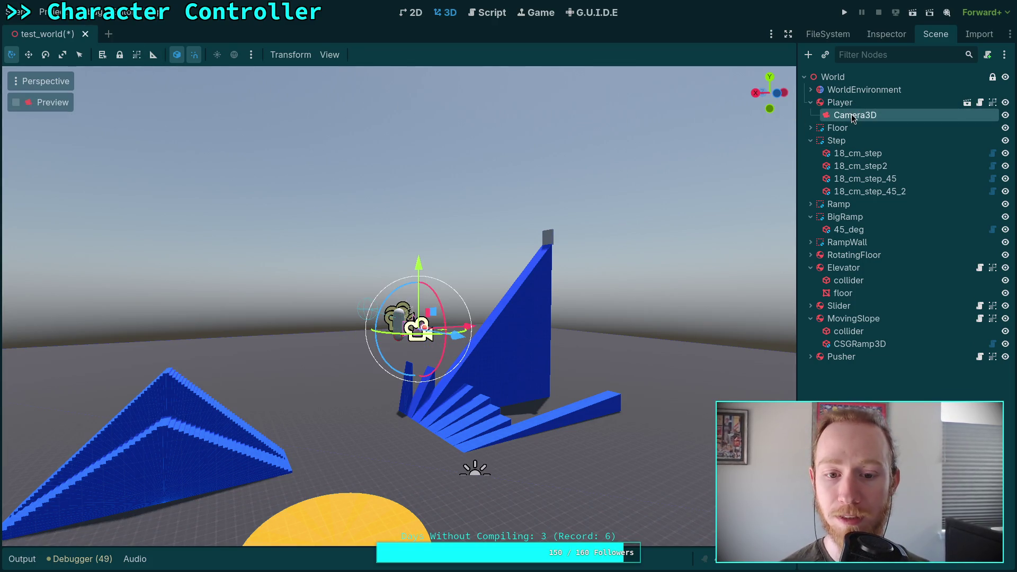
left_click(843, 103)
- Drag the Player down toward the floor with the move gizmo
left_click_drag(398, 278, 397, 454)
right_click(397, 454)
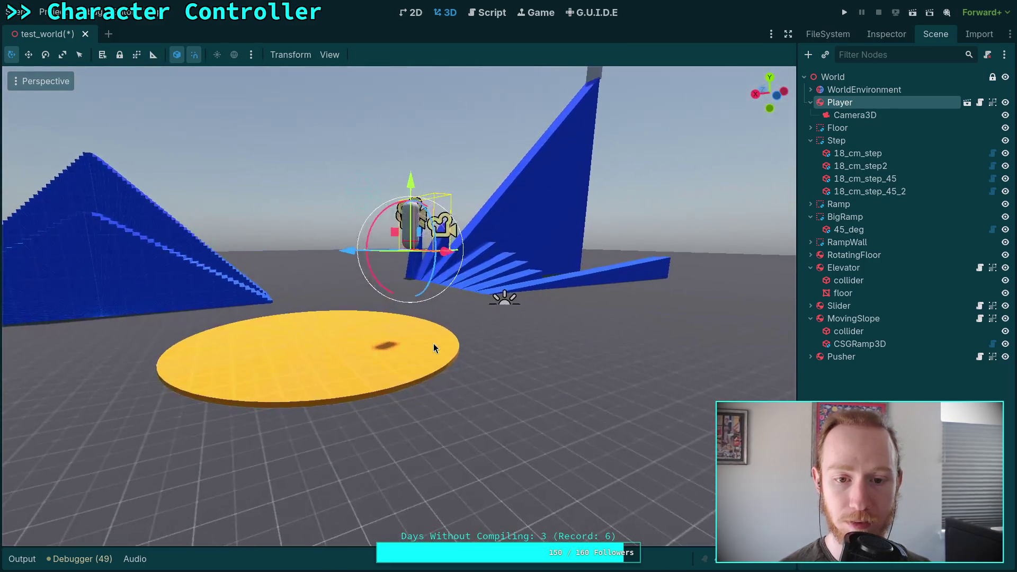
left_click_drag(410, 181, 420, 263)
scroll(410, 265, "up", 2)
scroll(413, 265, "up", 3)
scroll(431, 225, "down", 5)
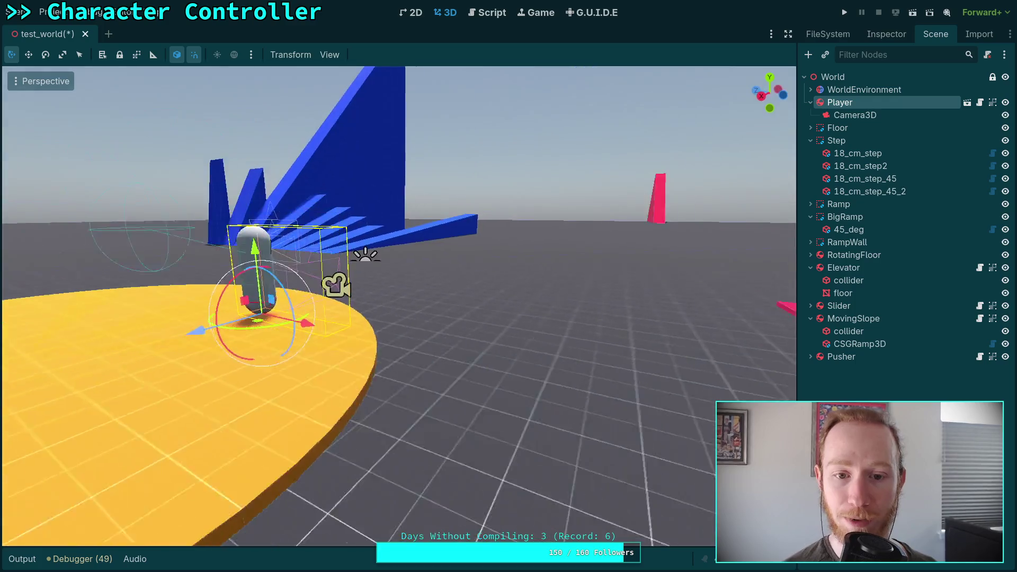
- Settle the Player on the grey ground beside the yellow platform and save test_world
left_click(575, 327)
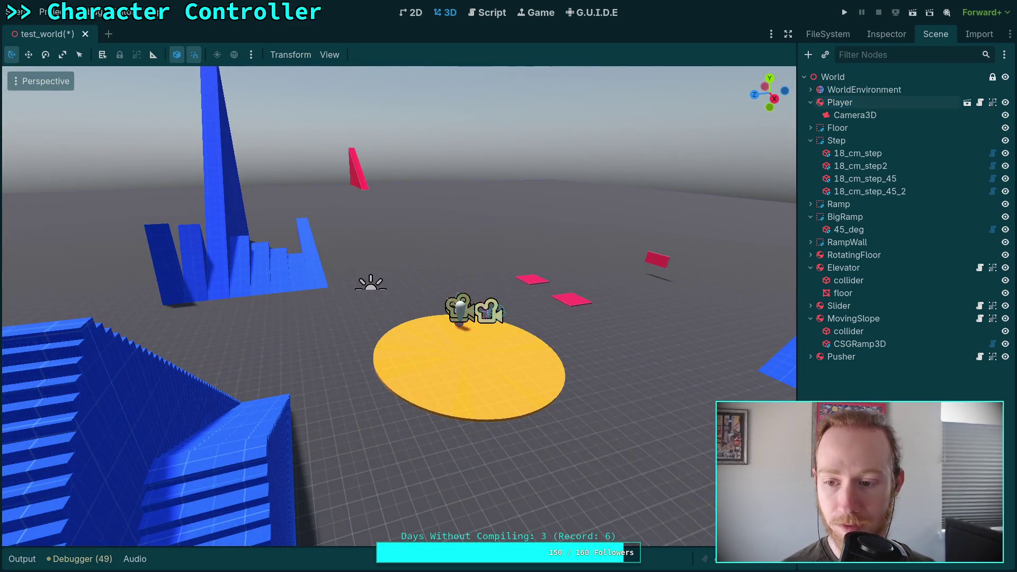
left_click_drag(576, 326, 592, 343)
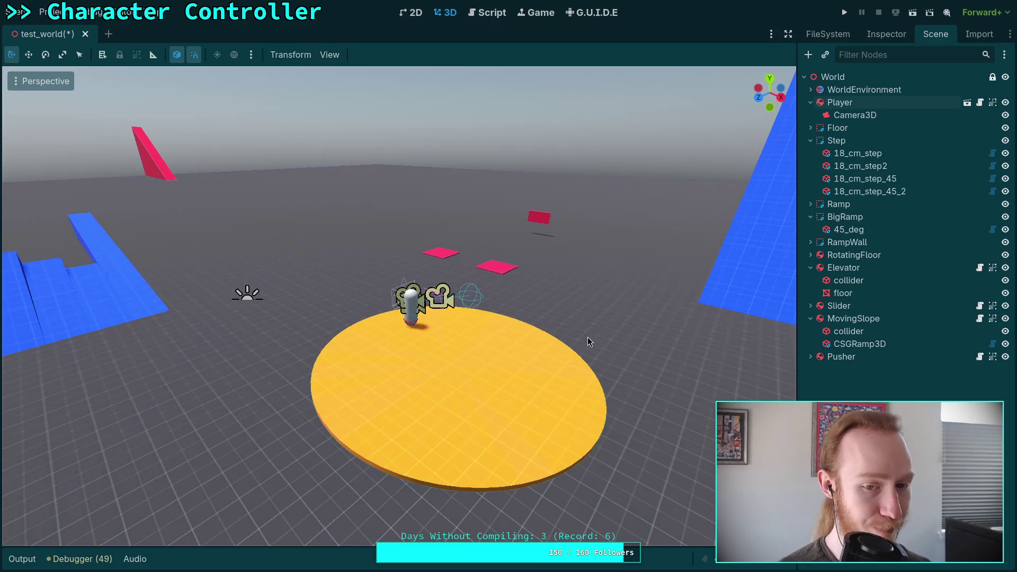
left_click(418, 313)
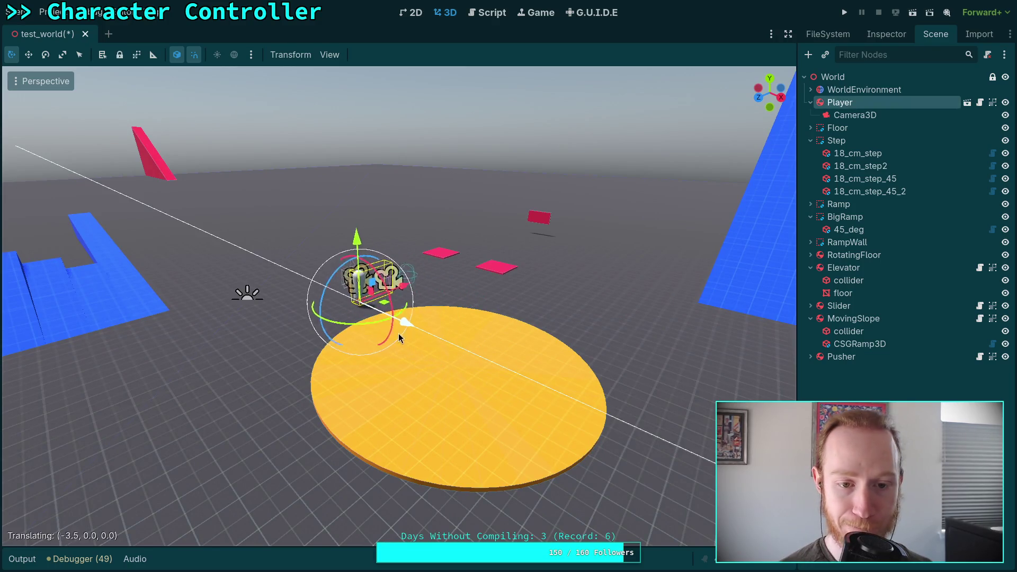
left_click_drag(397, 328, 397, 328)
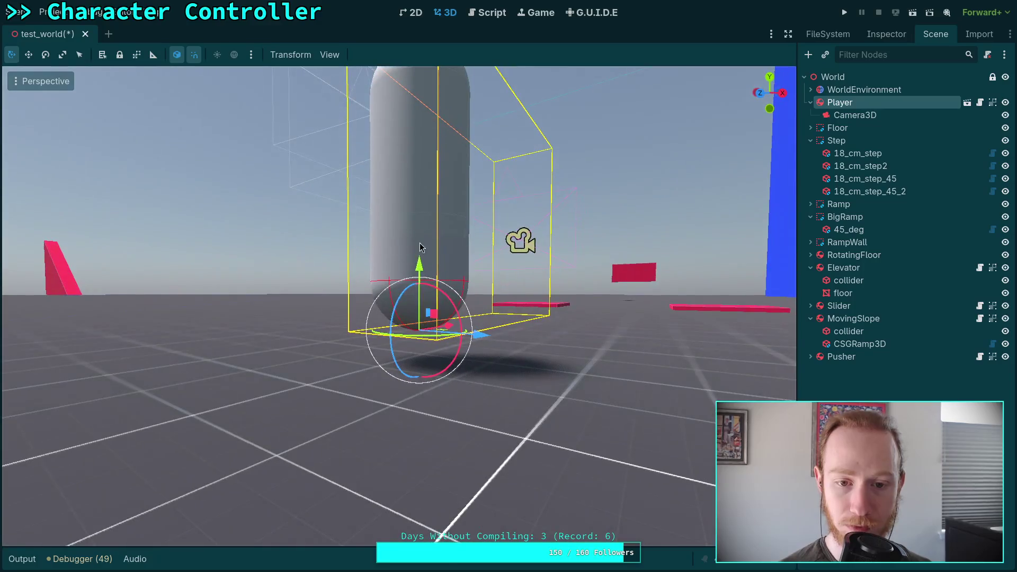
left_click_drag(419, 264, 418, 280)
left_click_drag(419, 281, 418, 281)
left_click_drag(499, 324, 498, 324)
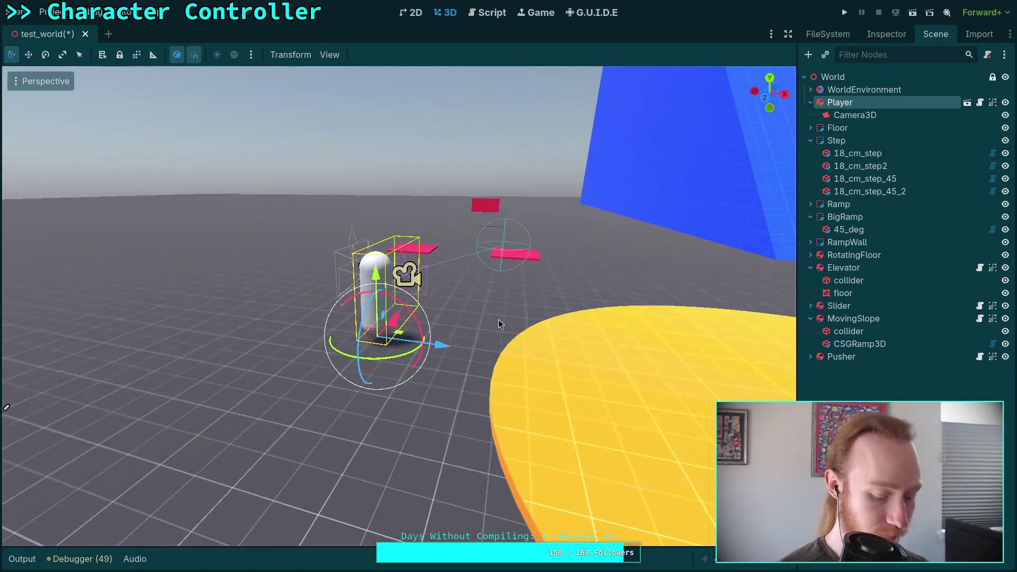
key("ctrl+s")
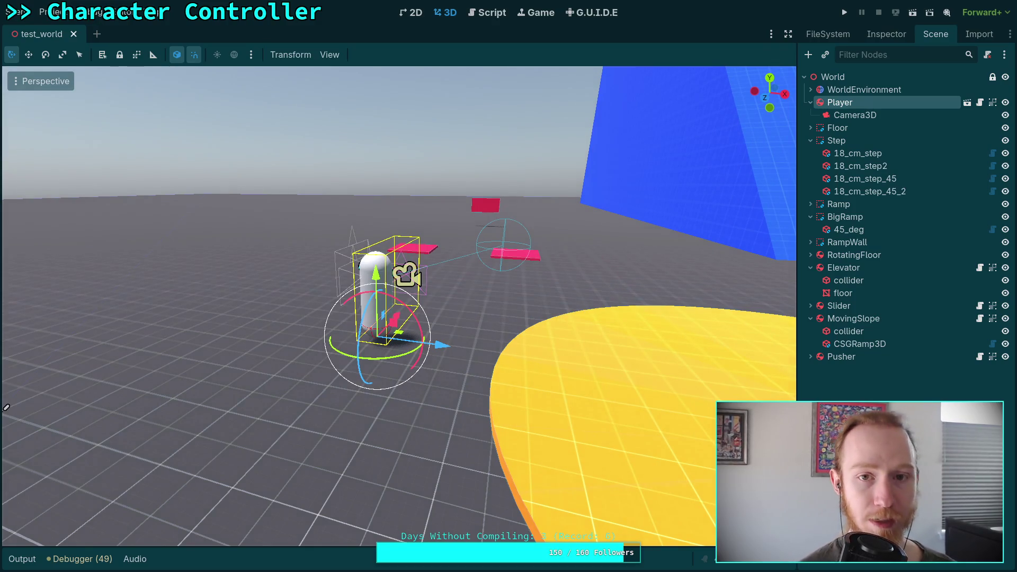
- Review the Character Controller to-do note in Obsidian, then glance at the terminal and browser
key("alt+Tab")
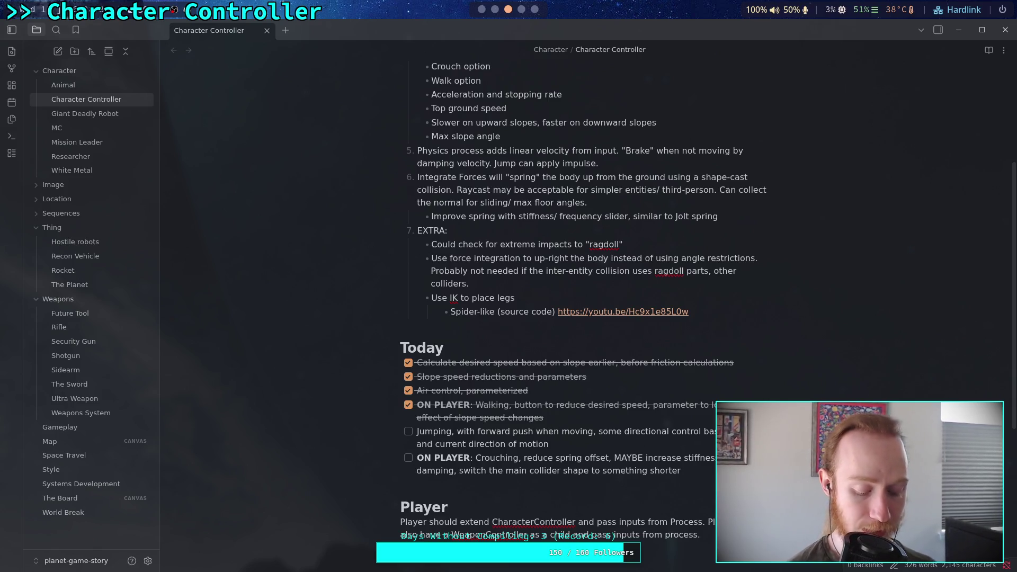
key("super+2")
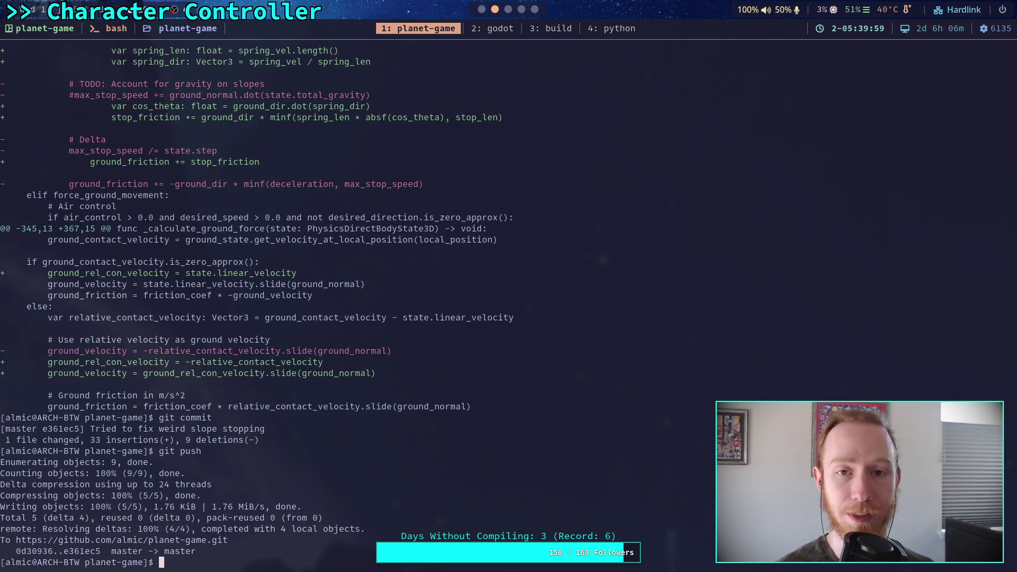
key("super+4")
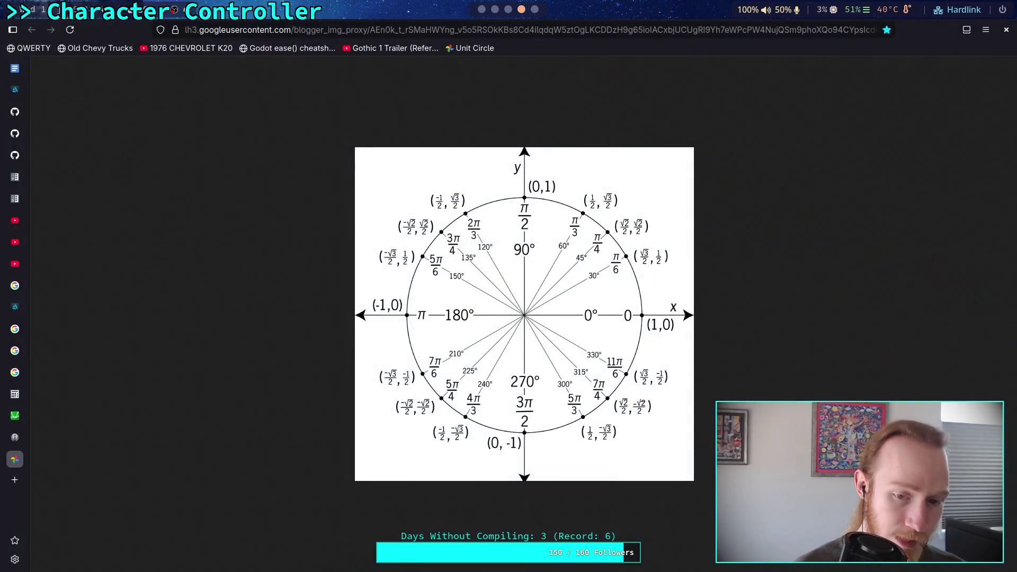
- Open the GitHub commit diff, then zombie-game's character_base.gd source file
left_click(15, 112)
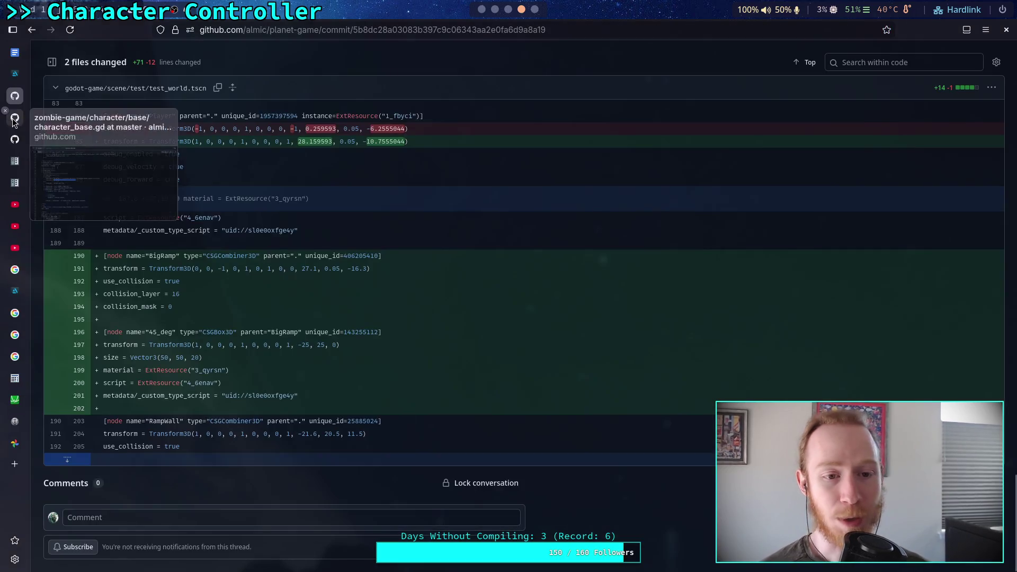
left_click(15, 117)
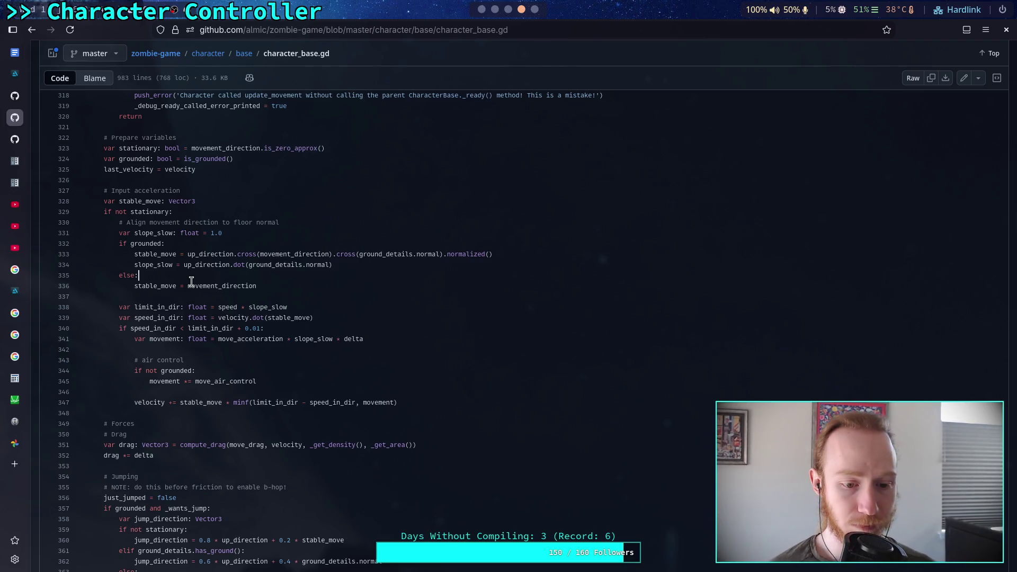
scroll(209, 325, "down", 5)
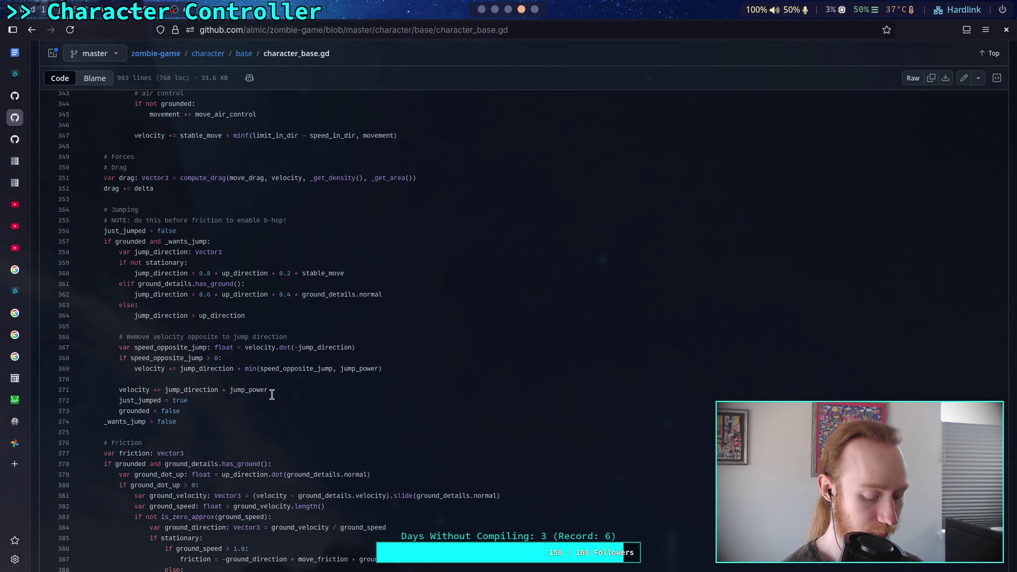
key("alt+Tab")
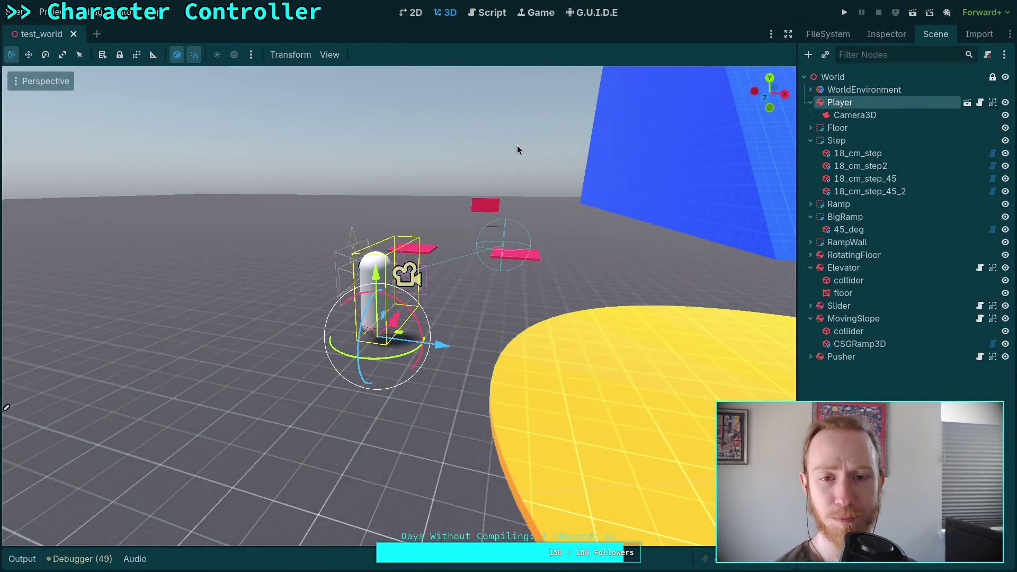
- Bring up CharacterController.gd at the desired_* declarations and add a blank line after desired_incline_effect
left_click(490, 14)
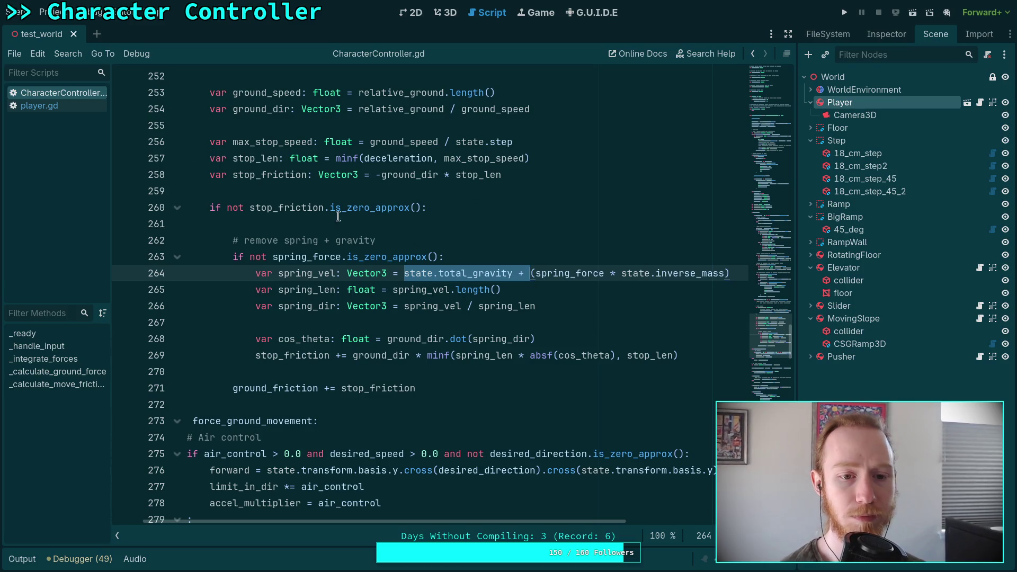
scroll(541, 263, "up", 20)
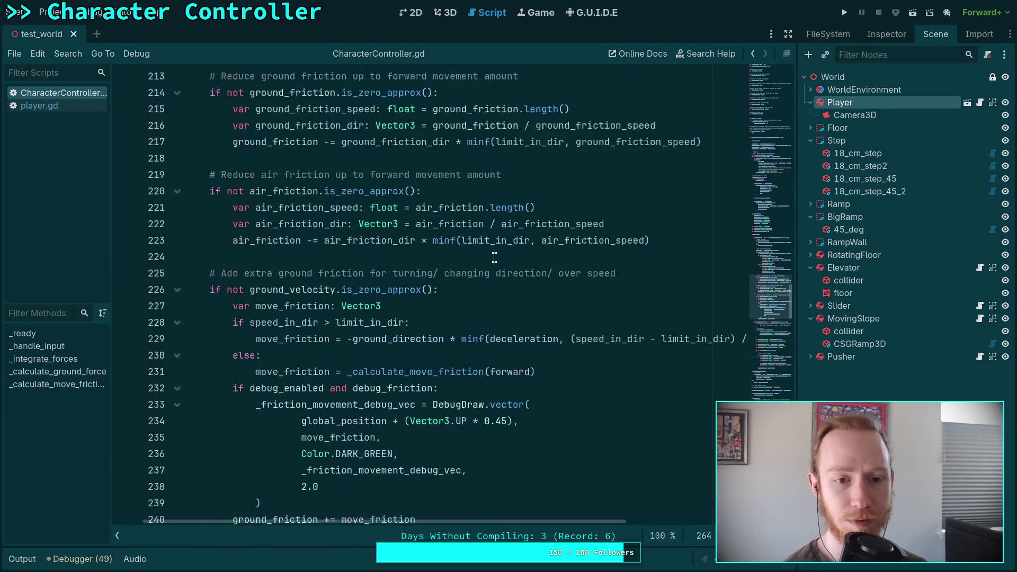
scroll(541, 263, "up", 6)
scroll(532, 267, "down", 4)
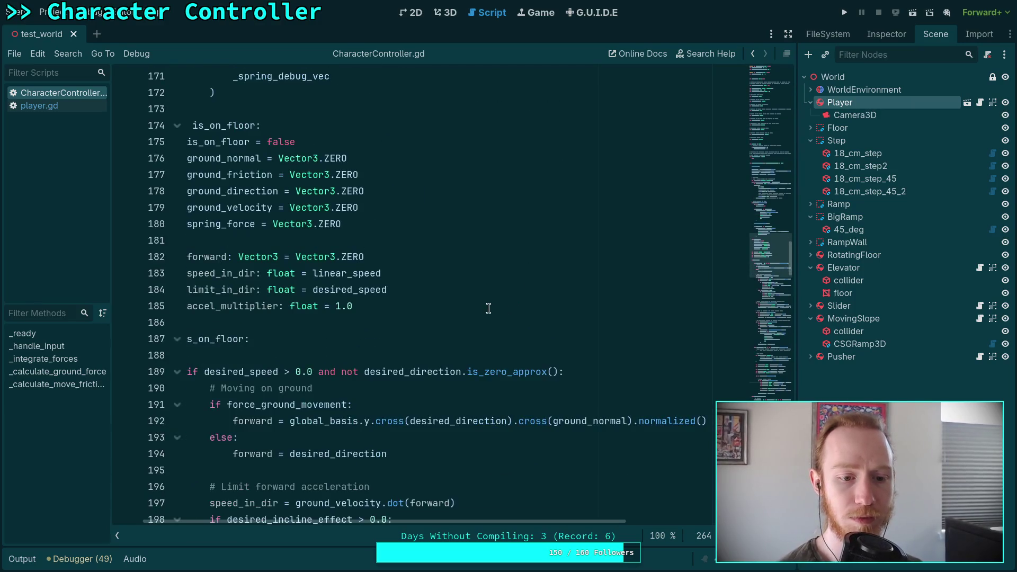
scroll(475, 360, "up", 18)
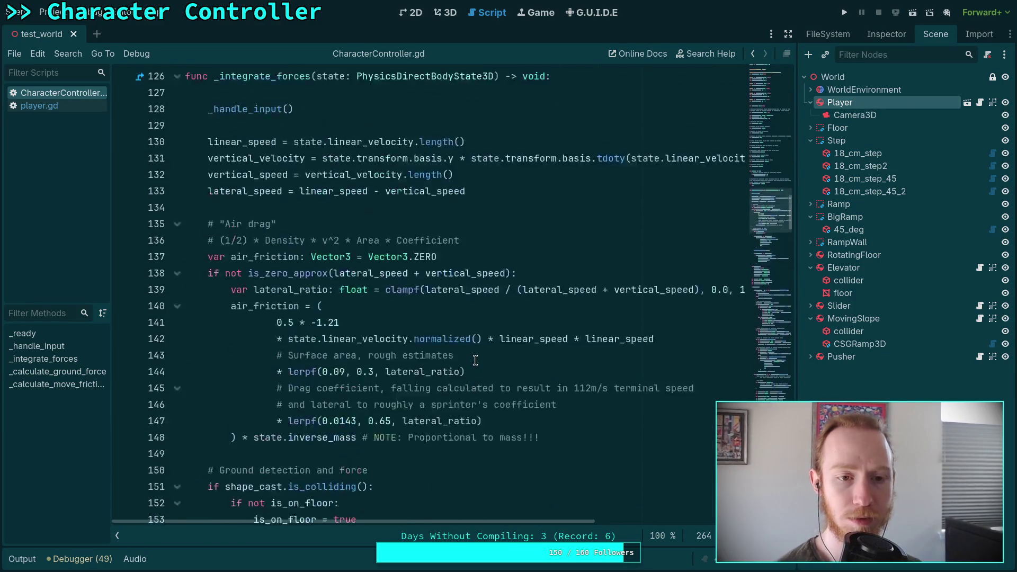
scroll(475, 360, "up", 7)
scroll(475, 360, "down", 6)
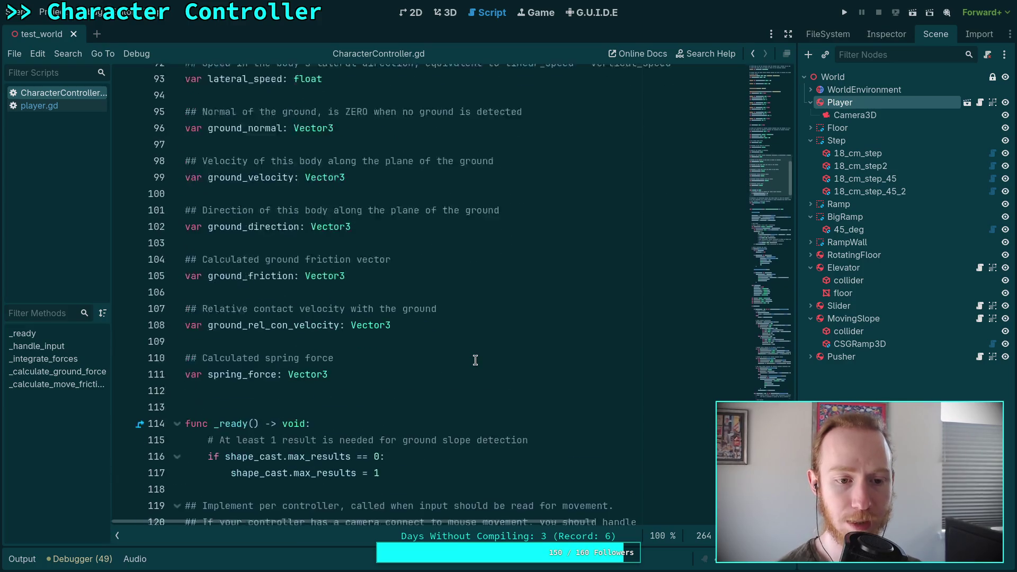
scroll(475, 360, "up", 12)
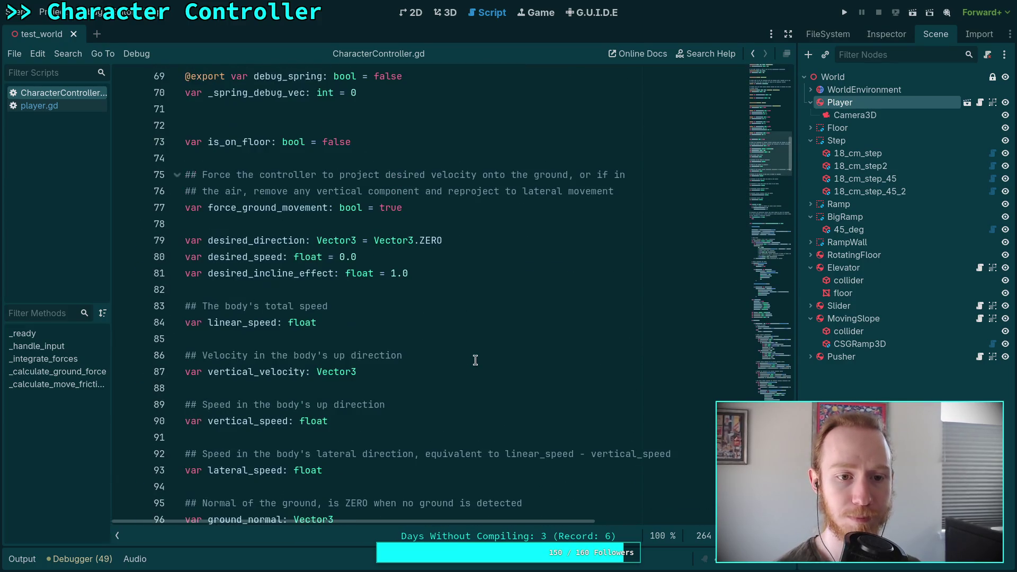
left_click(489, 274)
key("Return")
- Declare var desired_jump_power: float = 0.0 on line 82
type("var")
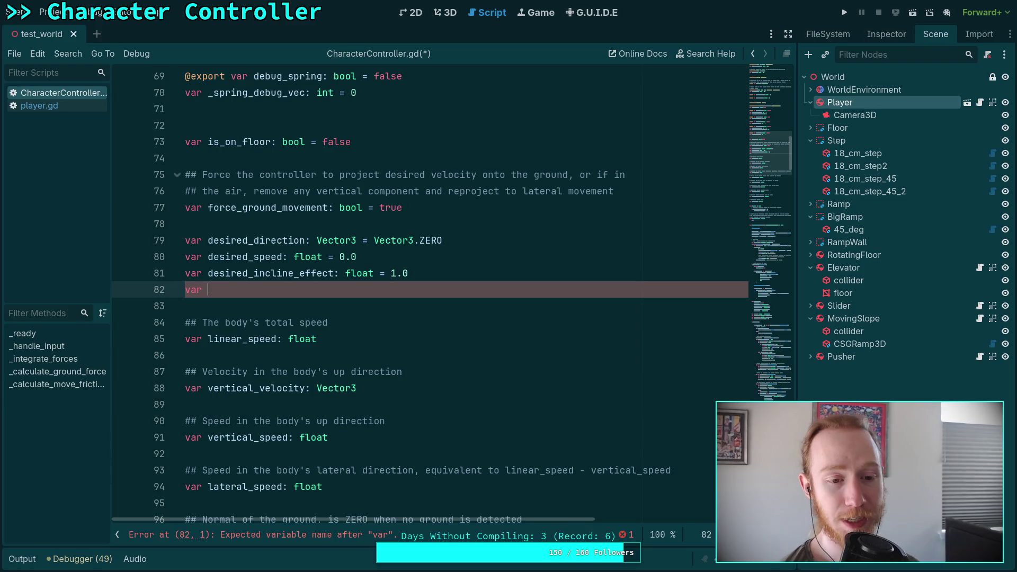
type("desired_j")
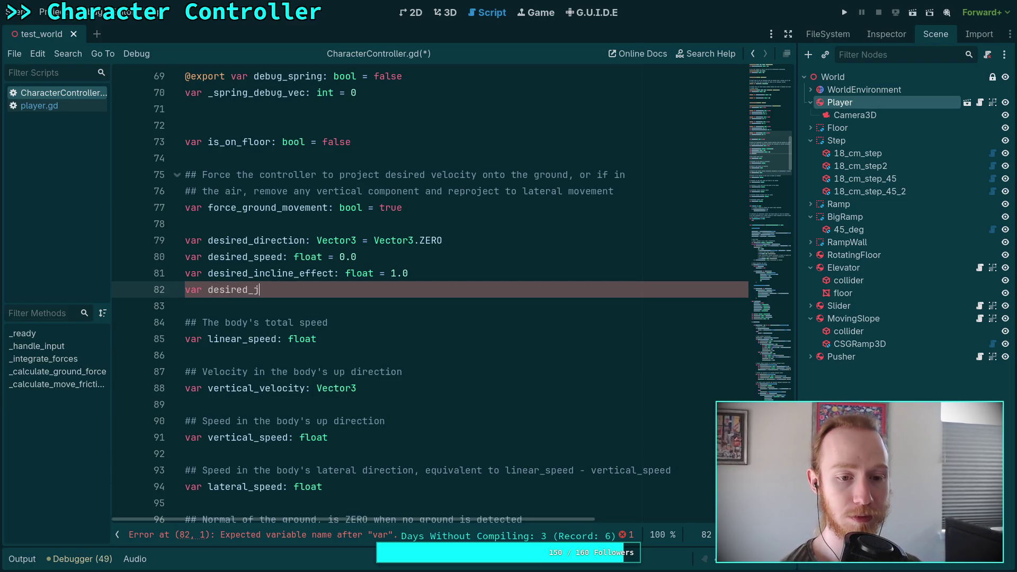
type("ump_power")
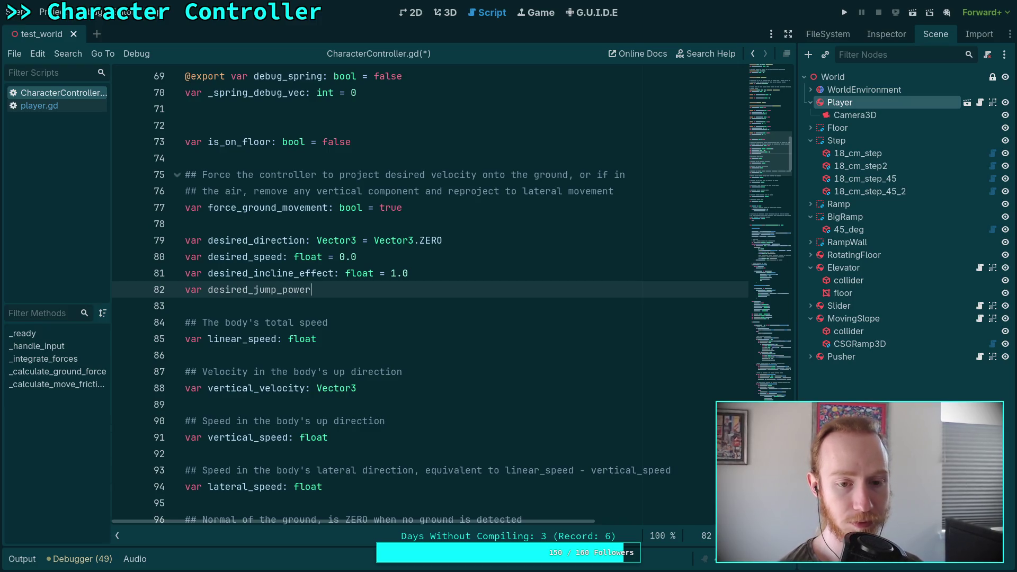
type(": float = 0.0")
scroll(535, 346, "down", 6)
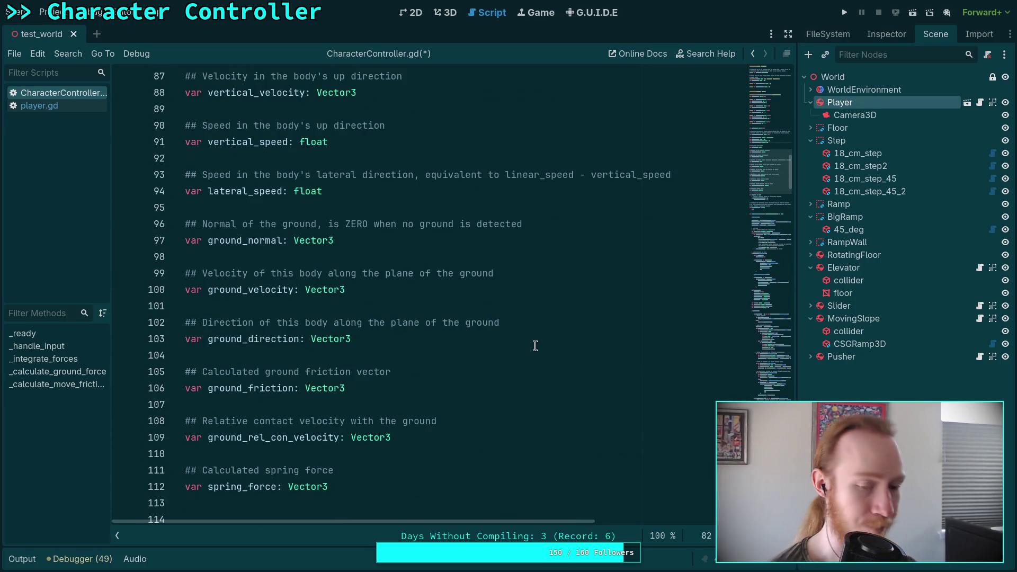
scroll(534, 346, "down", 12)
scroll(535, 345, "down", 3)
scroll(535, 345, "down", 3)
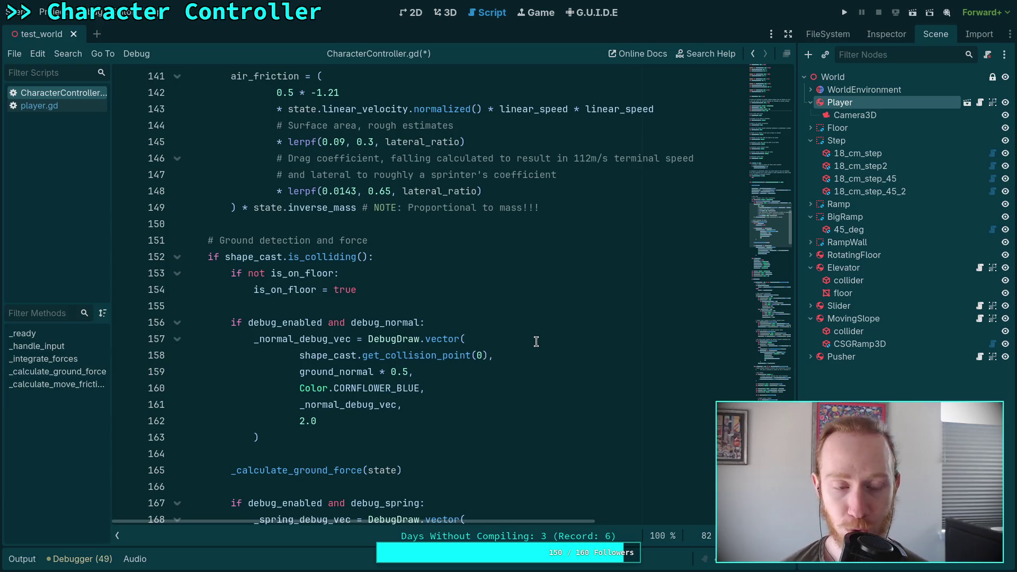
mouse_move(405, 193)
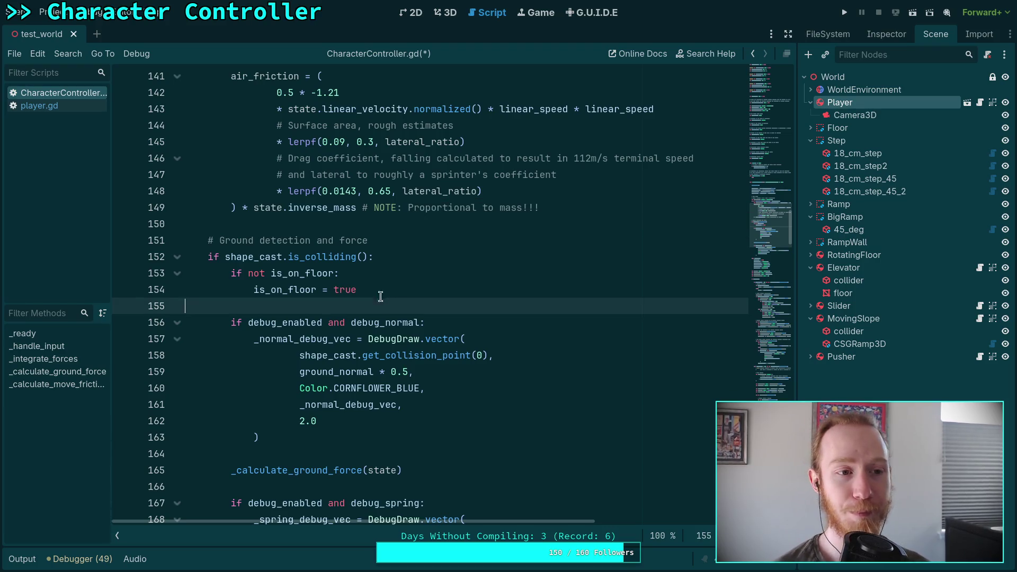
left_click(55, 107)
scroll(410, 292, "up", 10)
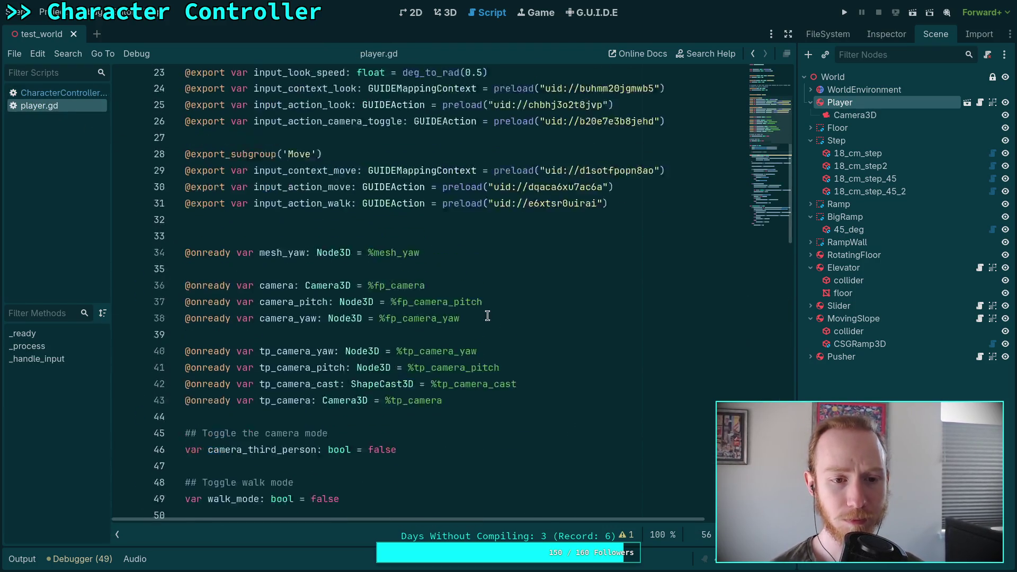
scroll(537, 326, "up", 3)
scroll(537, 326, "down", 4)
left_click(536, 305)
key("Down")
type("@export var in")
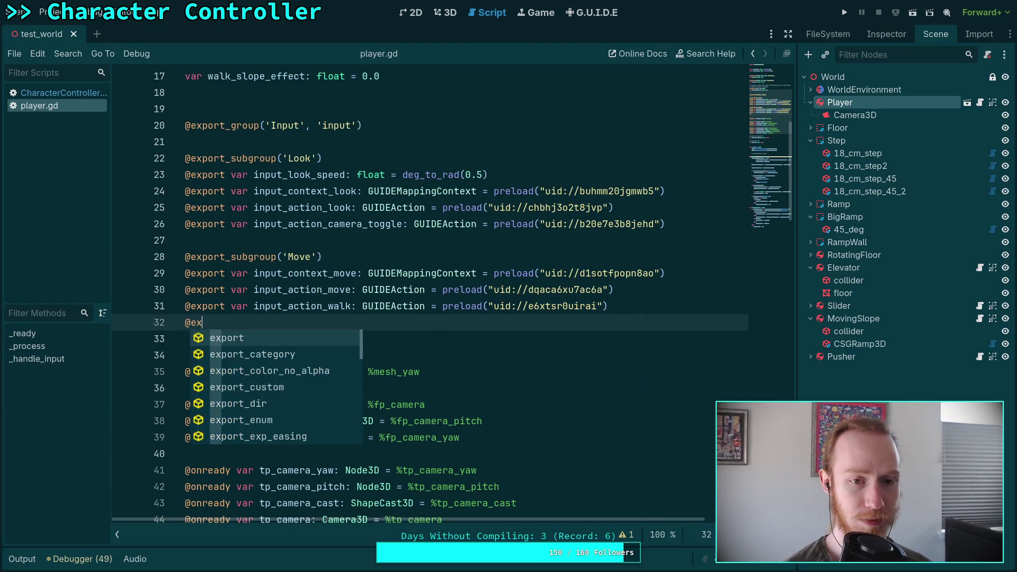
type("put_action-")
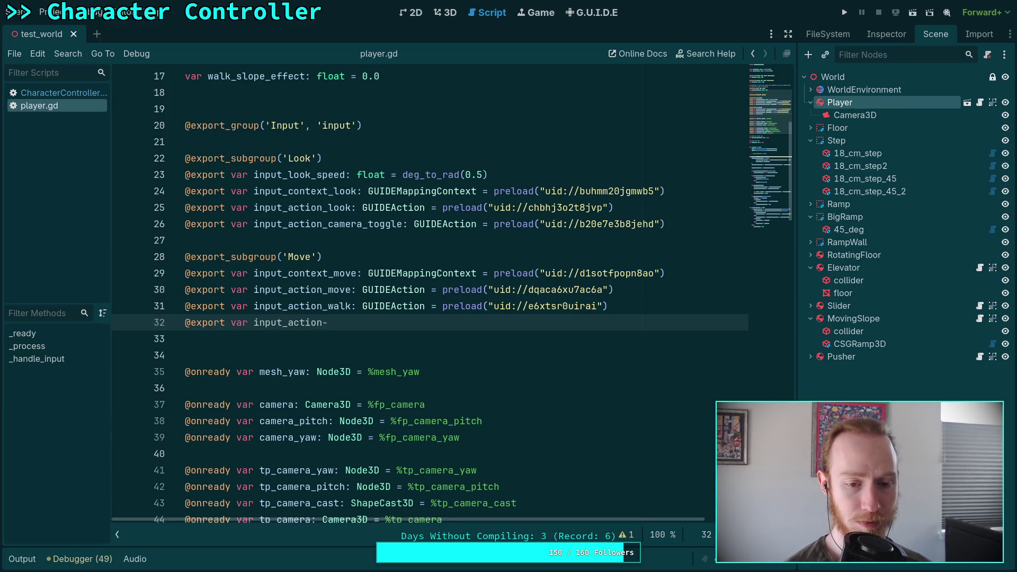
type("_jump: ")
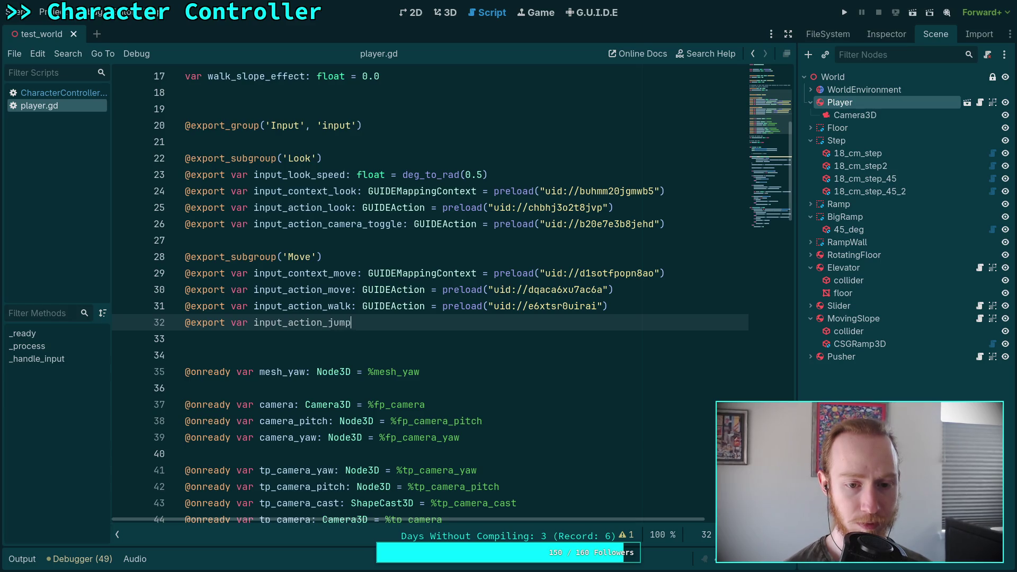
type("GUI")
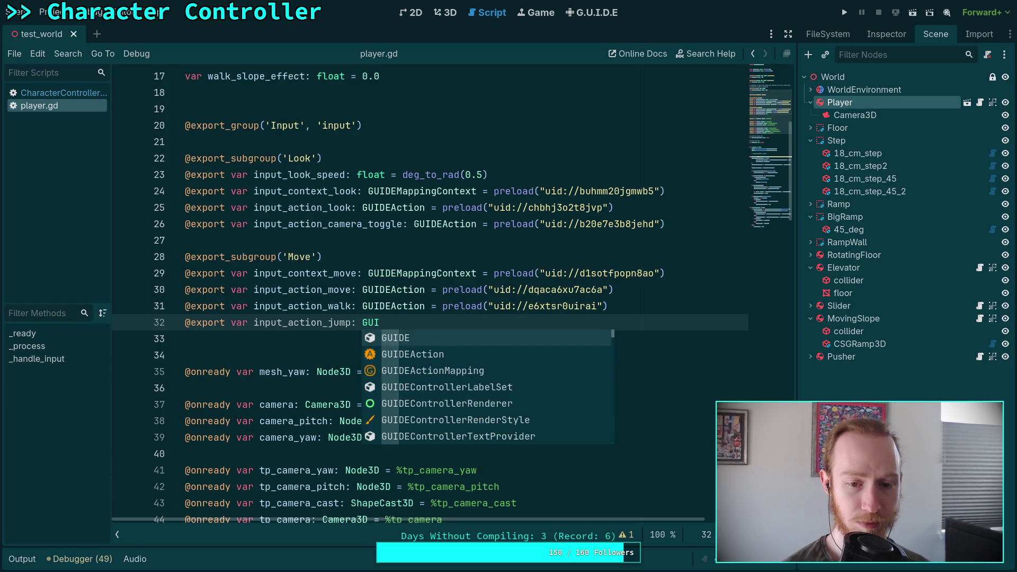
key("Down")
key("Return")
- Add '=', create GUIDEAction resource jump.tres in input/fp/action, then open fp_context.tres
type("=")
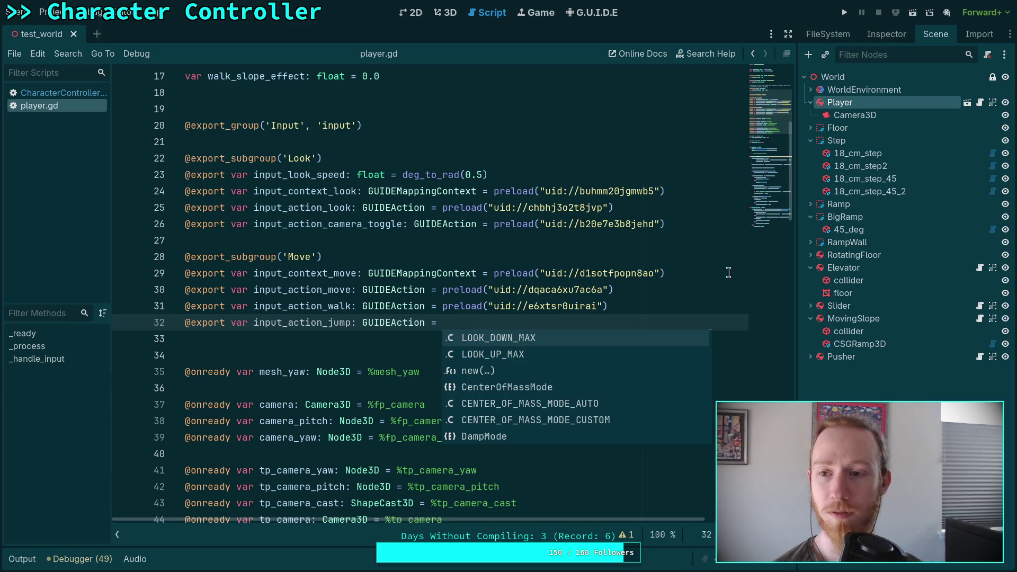
left_click(827, 34)
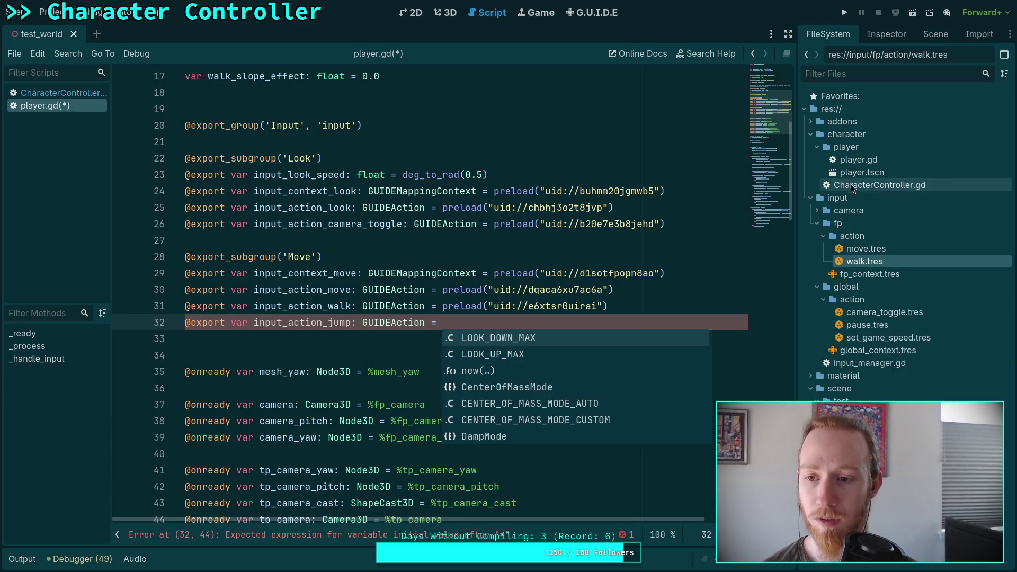
right_click(852, 236)
mouse_move(867, 247)
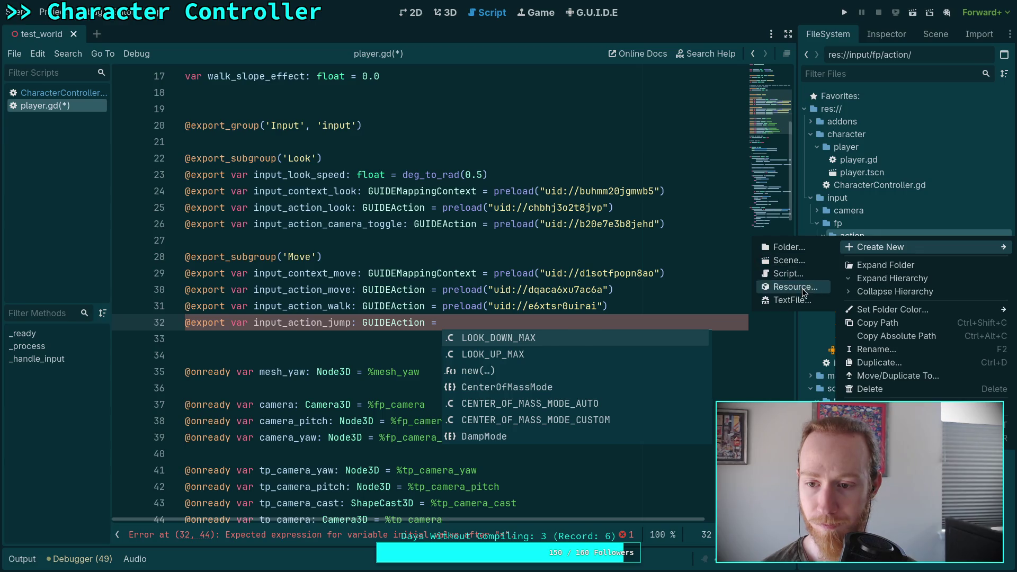
left_click(794, 286)
double_click(454, 195)
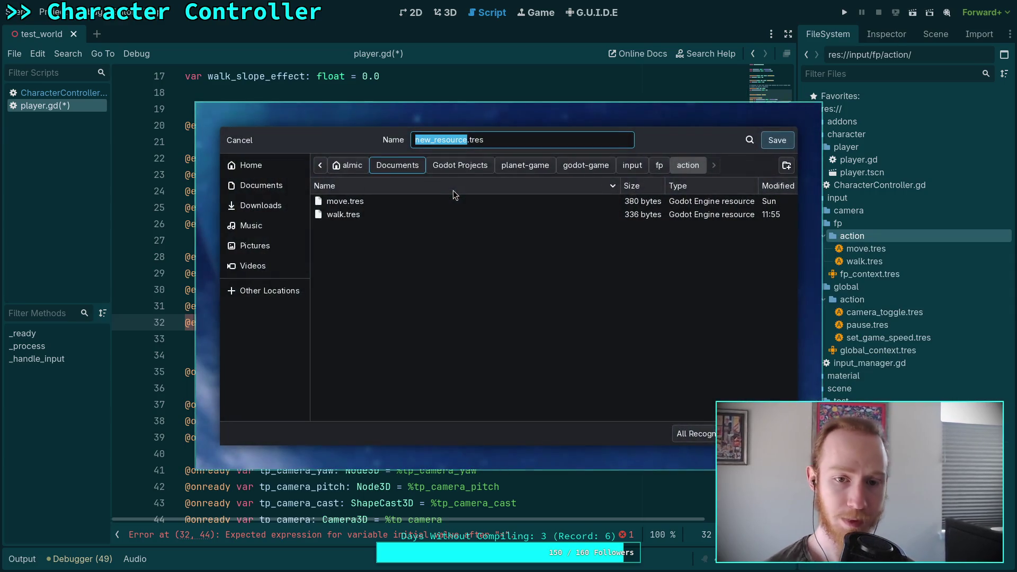
type("jump")
key("Return")
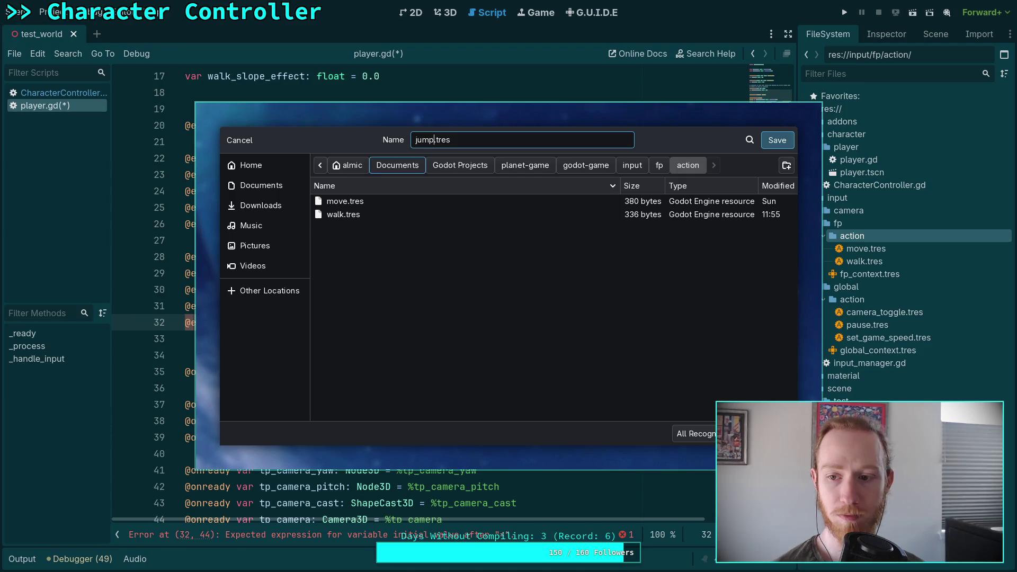
double_click(869, 286)
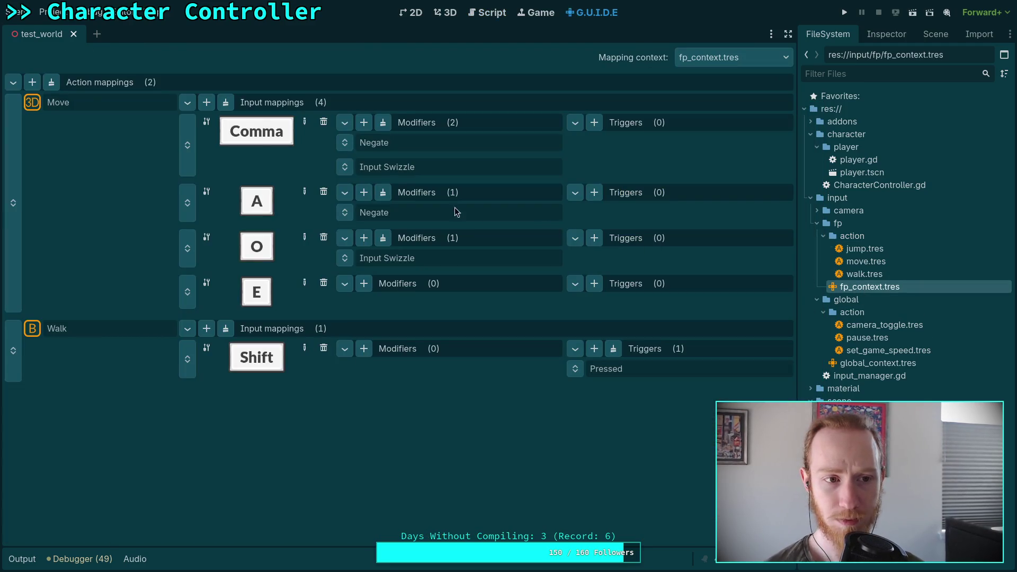
- Add a new action mapping for jump.tres with Space as its input
left_click(32, 82)
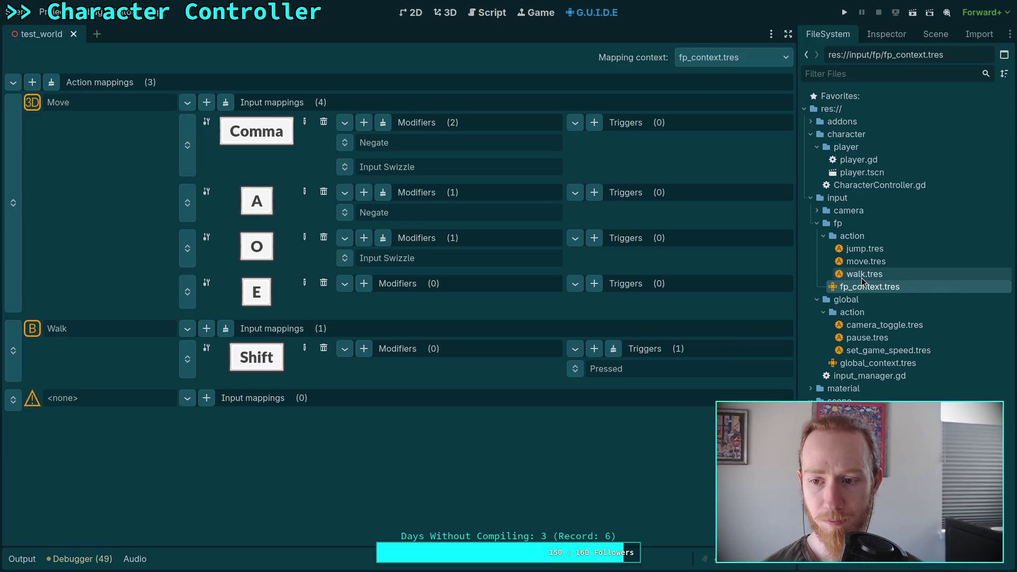
left_click_drag(873, 251, 109, 398)
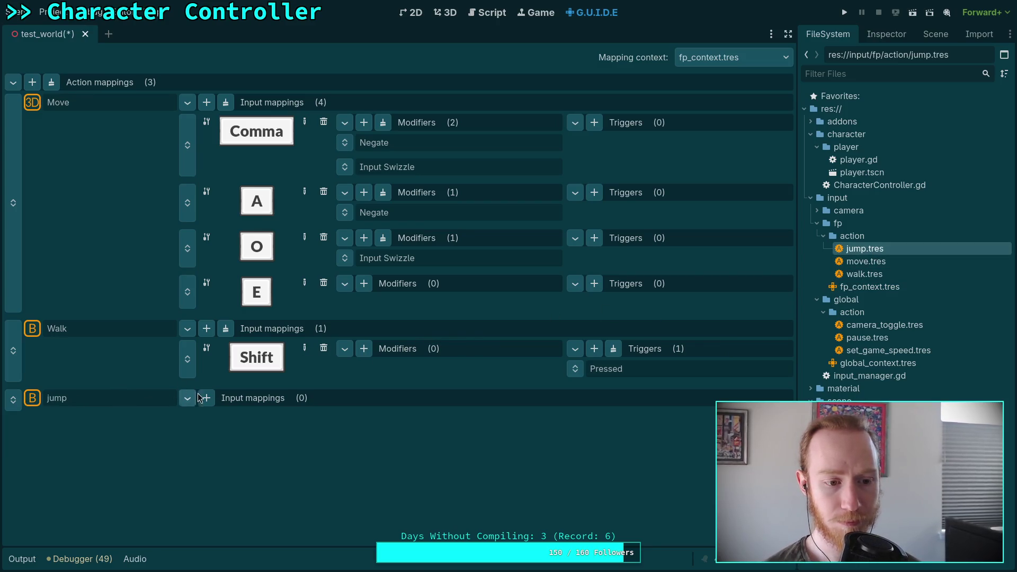
left_click(206, 398)
left_click(305, 418)
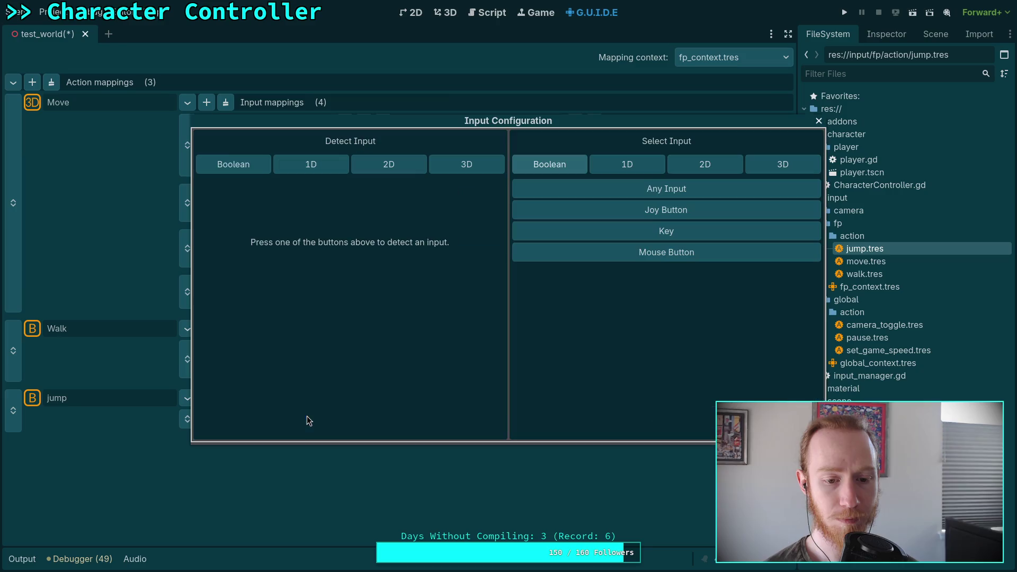
key("space")
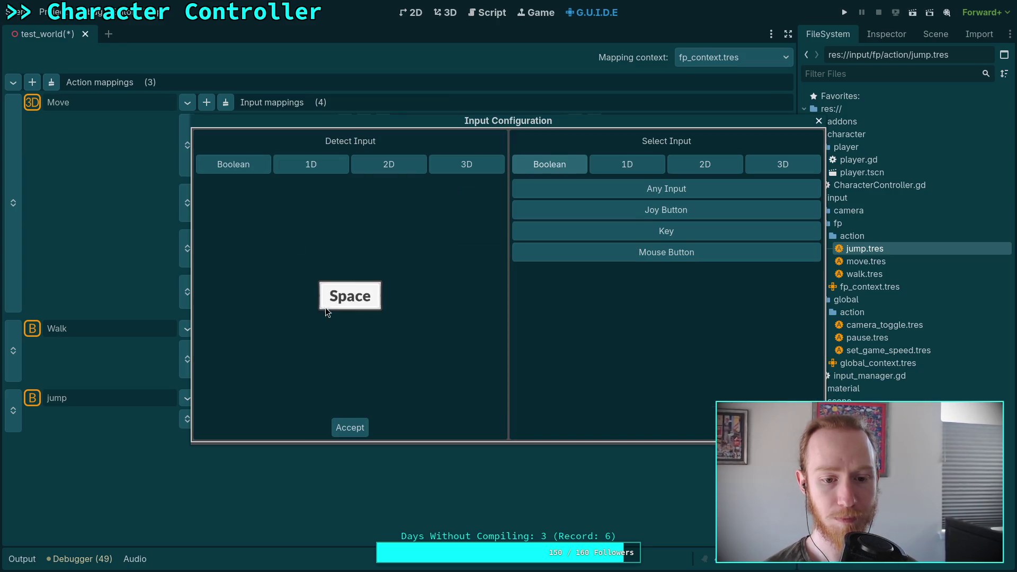
left_click(349, 427)
- Give the jump mapping a Window trigger (0.25 window) and save
left_click(594, 417)
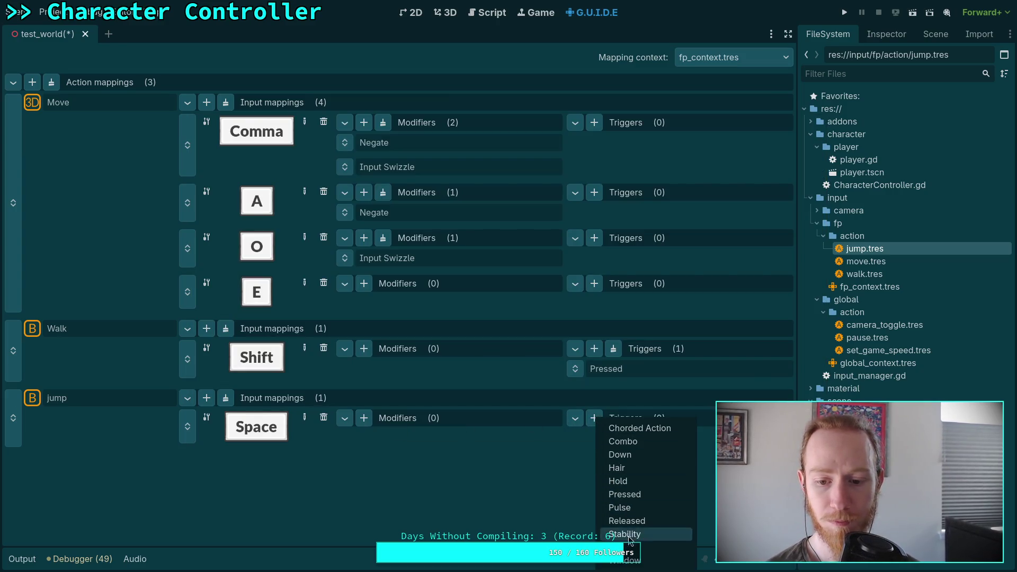
left_click(633, 562)
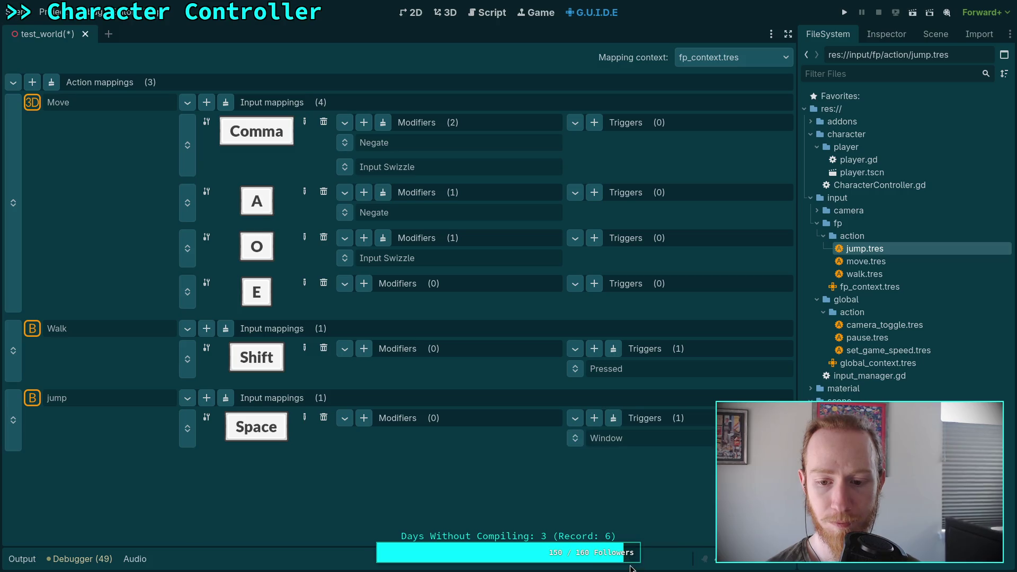
left_click(884, 34)
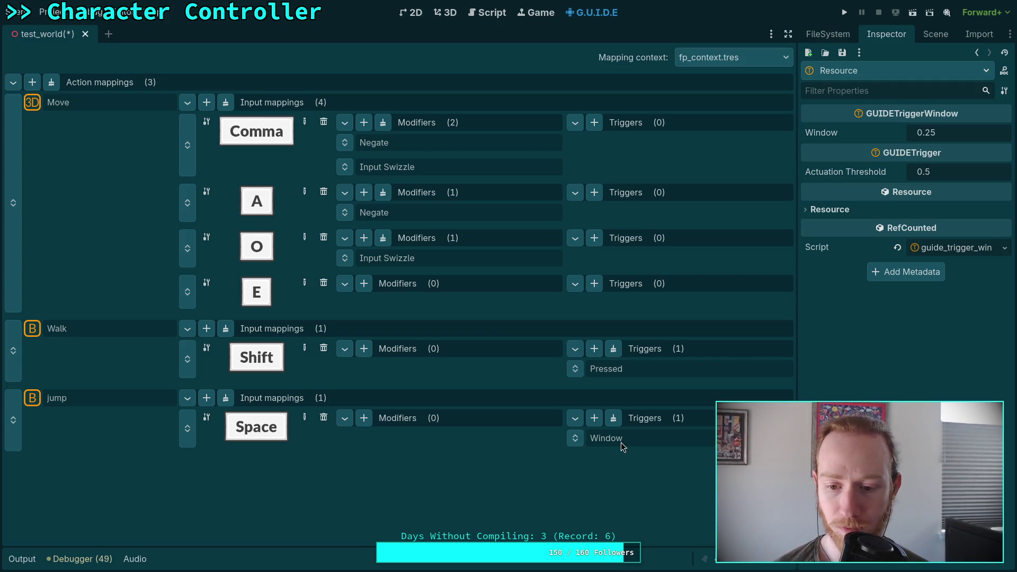
right_click(574, 438)
left_click(702, 471)
left_click(594, 418)
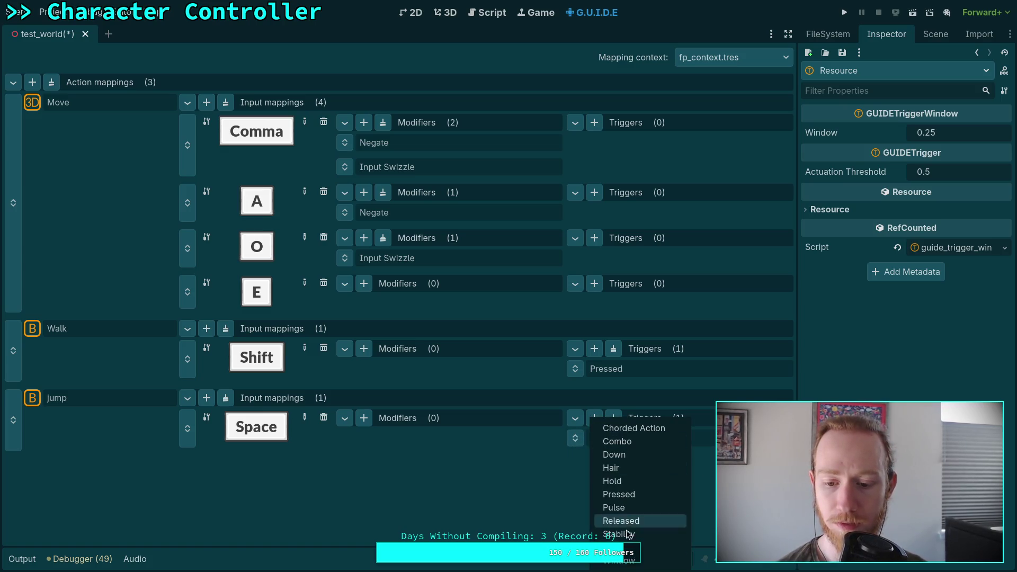
left_click(631, 560)
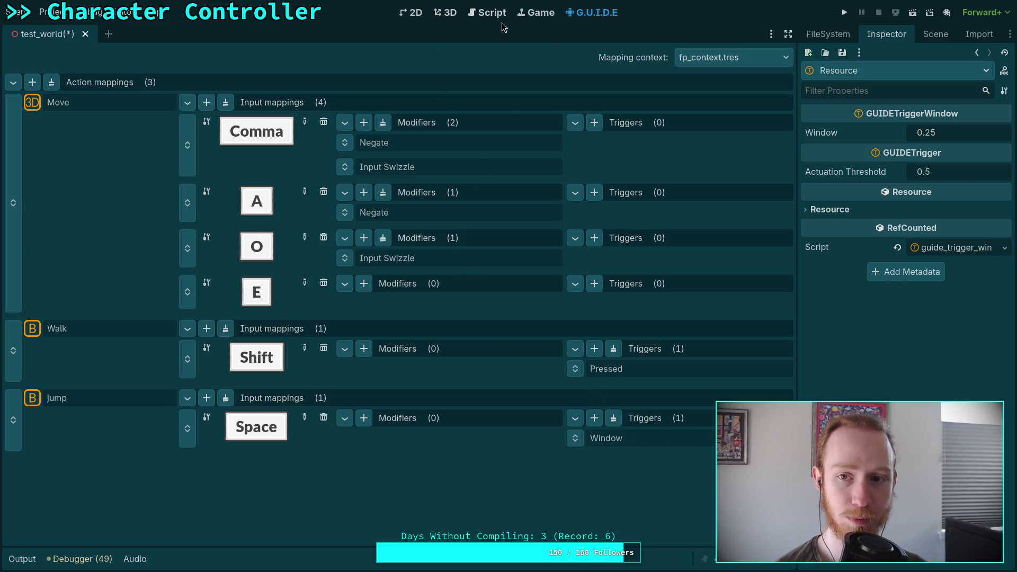
key("ctrl+s")
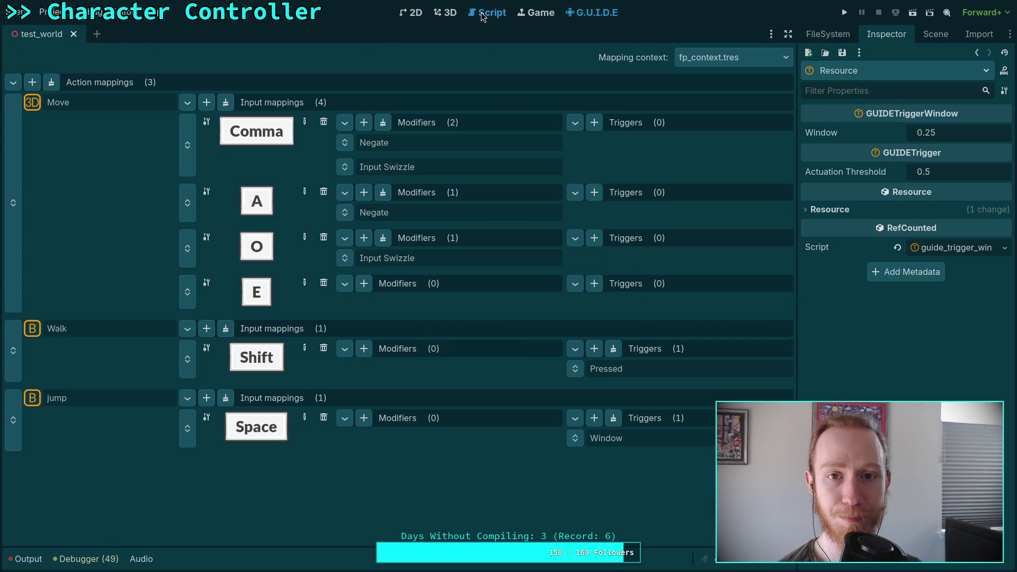
- Assign input_action_jump on line 32 a preload of jump.tres, dragged in from the FileSystem dock
left_click(486, 12)
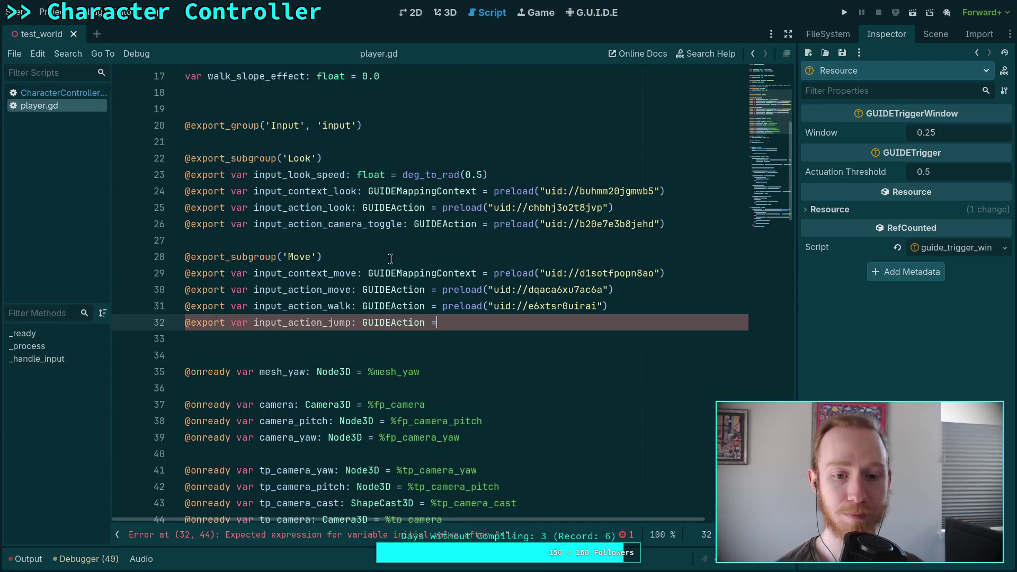
left_click(834, 35)
mouse_move(869, 251)
left_mouse_down()
mouse_move(554, 326)
mouse_move(440, 322)
left_mouse_up()
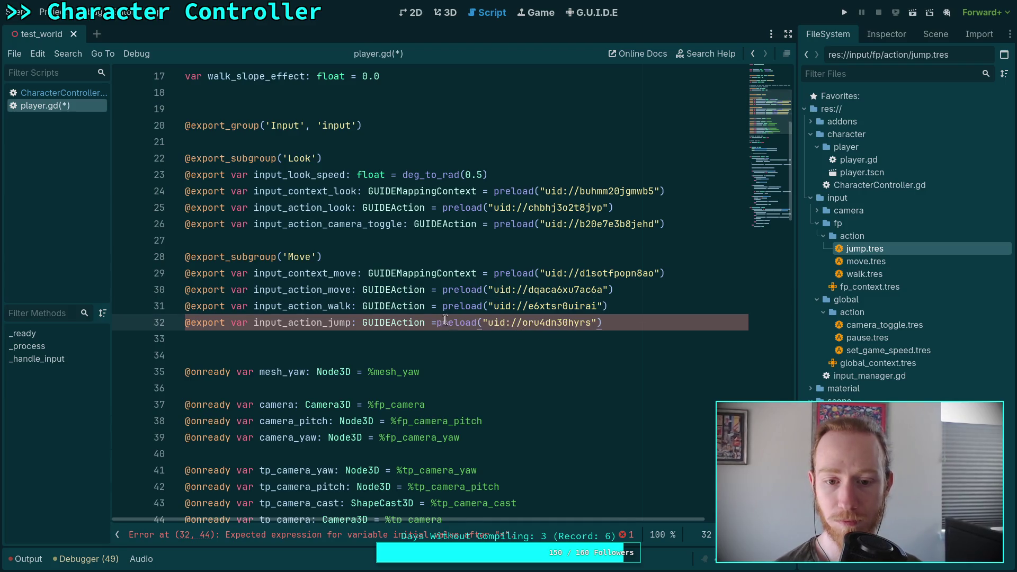
type("=")
left_click(416, 339)
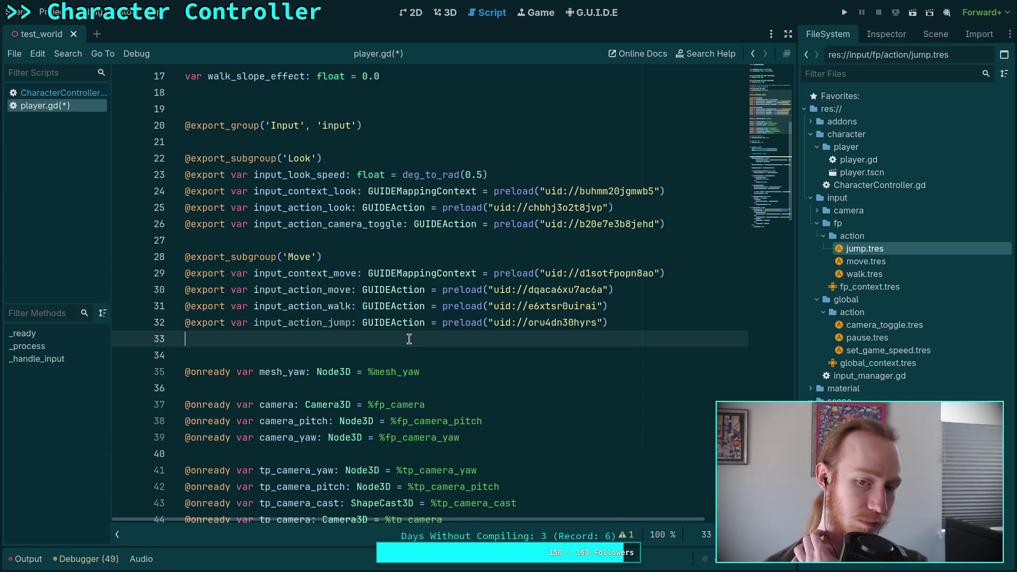
scroll(630, 243, "down", 10)
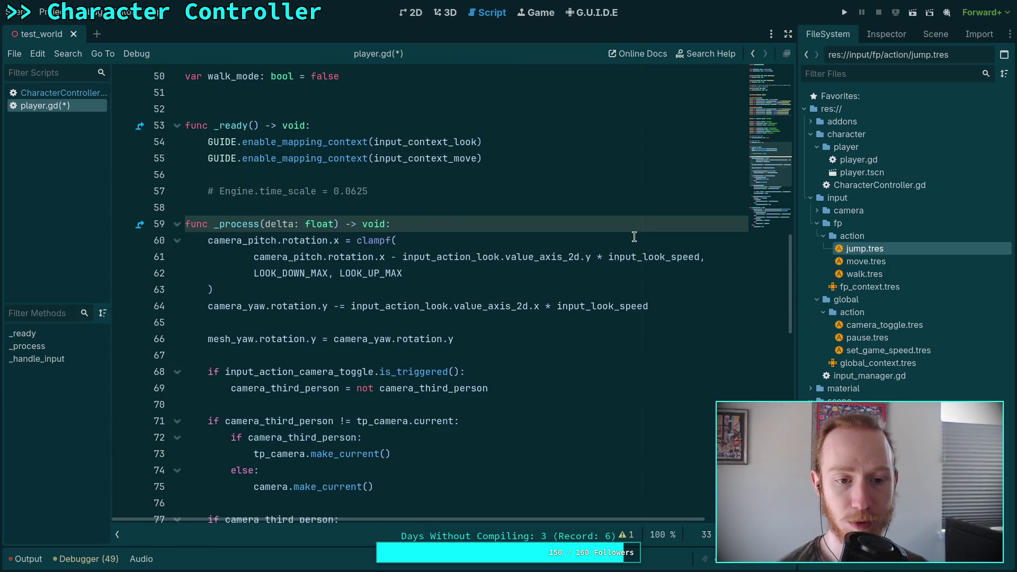
scroll(426, 227, "down", 1)
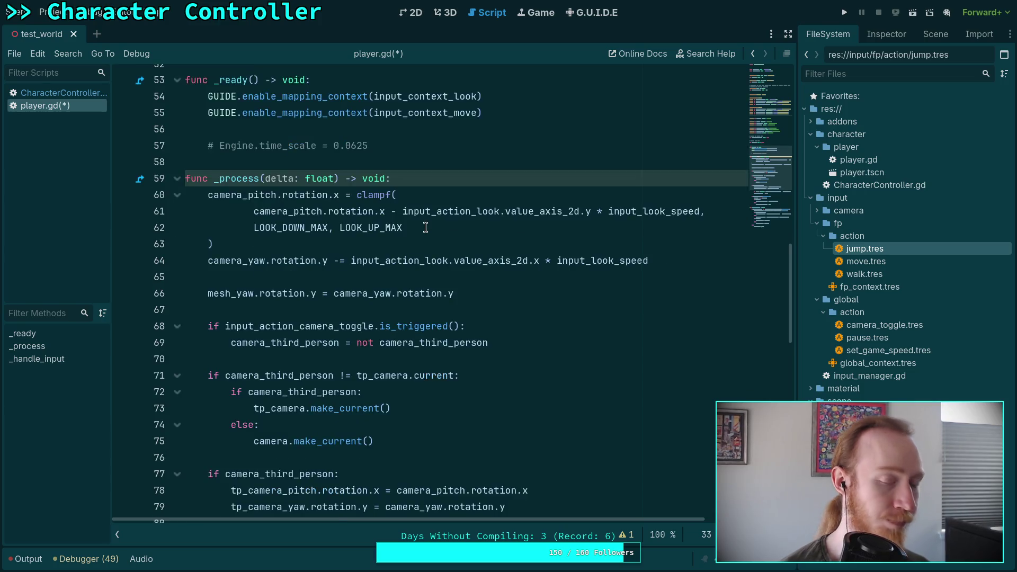
scroll(425, 227, "up", 5)
- Below walk_mode, add '## If jump is available' and 'var can_jump: bool = true', then save
left_click(427, 277)
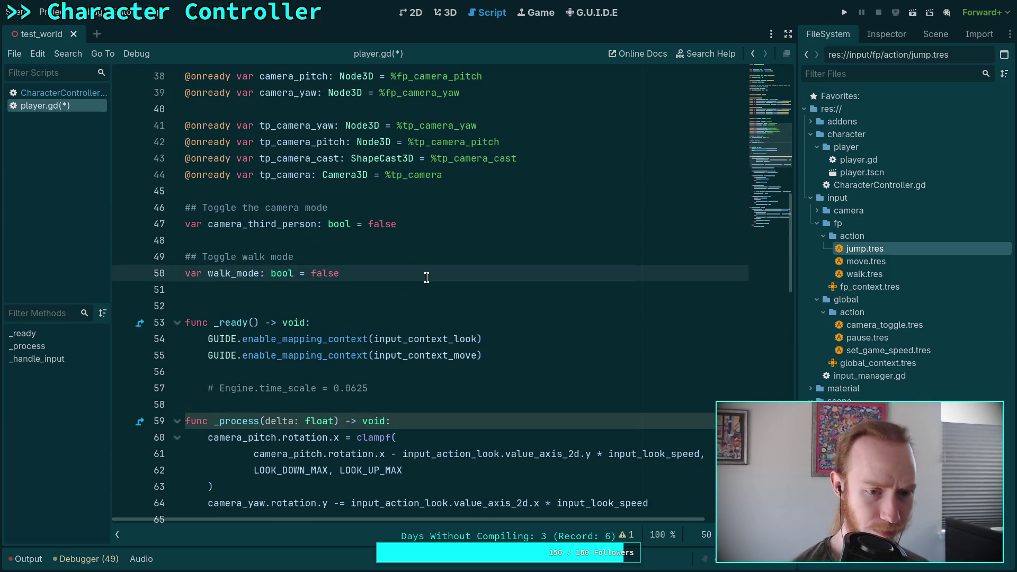
key("Return")
key("Return")
type("## IF")
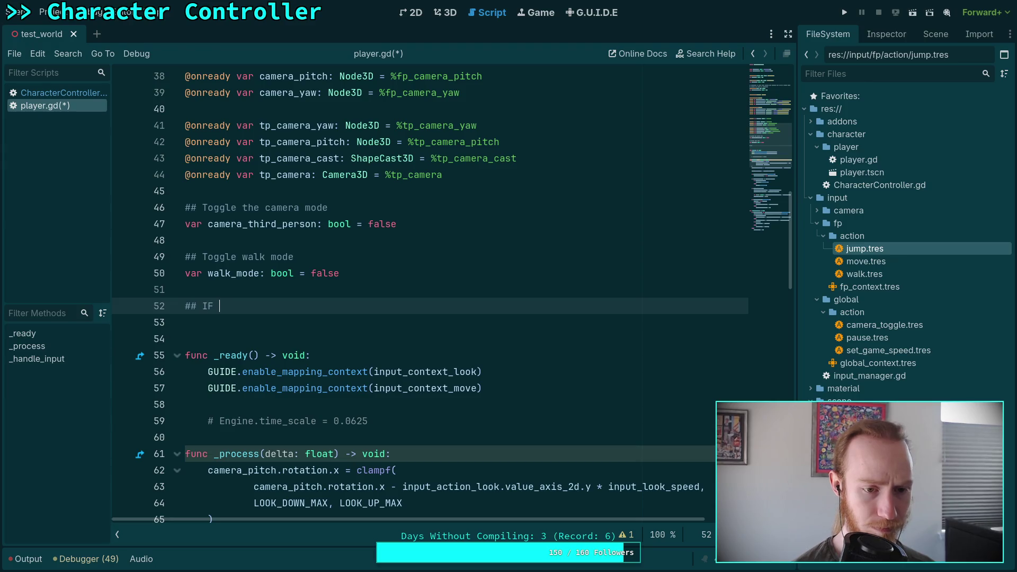
key("BackSpace")
type("f ")
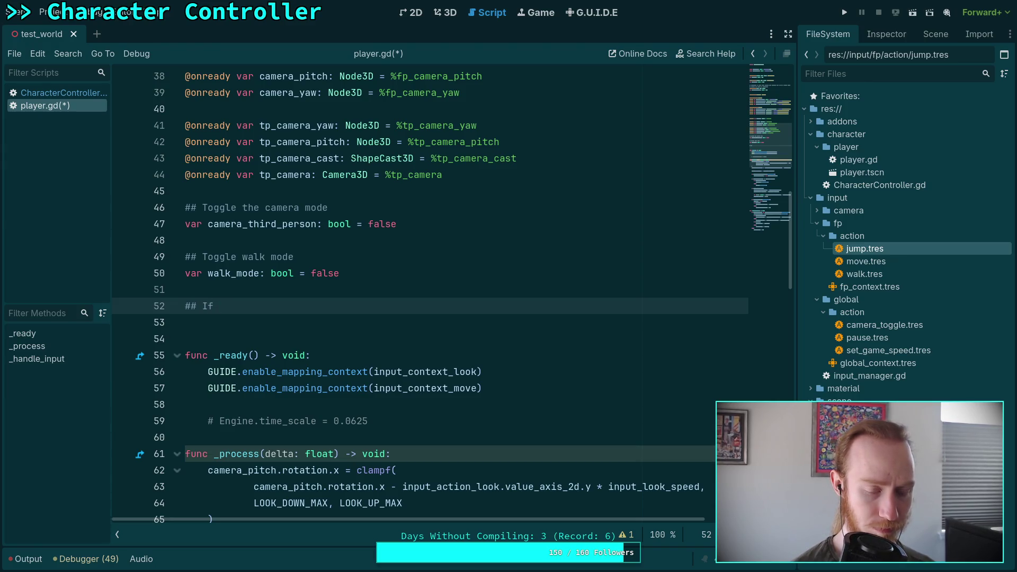
type("jump")
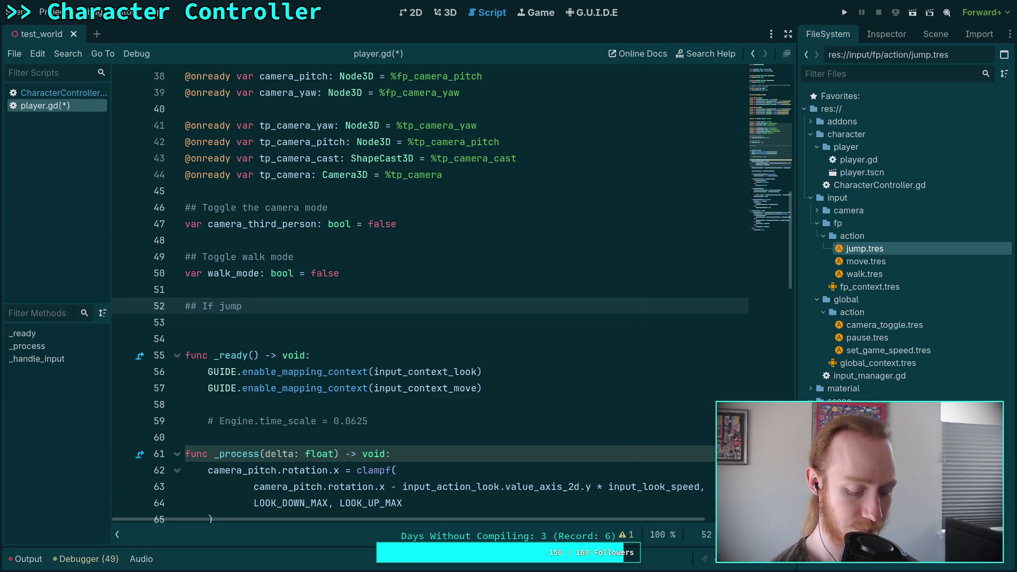
type("is availa")
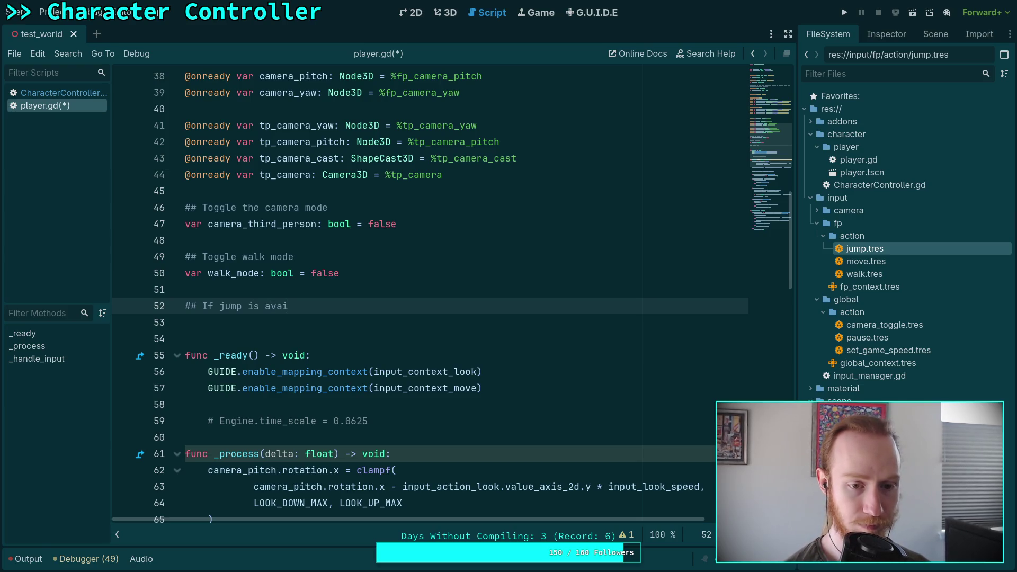
type("ble")
key("Return")
type("var can_jump: ")
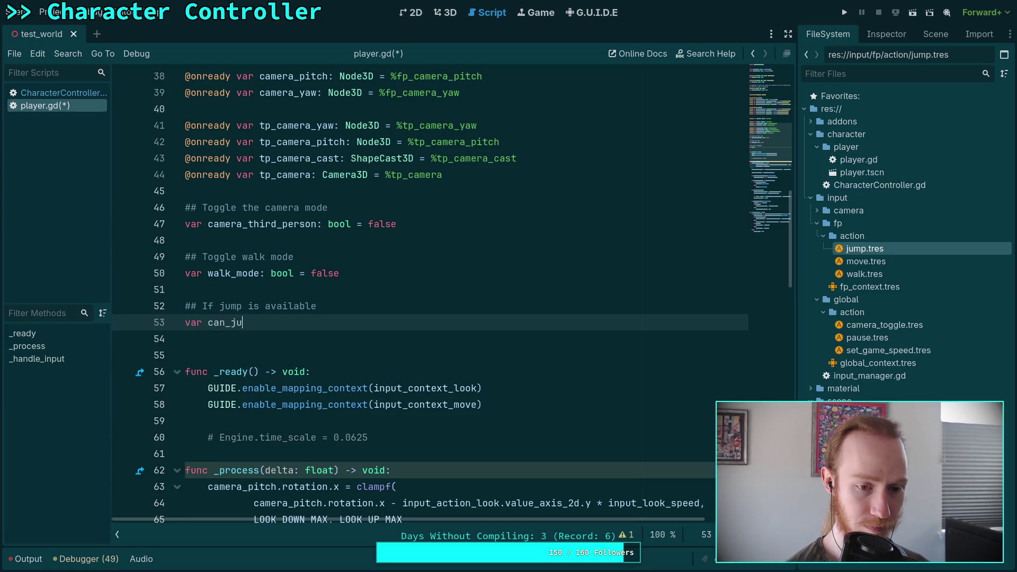
type("bool /")
key("BackSpace")
type("= ")
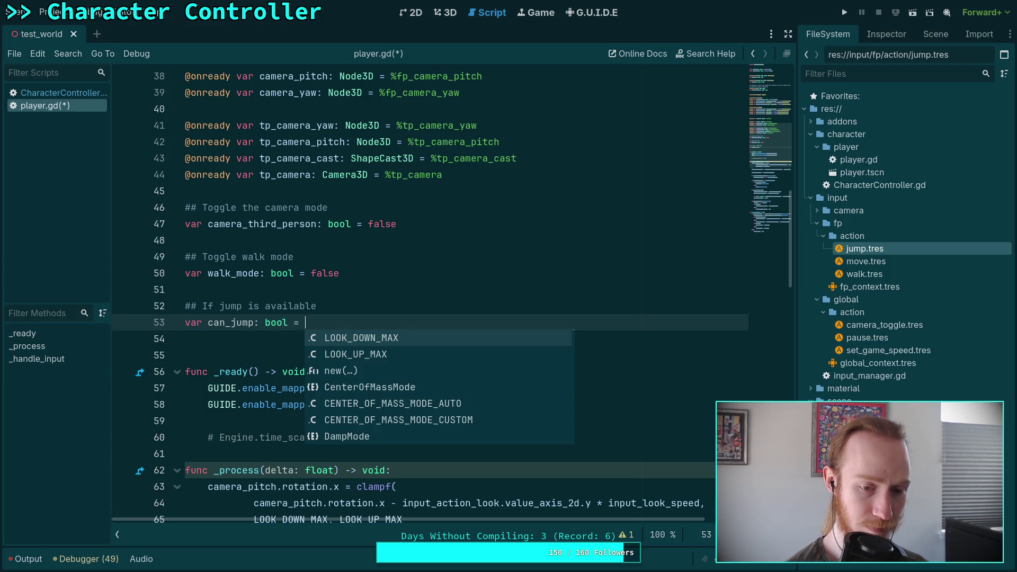
type("true")
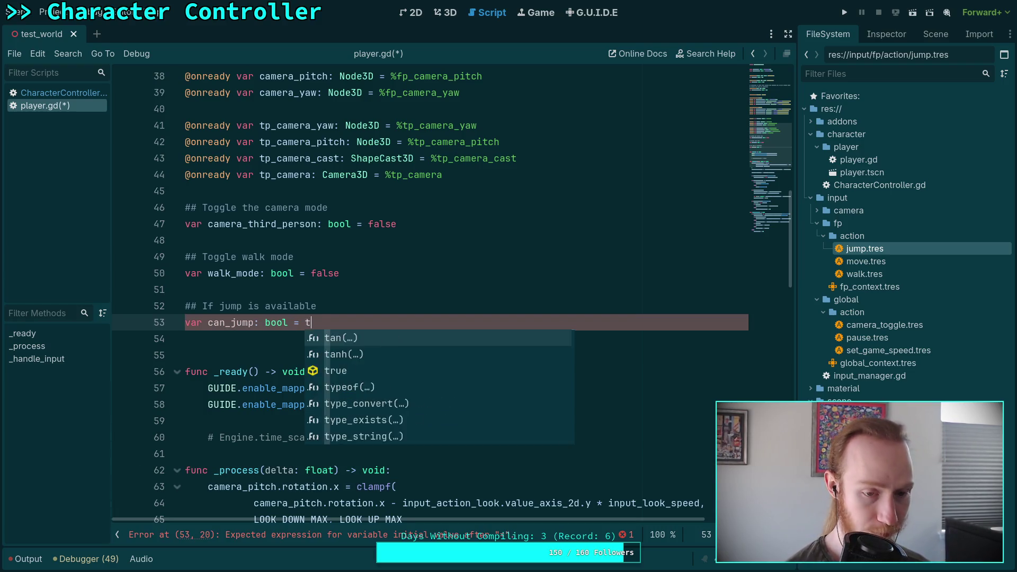
key("ctrl+s")
left_click(427, 339)
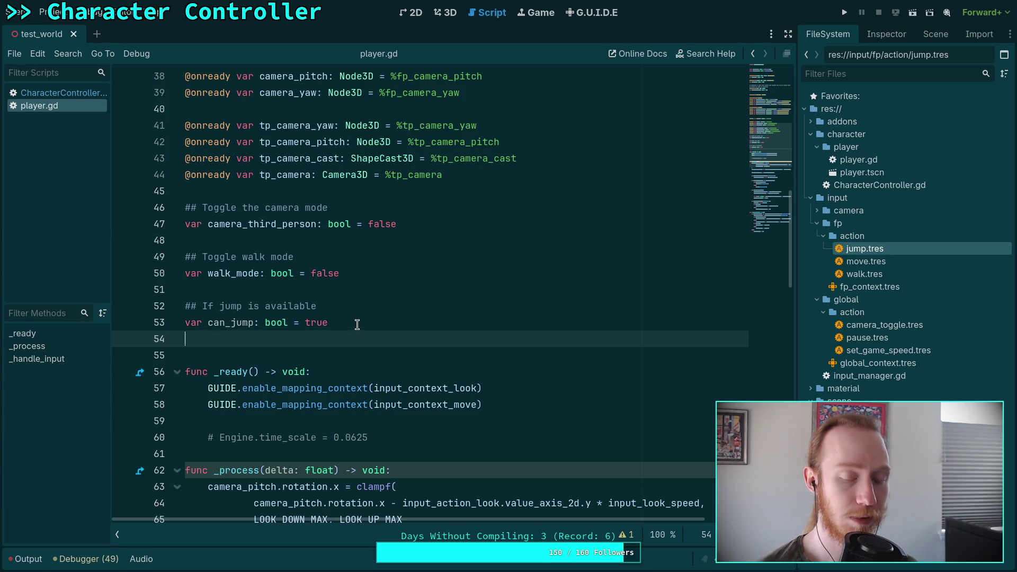
- Reword the comment to 'If jump action has been released' and rename the variable to jump_action_released
double_click(207, 322)
left_click(327, 323, "shift")
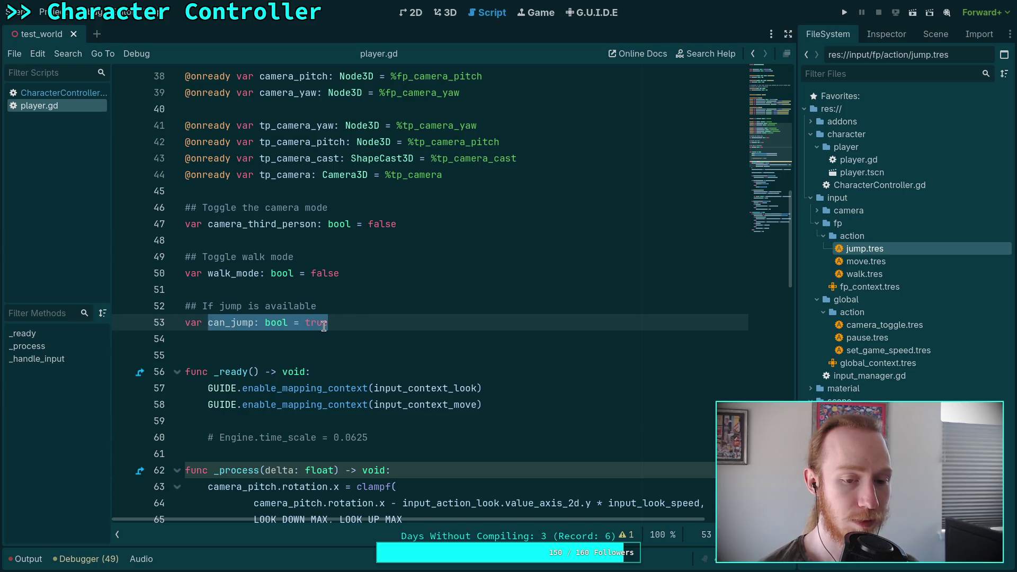
left_click_drag(362, 308, 249, 308)
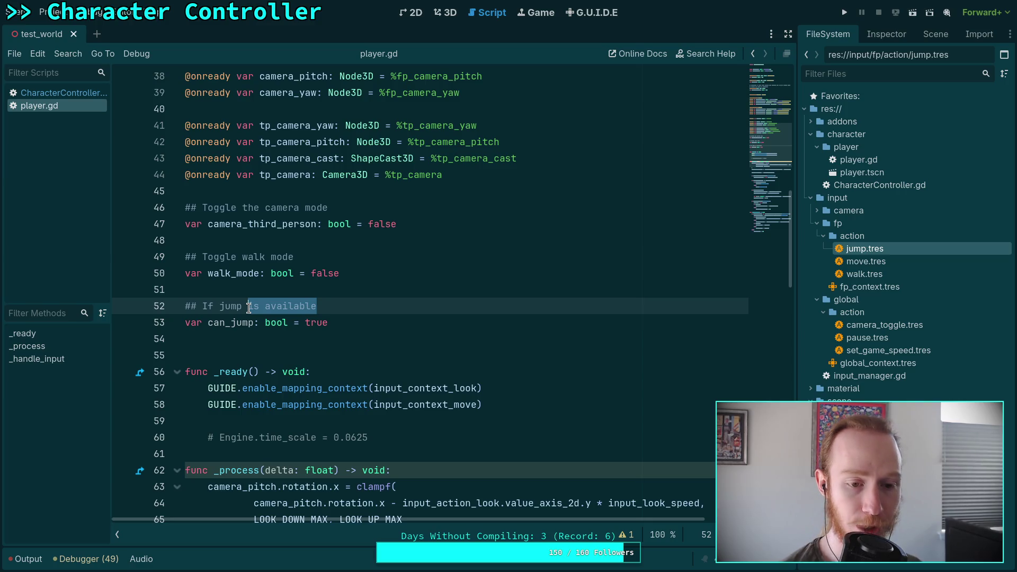
type("action has ")
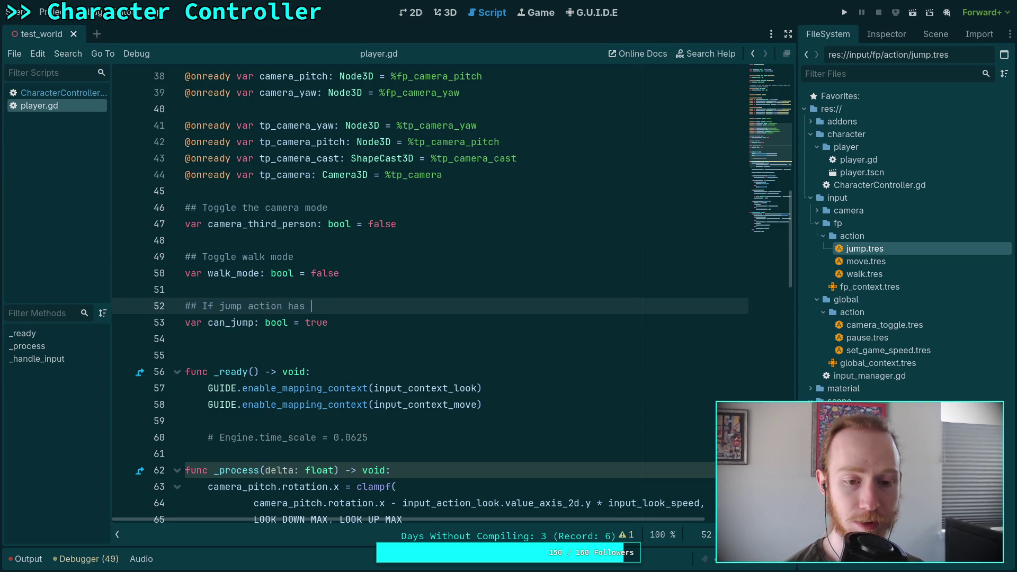
type("been releas")
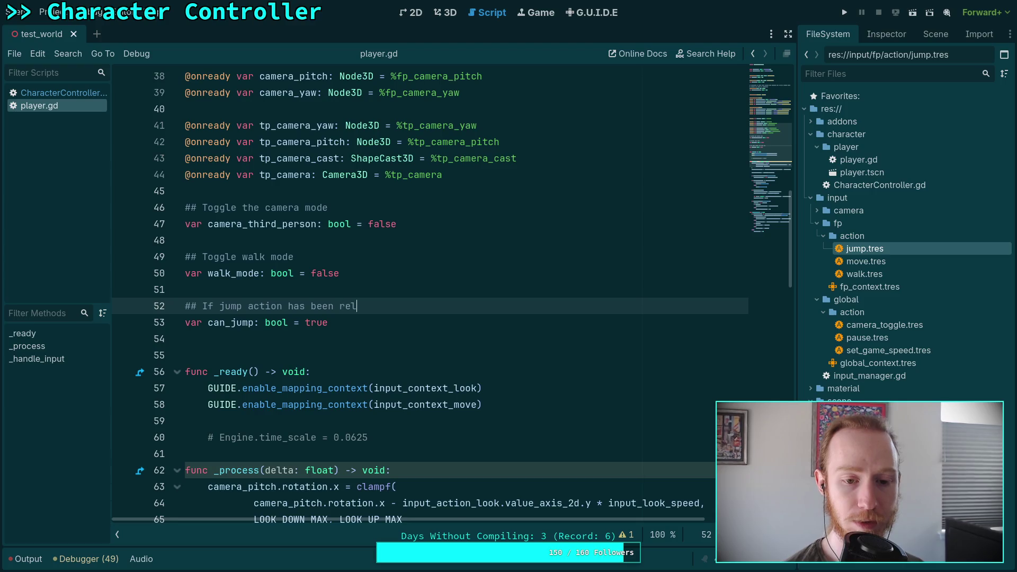
type("ed")
left_click_drag(209, 323, 351, 323)
key("BackSpace")
type("jump")
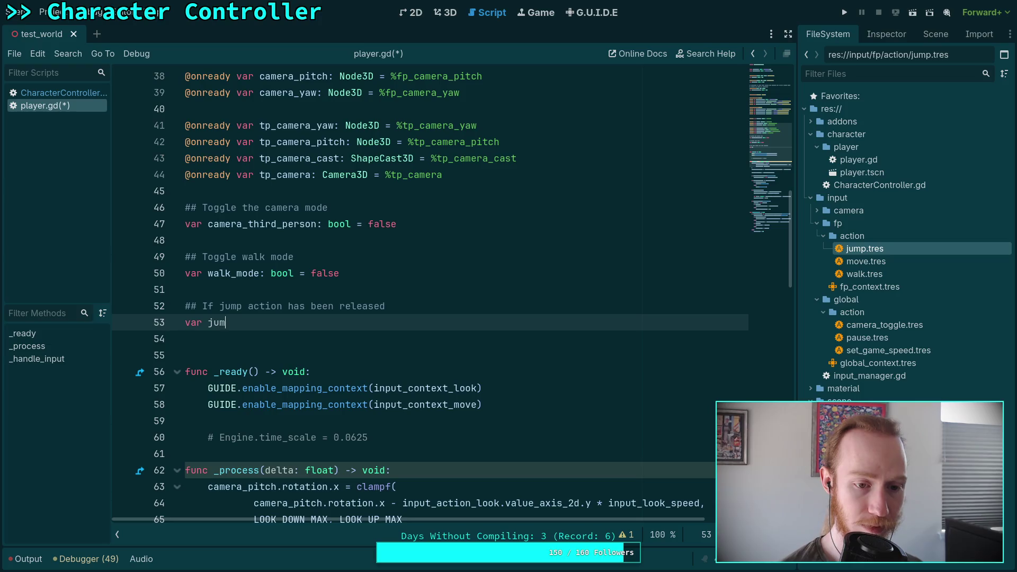
type("_released: ")
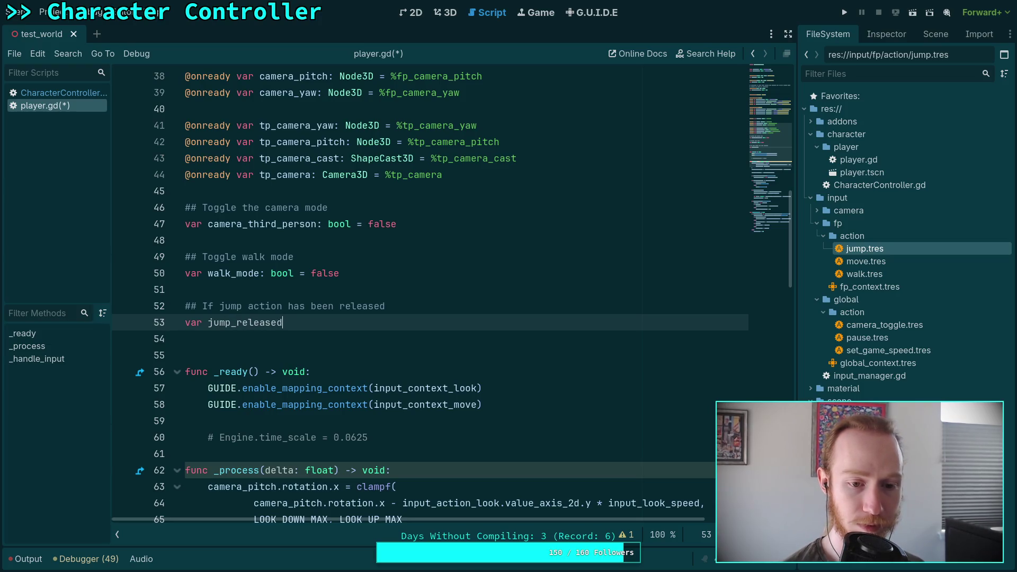
type("bool = true")
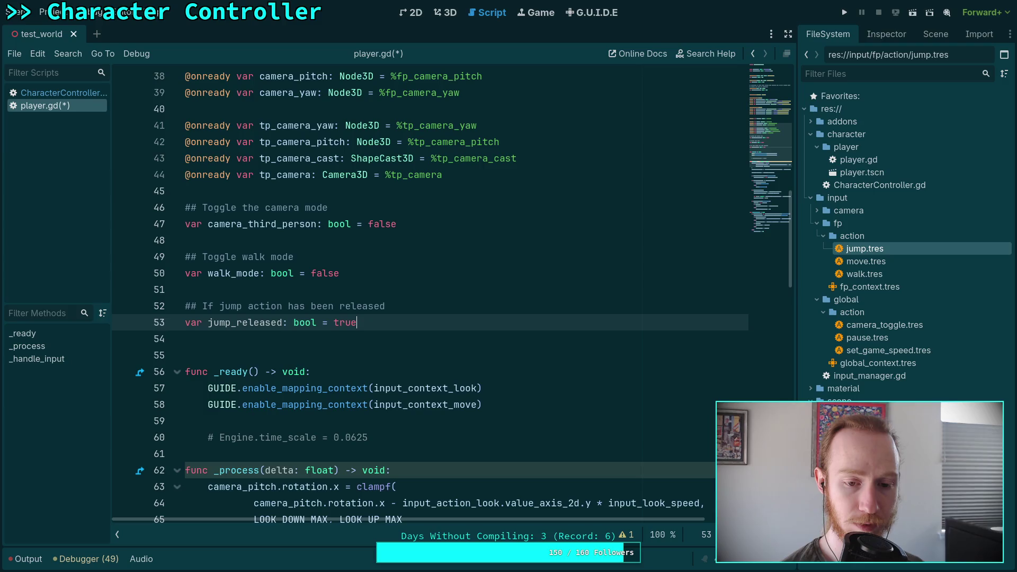
left_click(390, 344)
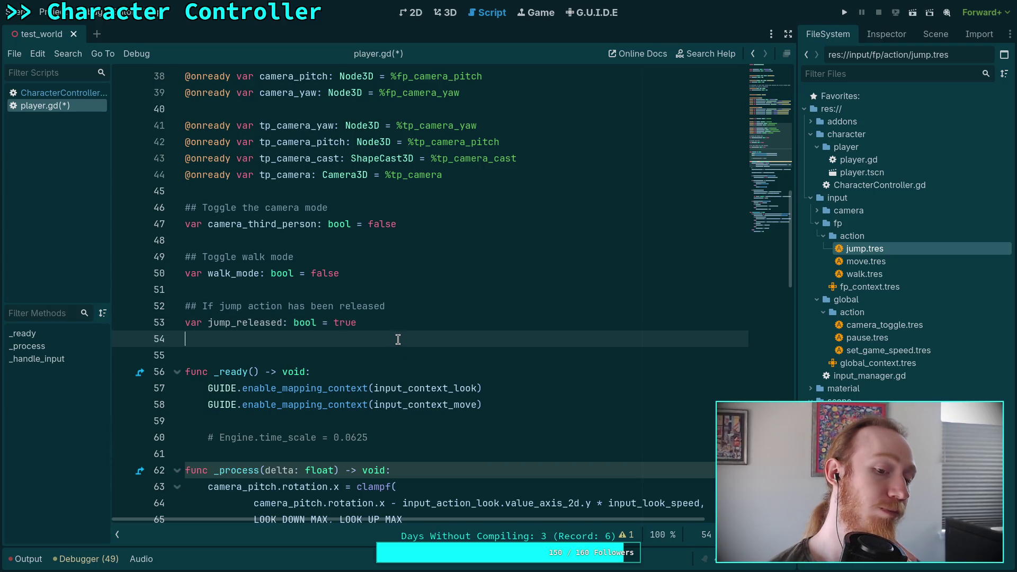
left_click(233, 322)
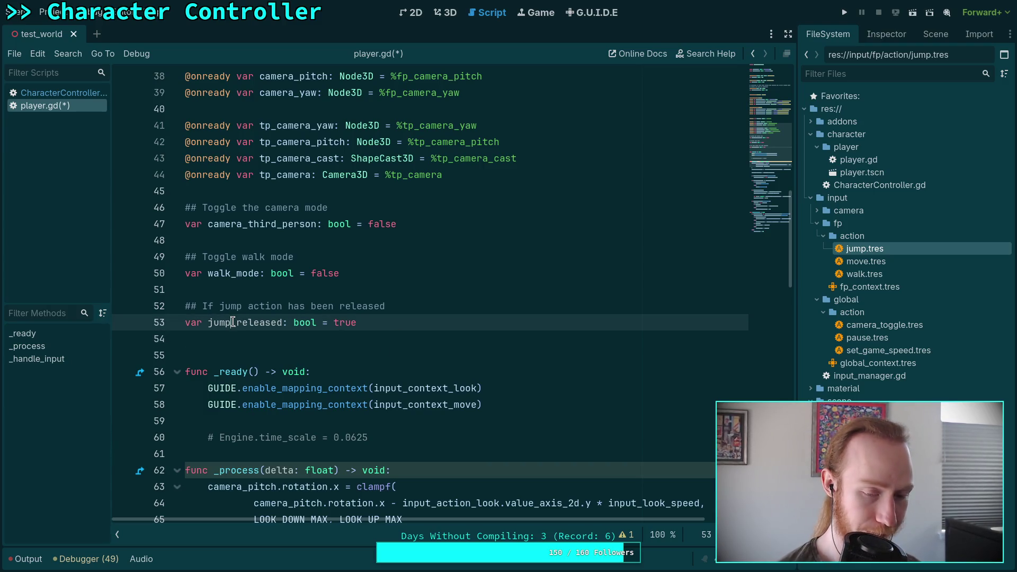
type("action_")
left_click(284, 337)
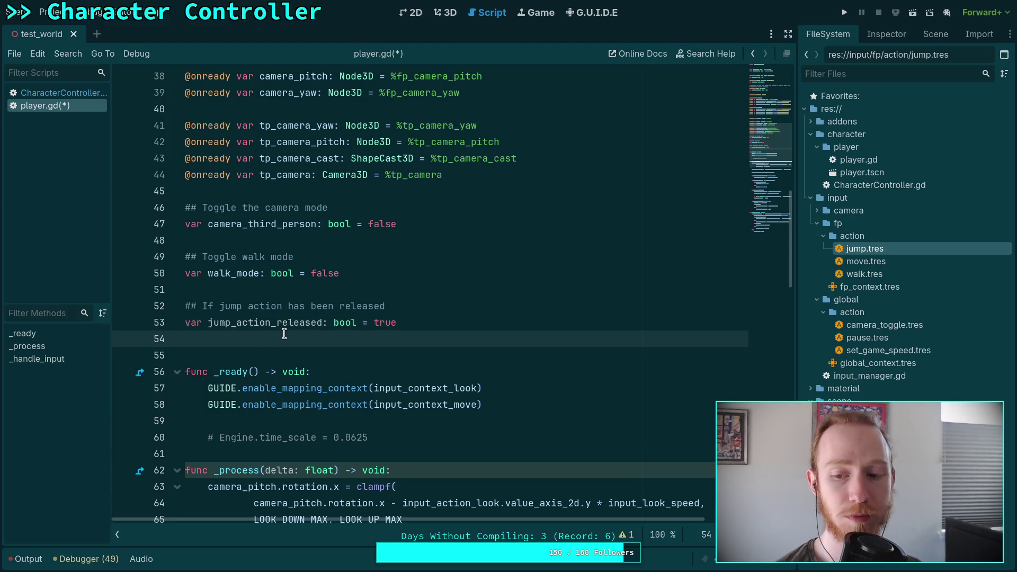
scroll(284, 334, "down", 3)
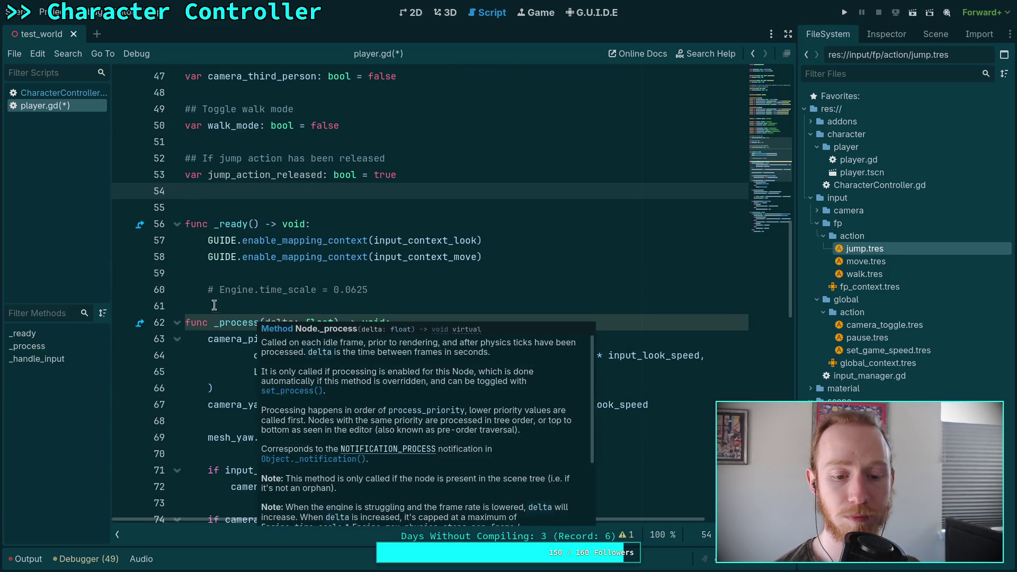
left_click(237, 299)
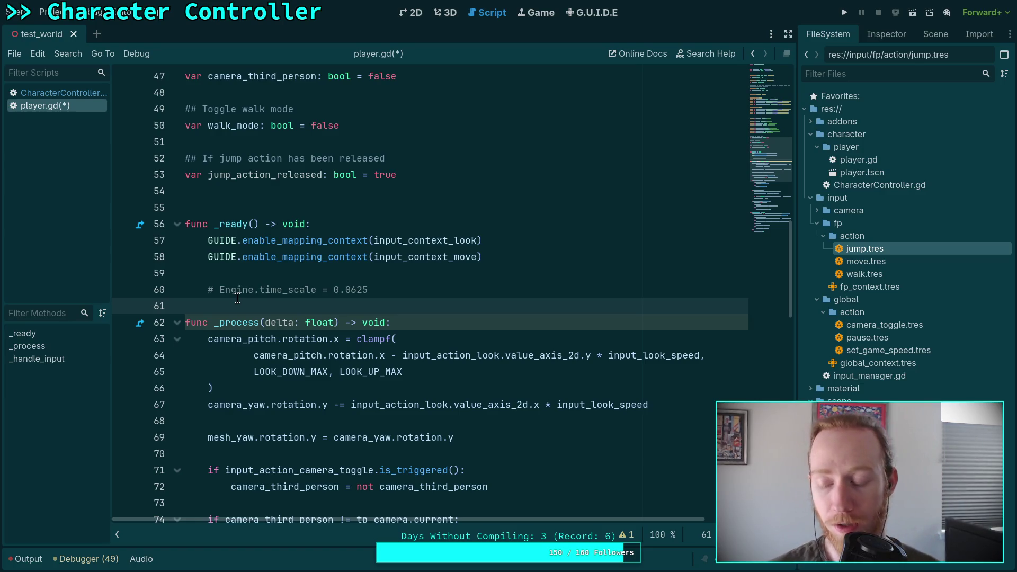
scroll(249, 305, "up", 1)
- Delete the jump_action_released declaration and begin an 'if input_action_jump' line at the end of _handle_input
left_click_drag(418, 227, 412, 193)
key("BackSpace")
key("BackSpace")
scroll(413, 324, "down", 9)
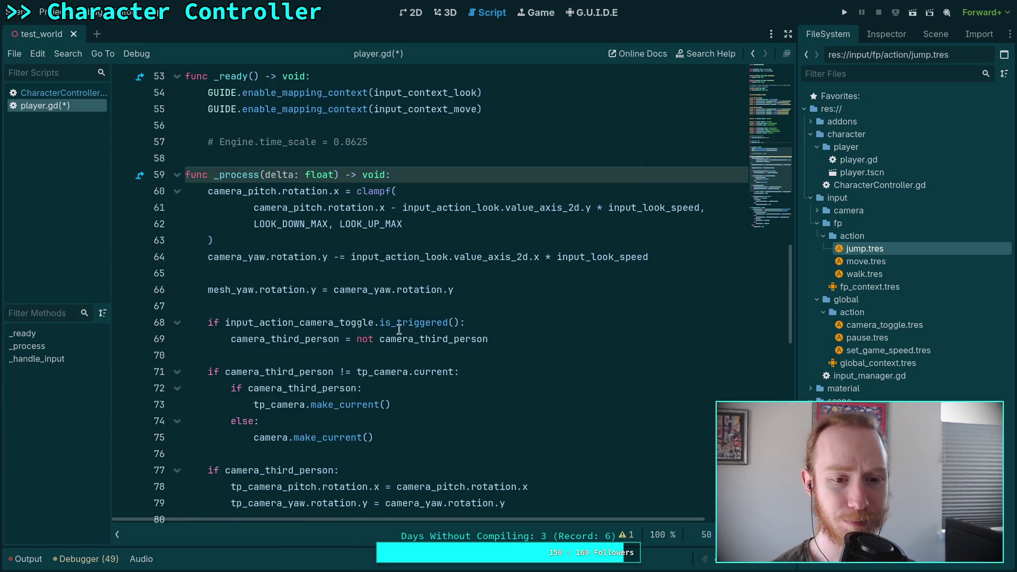
scroll(392, 324, "down", 5)
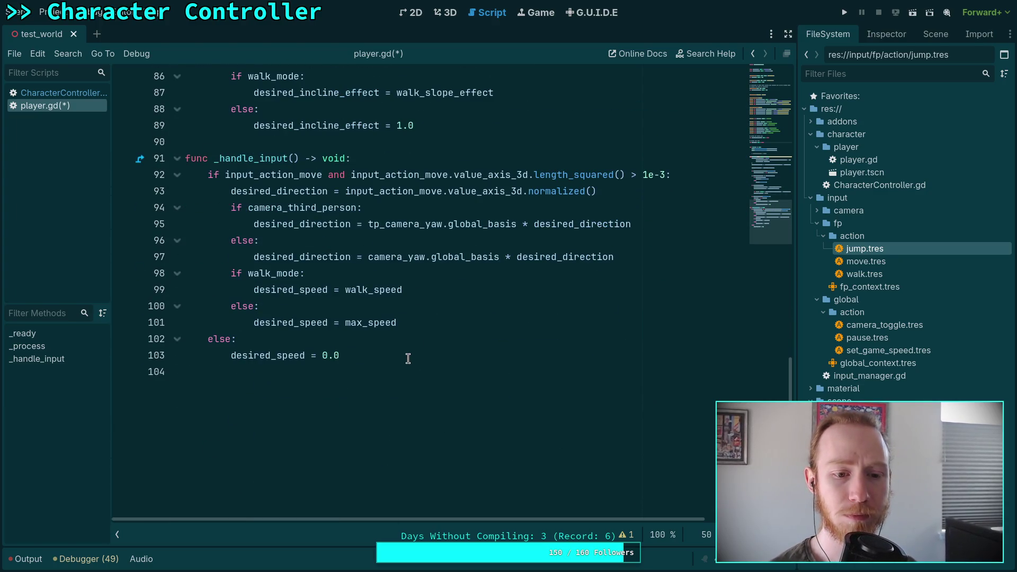
left_click(422, 355)
key("Return")
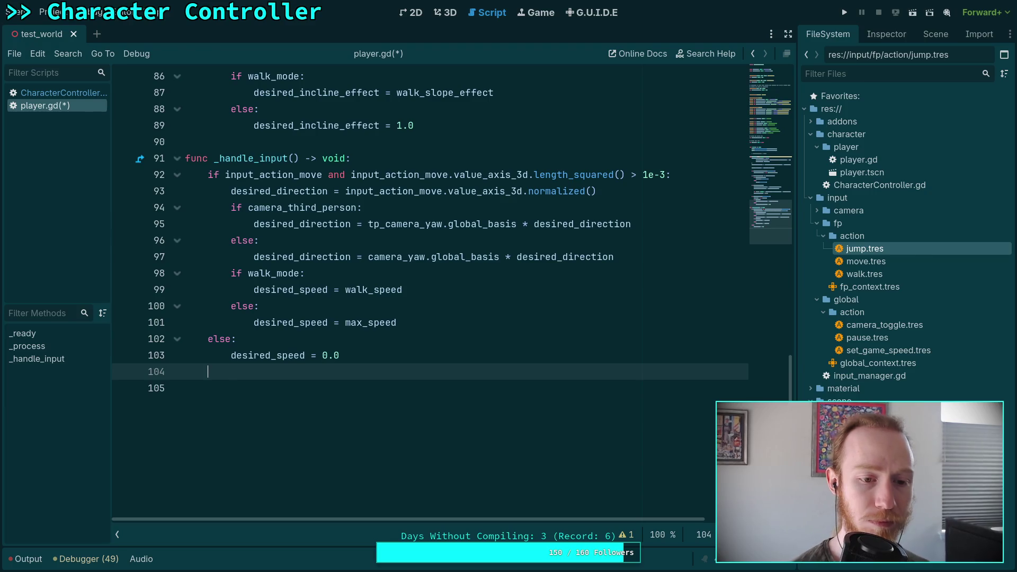
key("Return")
key("BackSpace")
type("if input_ac")
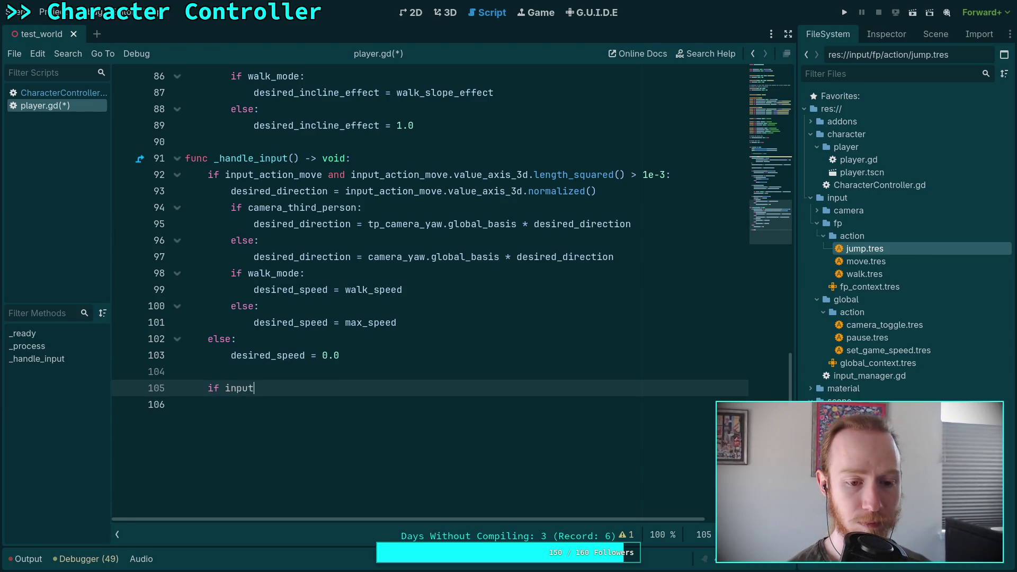
type("t")
key("Down")
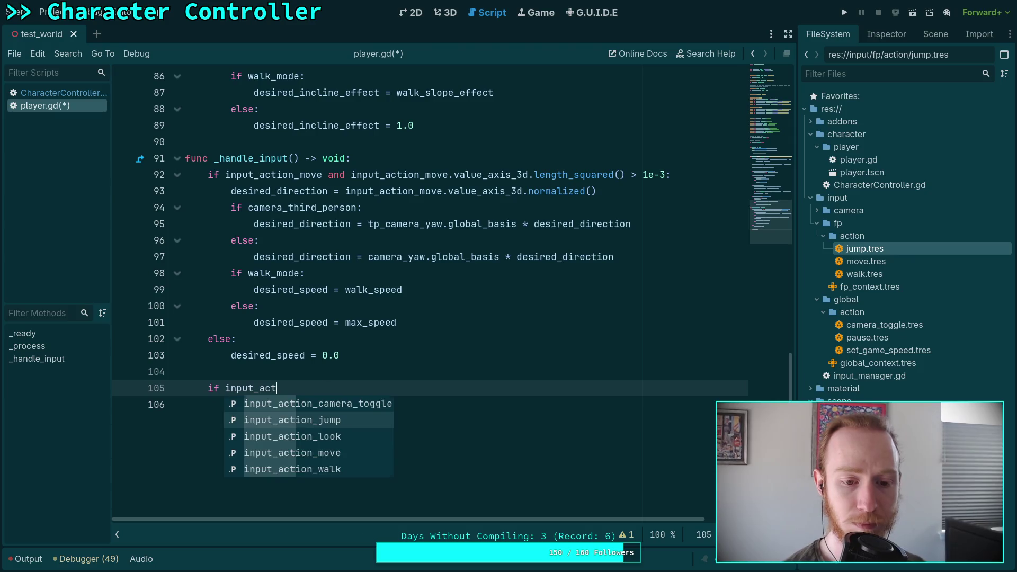
key("Return")
- Add an 'if not is_node_ready(): return' guard at the top of _handle_input
scroll(411, 337, "up", 2)
left_click(413, 258)
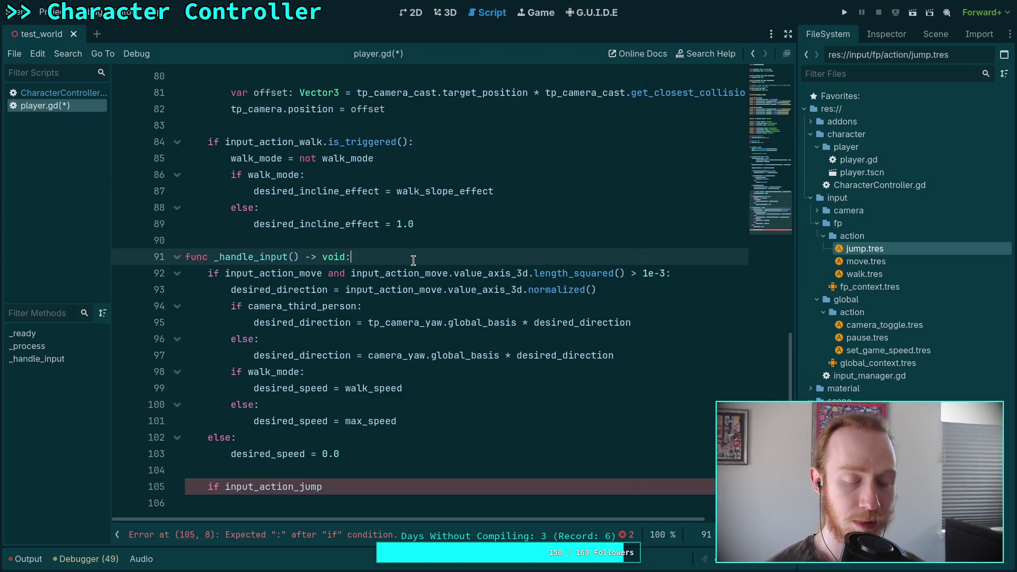
key("Return")
type("if not is_node_")
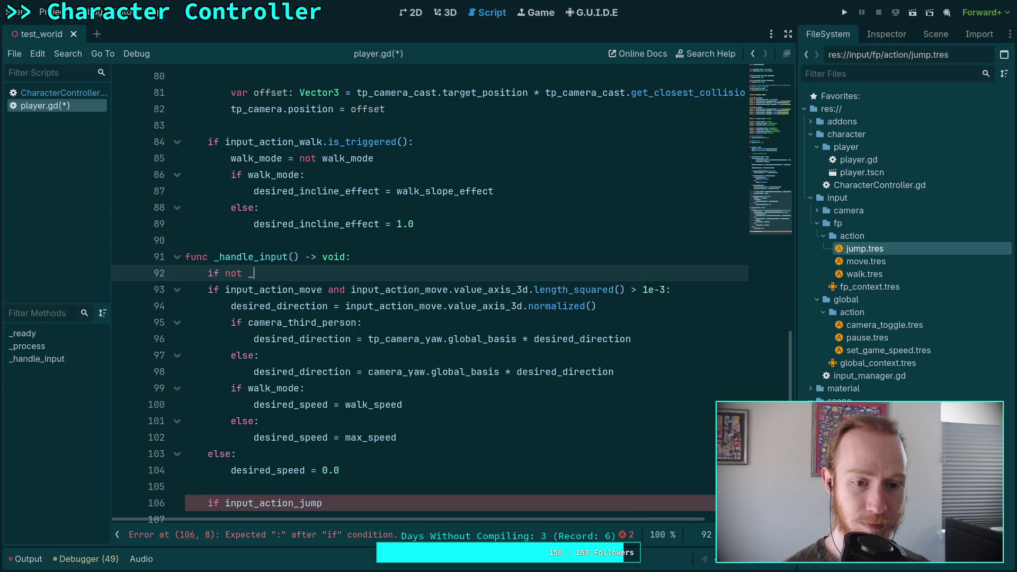
type("rea")
key("Return")
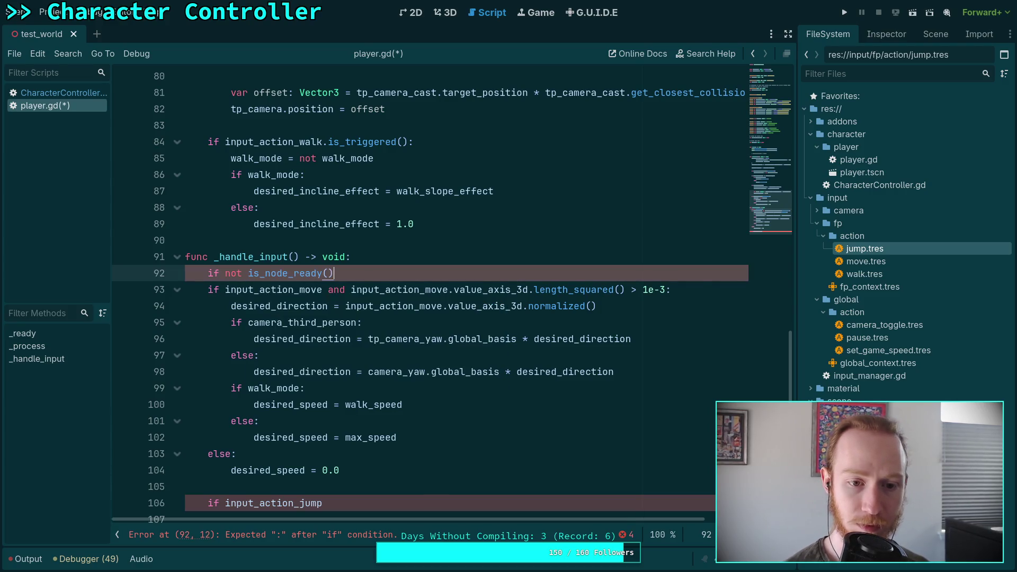
type(":")
key("Return")
type("return")
key("Return")
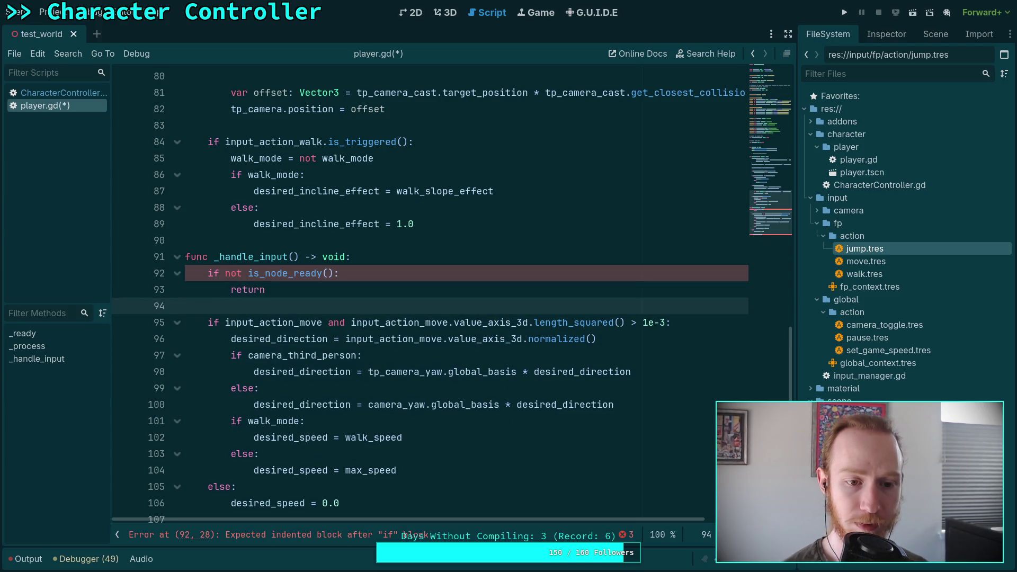
- Delete the unfinished if input_action_jump line and drop 'input_action_move and ' from the move check
scroll(350, 371, "down", 2)
left_click(352, 422)
key("ctrl+BackSpace")
key("ctrl+BackSpace")
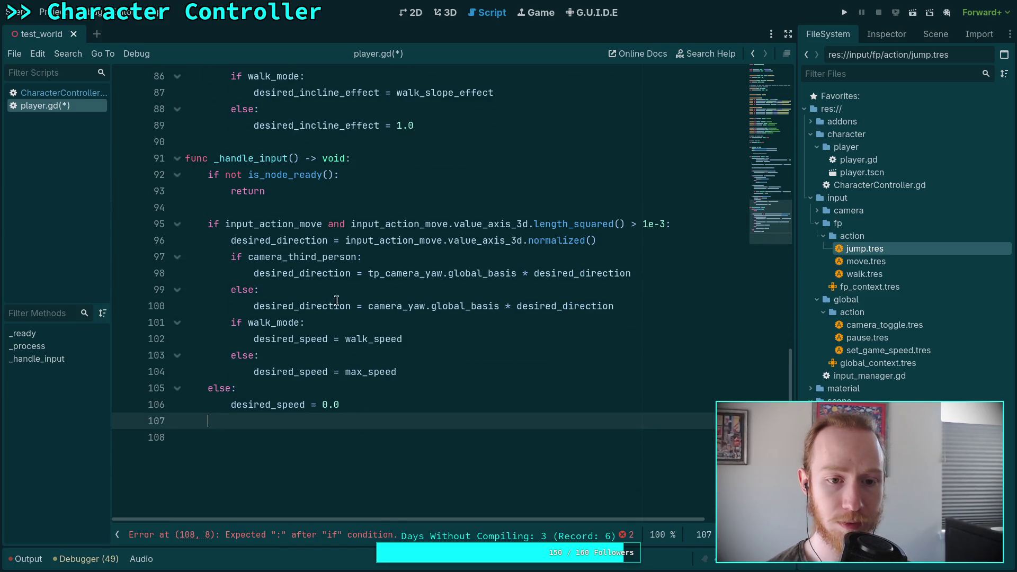
left_click_drag(225, 225, 351, 225)
key("BackSpace")
left_click(459, 438)
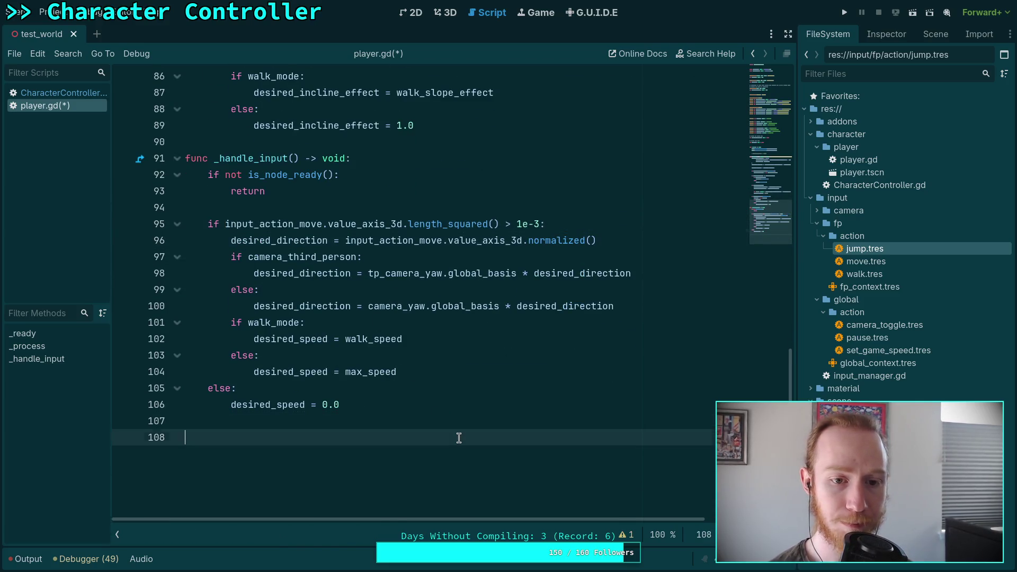
- Write 'if input_action_jump.is_triggered():' and move it up into _process with Alt+Up
key("Return")
key("Up")
type("if i")
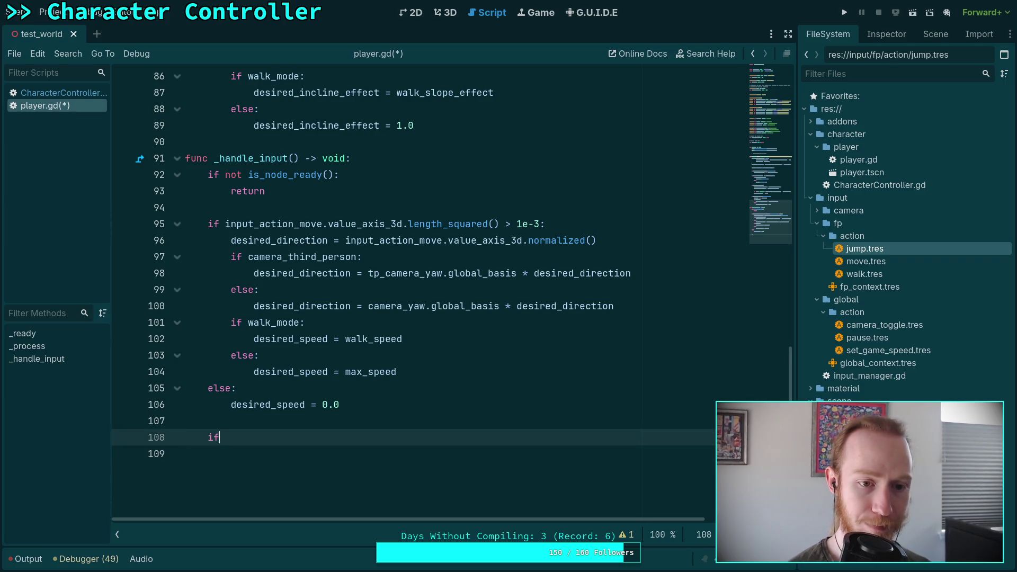
type("nput_action_jump.")
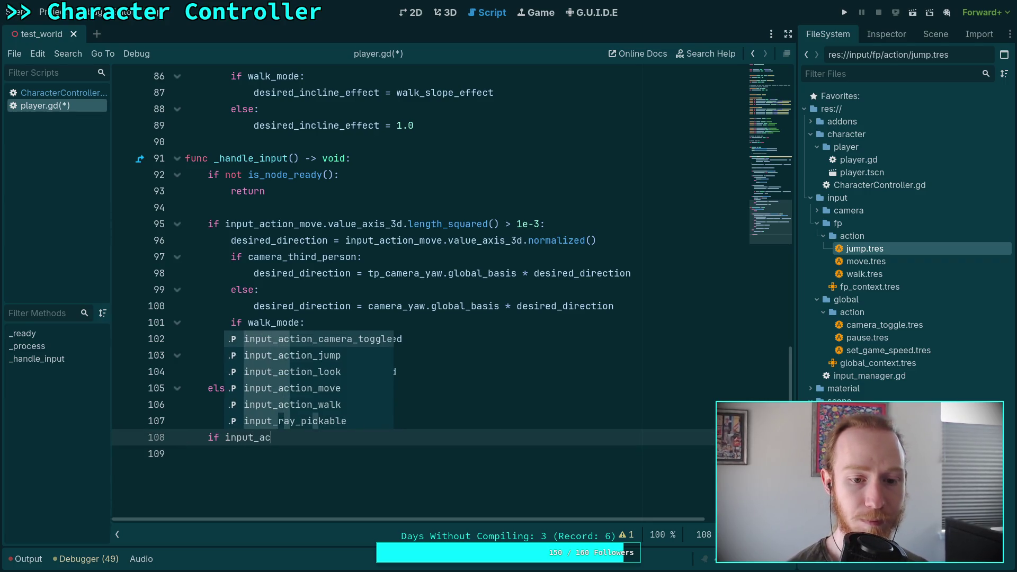
type("is_")
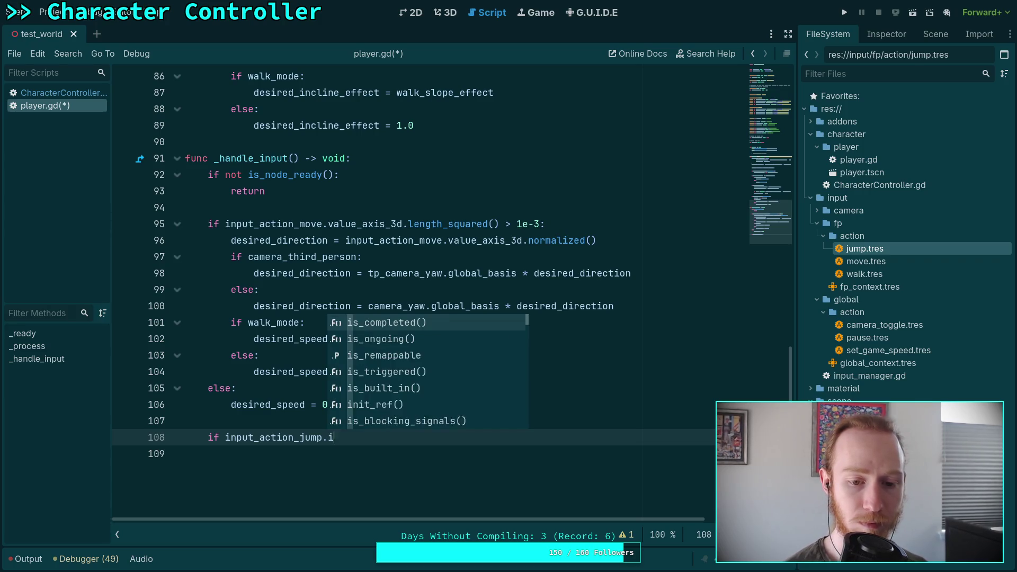
key("Down")
key("Down")
key("Down")
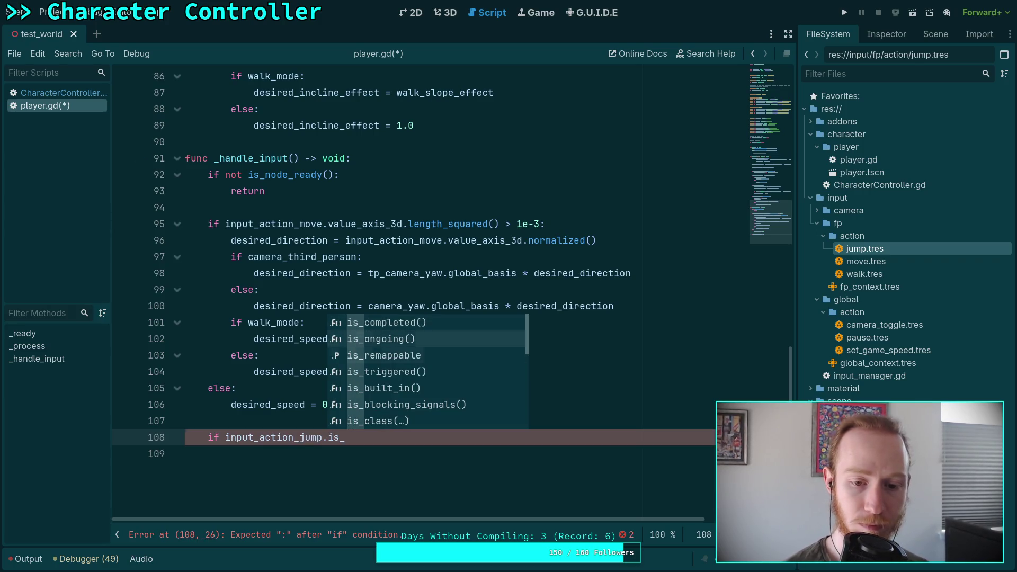
key("Return")
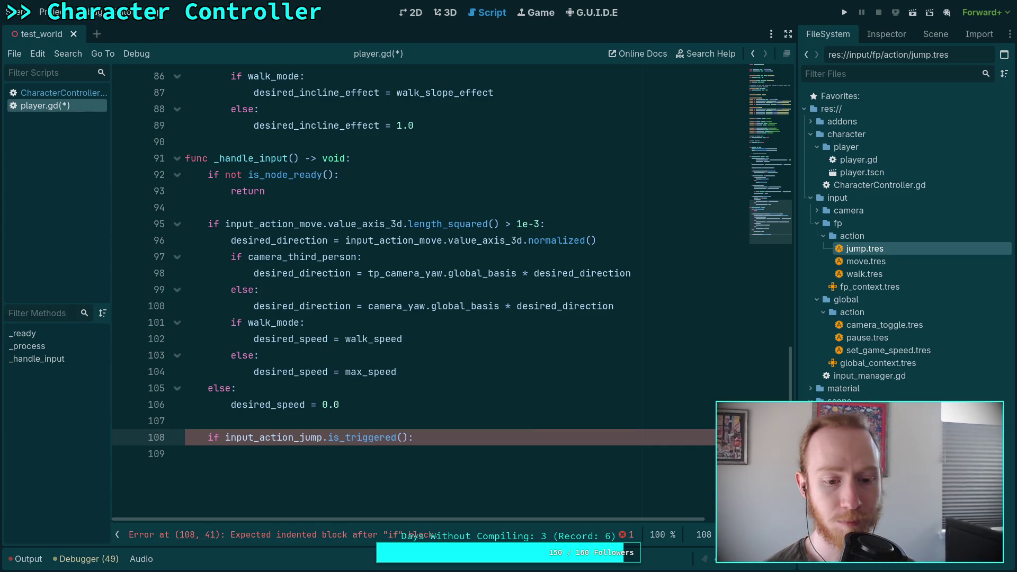
key("alt+Up")
key("alt+Up")
key("alt+Up")
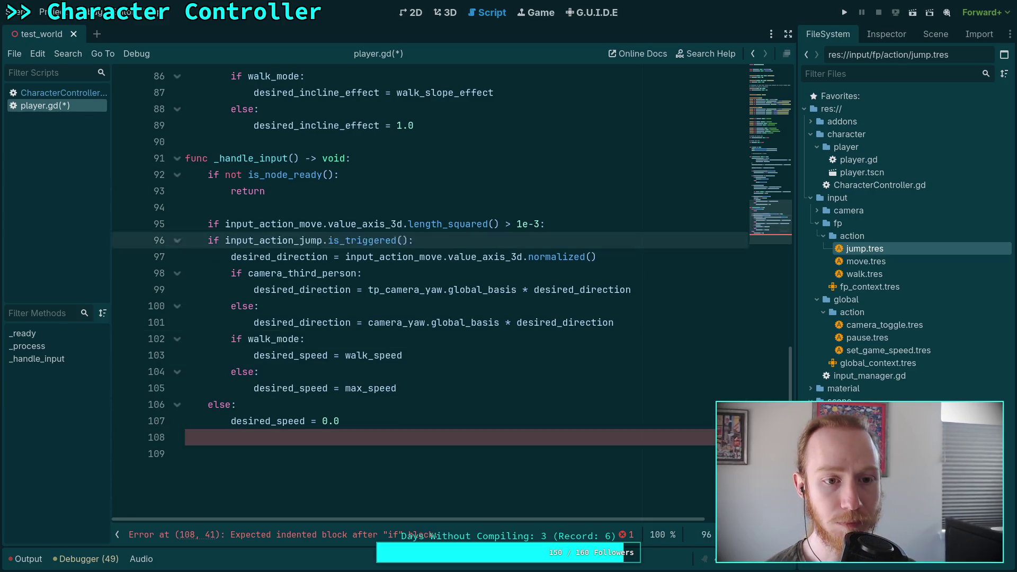
- Add a blank line above the jump check and start 'desired_jump_power =' inside it
left_click(437, 130)
key("Return")
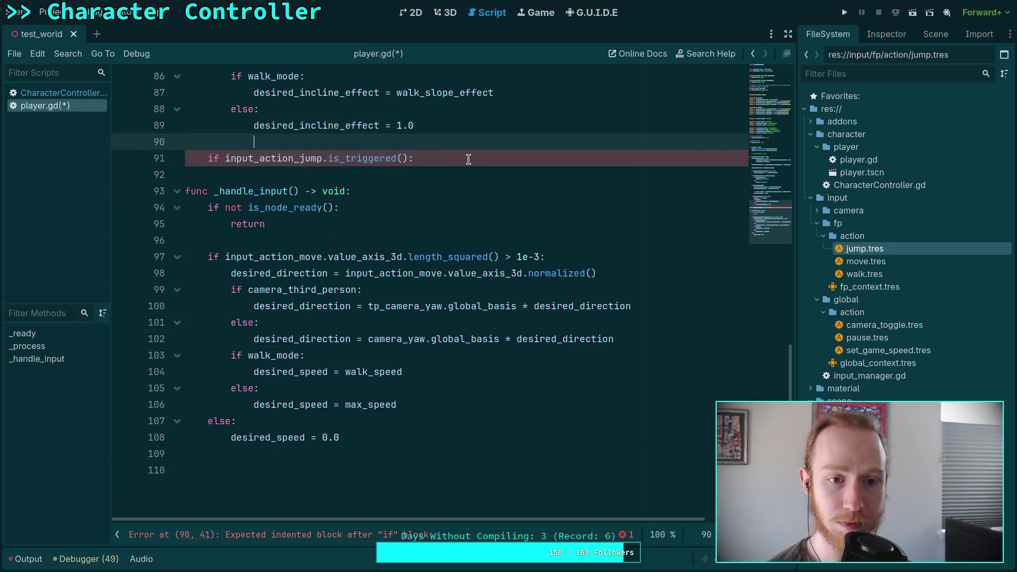
left_click(467, 159)
key("Return")
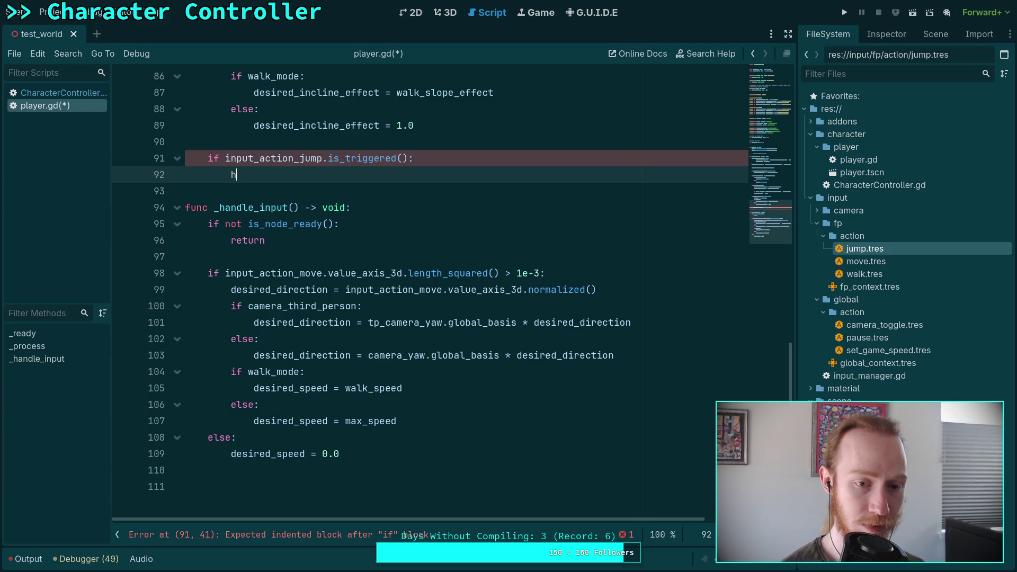
type("des")
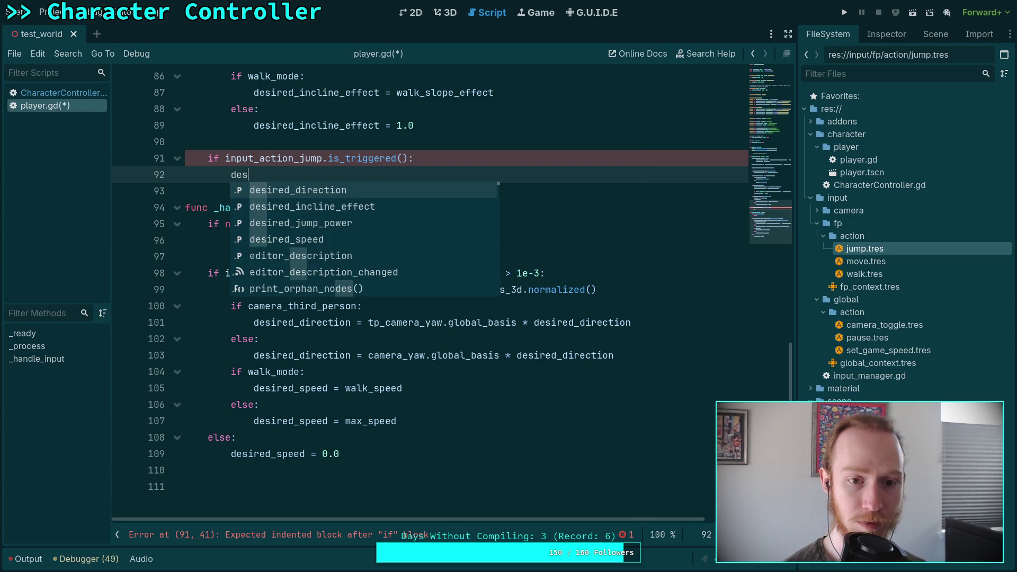
key("Down")
key("Down")
key("Return")
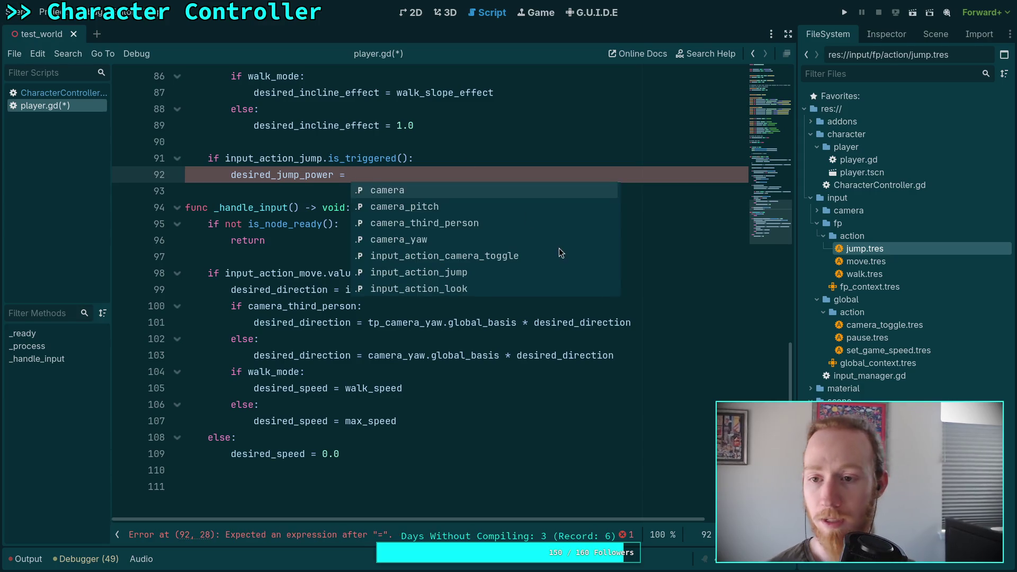
scroll(671, 273, "up", 9)
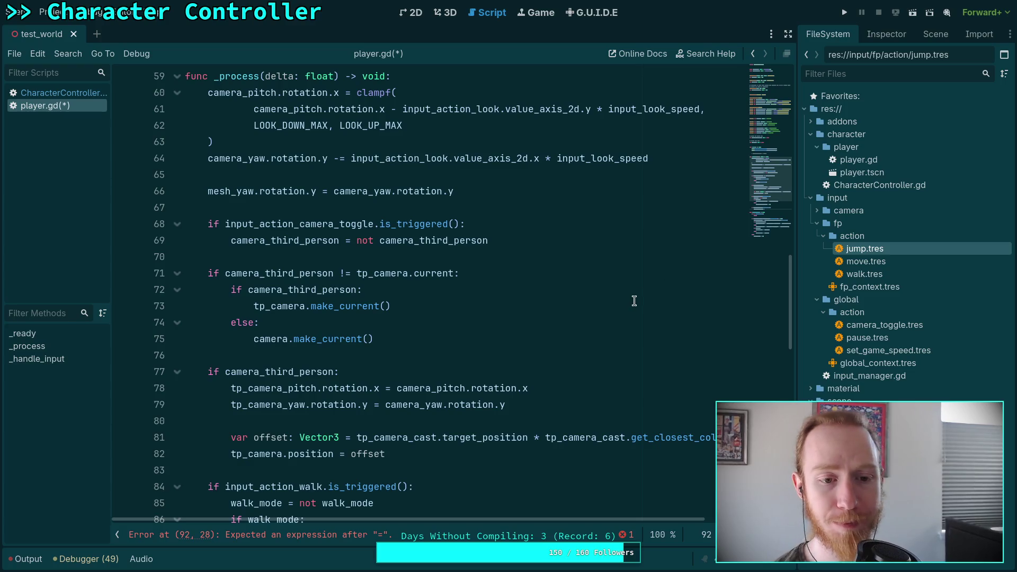
scroll(608, 331, "up", 8)
scroll(590, 329, "up", 1)
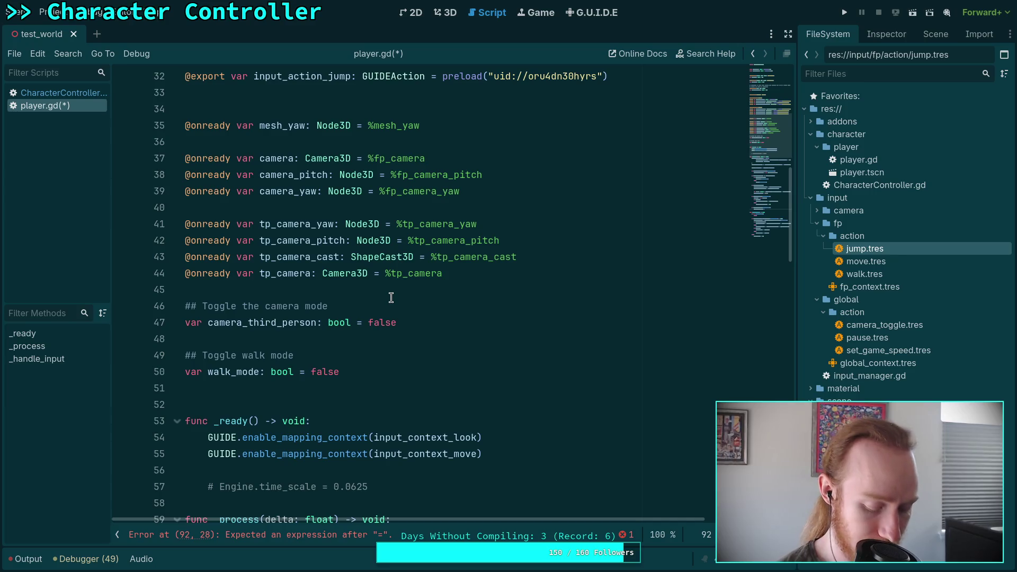
key("alt+Tab")
scroll(337, 349, "up", 20)
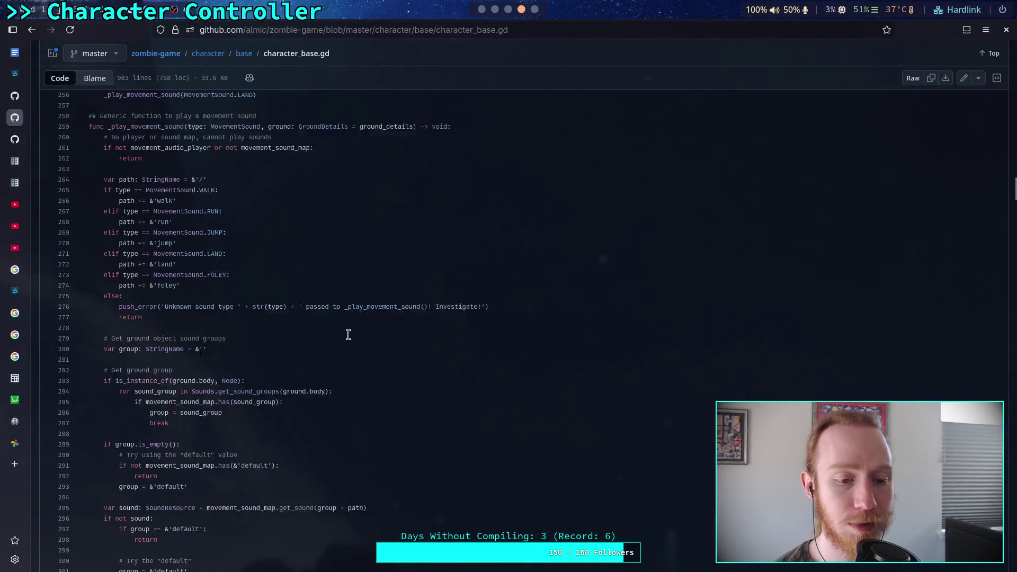
scroll(348, 335, "up", 5)
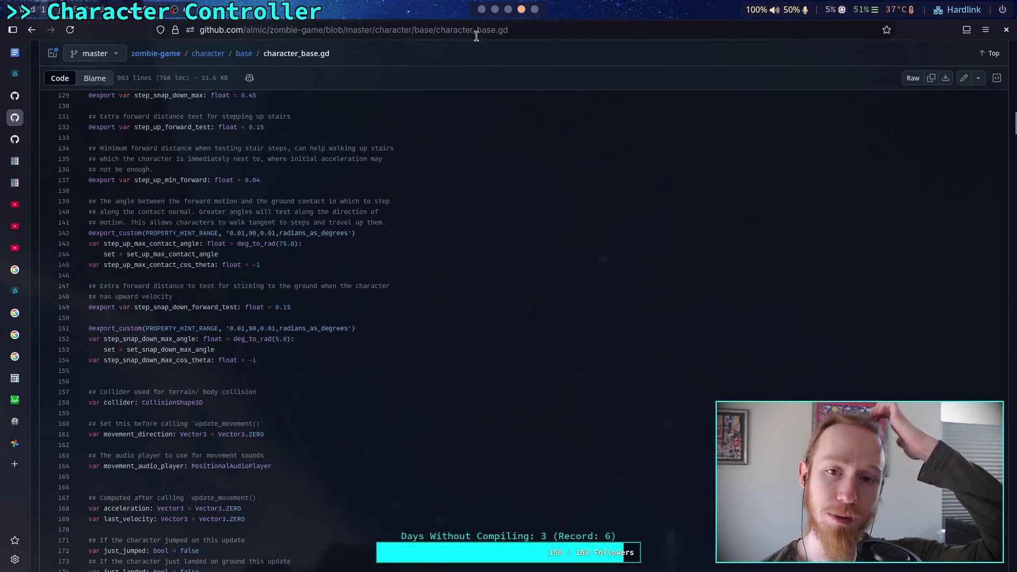
key("alt+Tab")
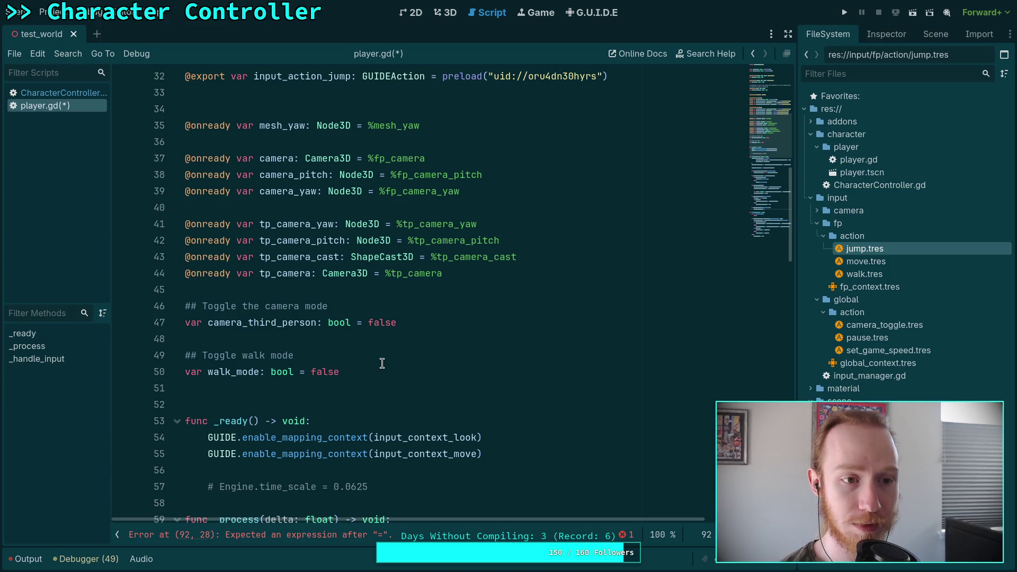
- Review the script around line 57, the end of _handle_input and the unfinished desired_jump_power line
scroll(377, 377, "down", 2)
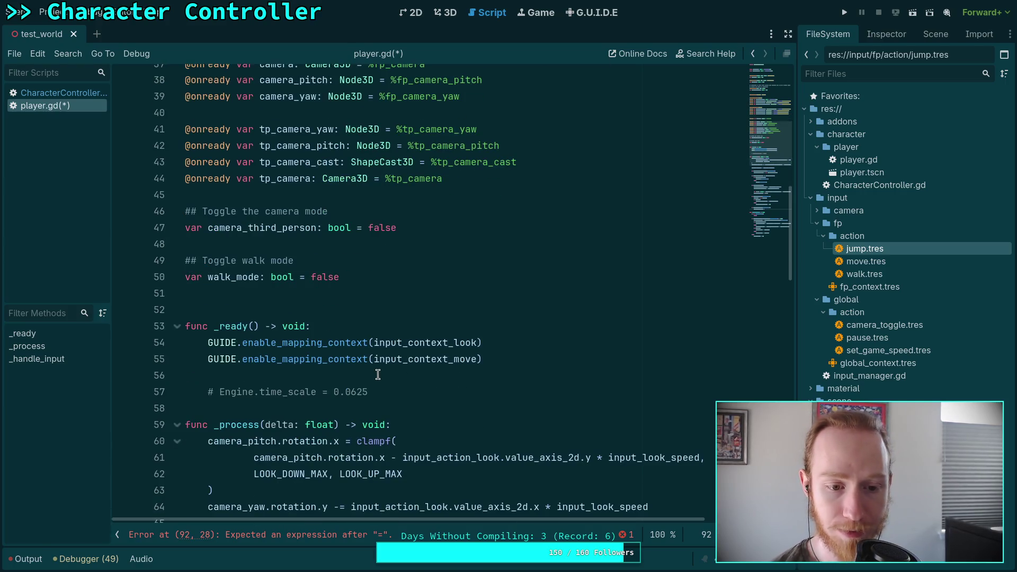
left_click(432, 391)
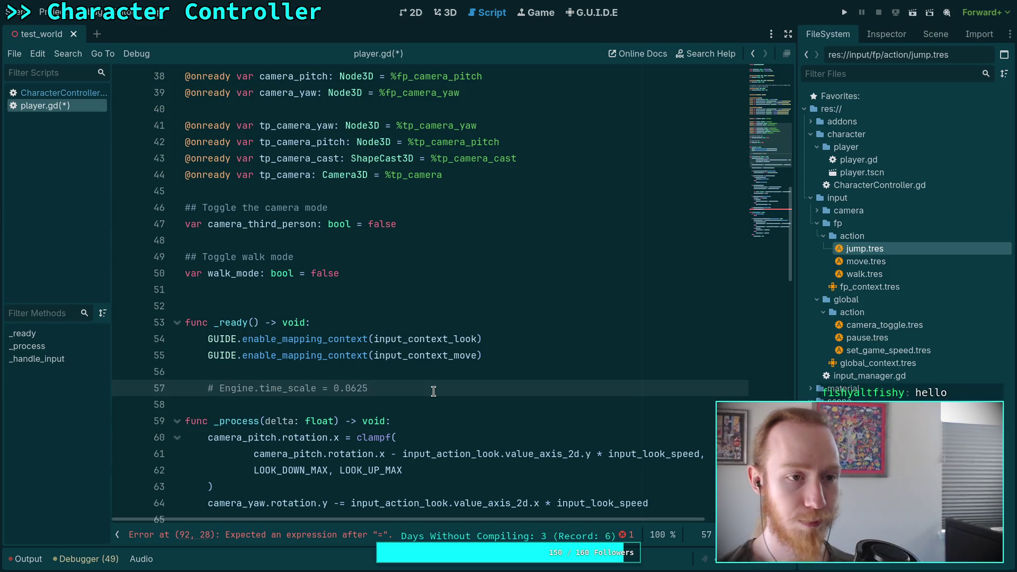
scroll(397, 272, "down", 6)
scroll(397, 273, "down", 13)
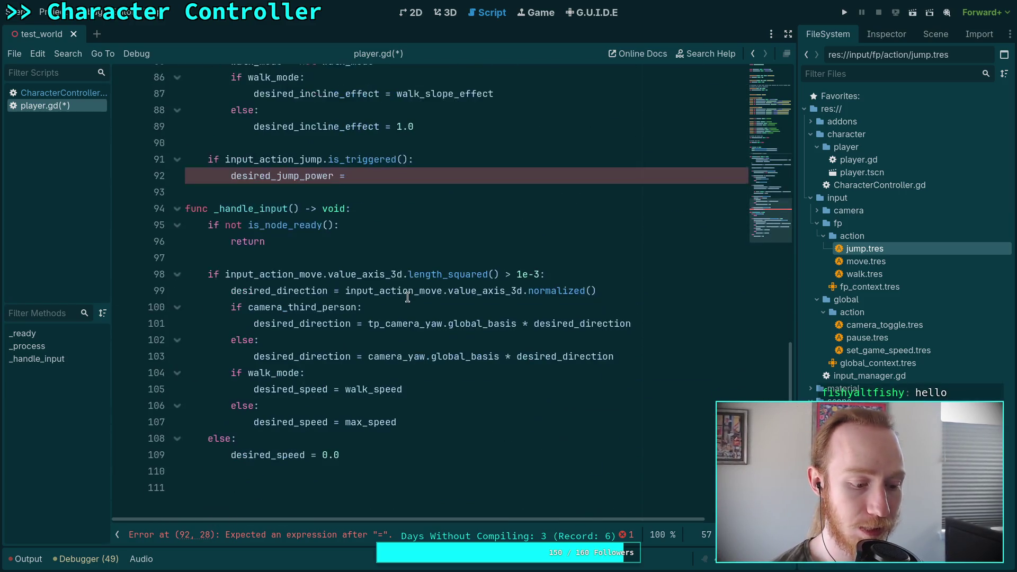
scroll(408, 298, "up", 2)
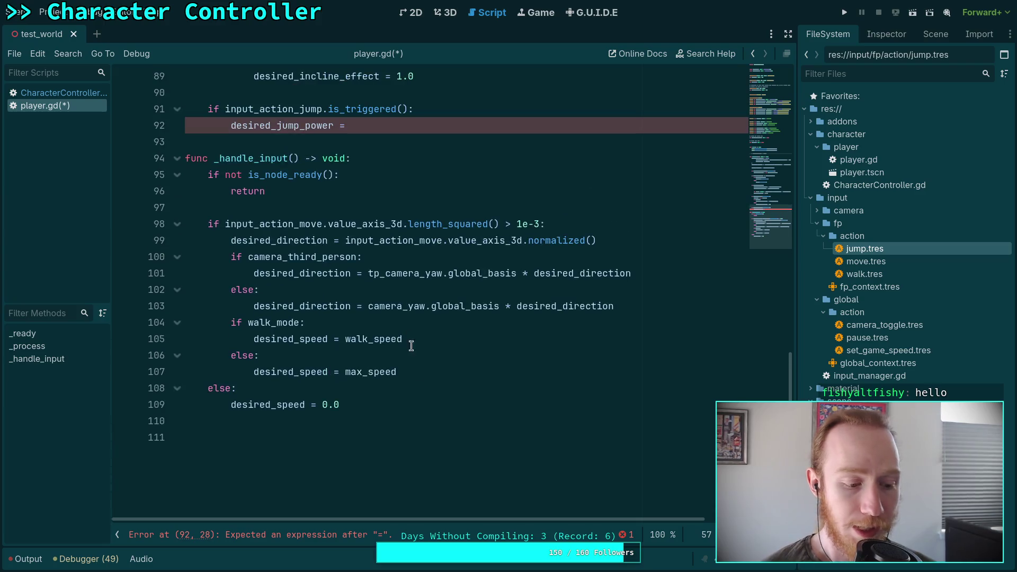
left_click(421, 408)
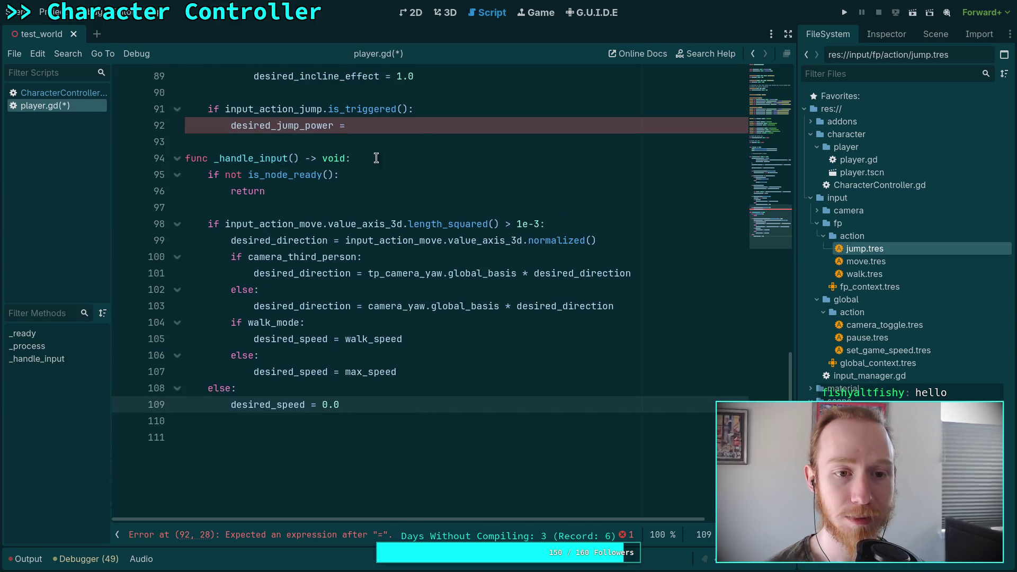
left_click(421, 125)
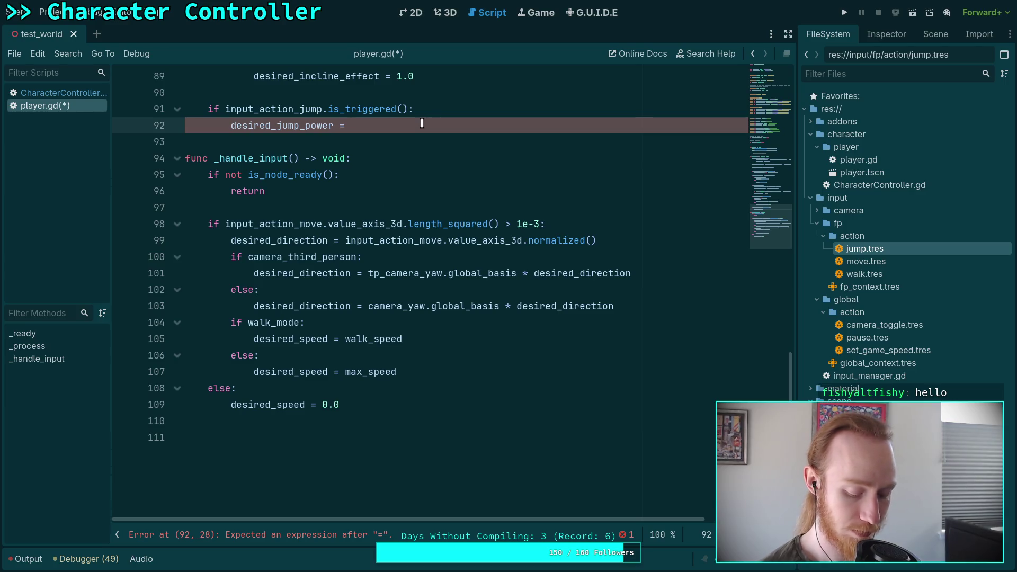
scroll(399, 298, "up", 16)
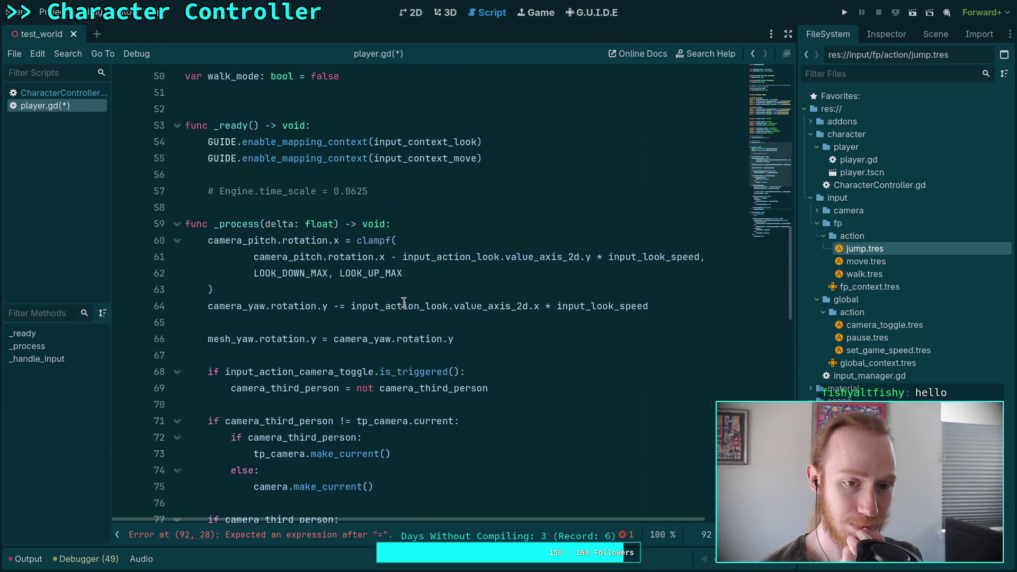
scroll(381, 332, "up", 3)
scroll(374, 335, "up", 6)
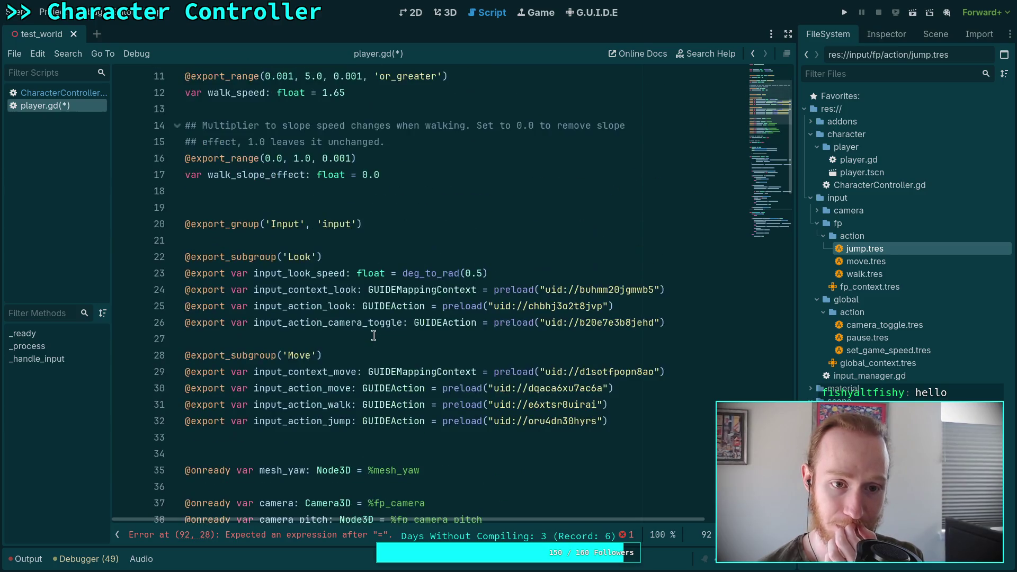
left_click(415, 280)
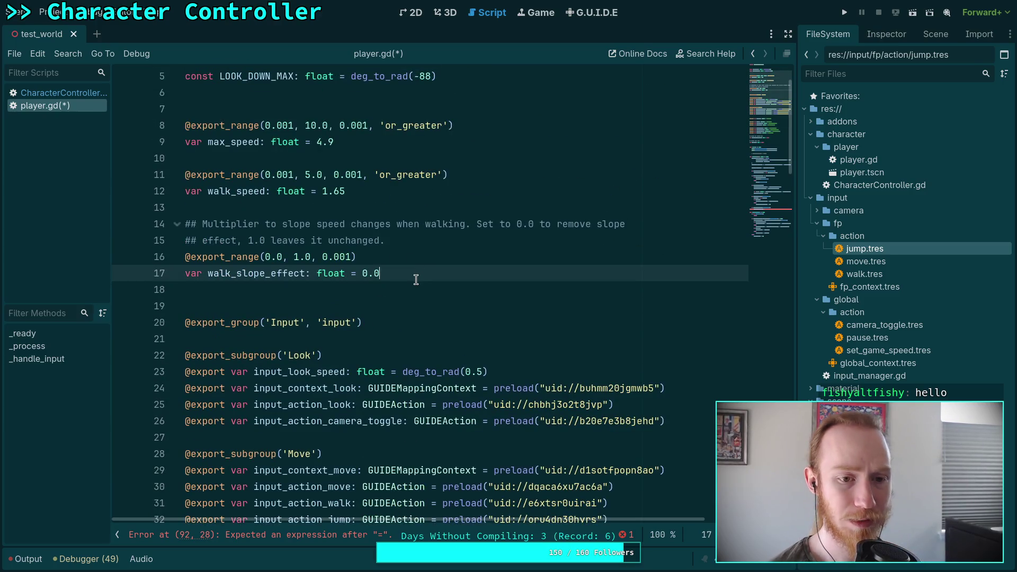
key("Up")
key("Up")
key("Up")
key("Up")
key("Up")
key("Up")
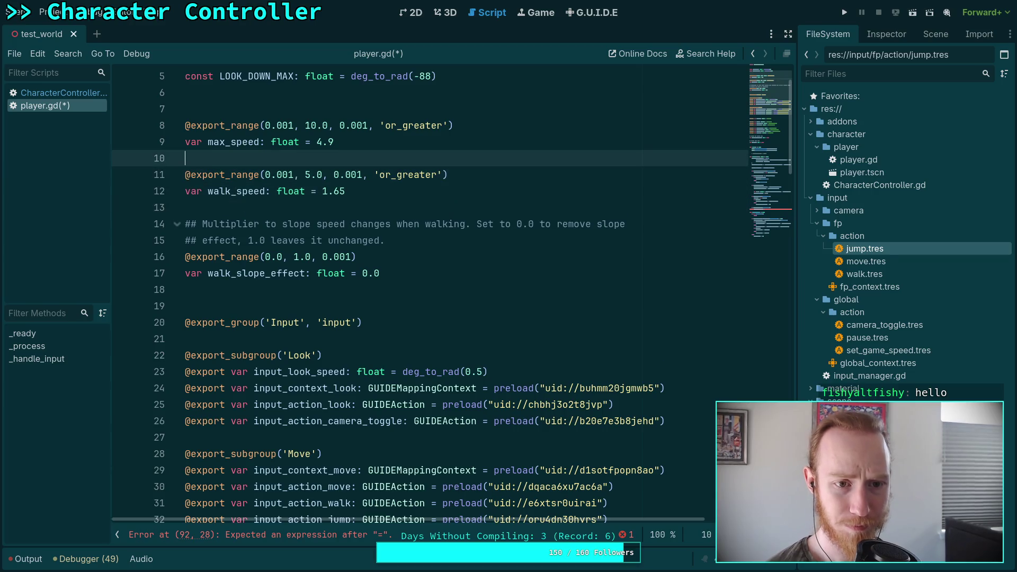
key("Down")
key("Down")
key("Down")
key("Down")
key("Return")
key("Return")
key("Up")
type("@export_range(0.0")
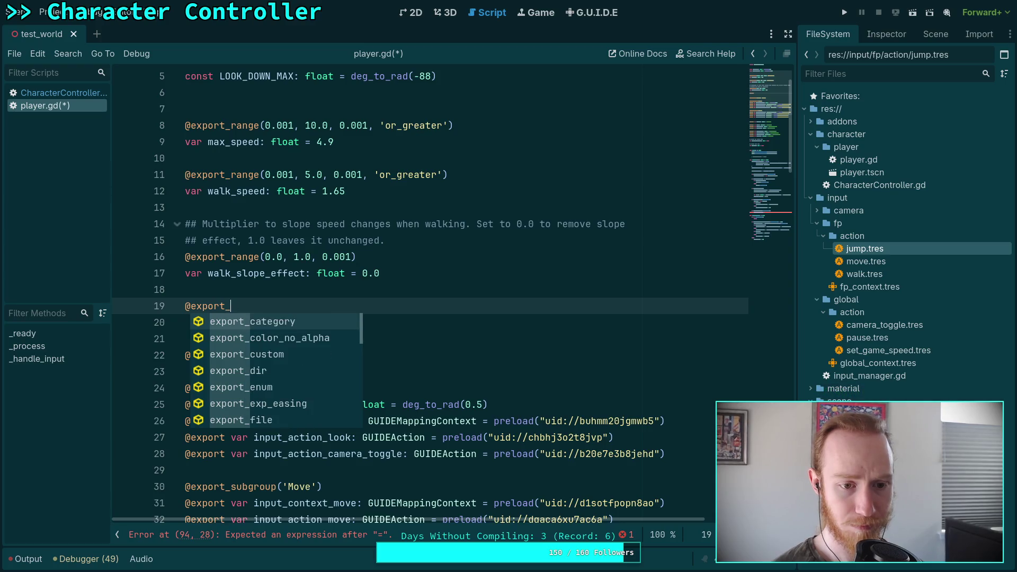
type(", ")
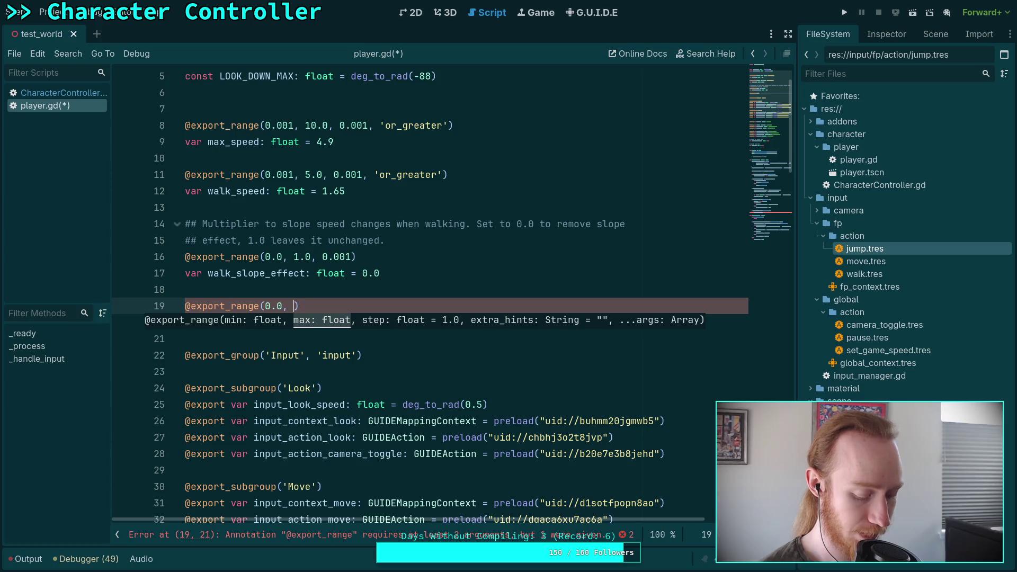
type("5.0, 0.00")
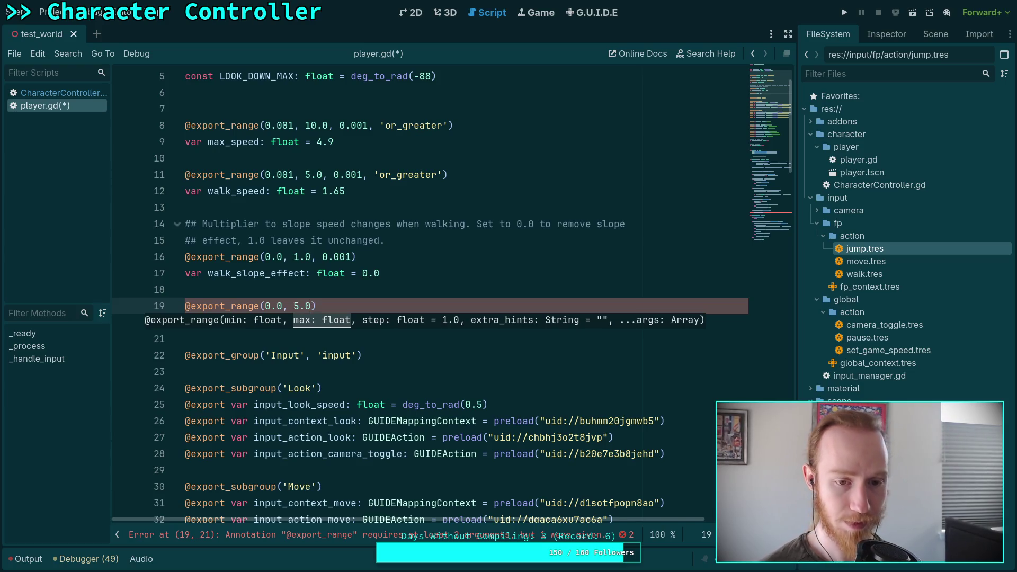
type("1)")
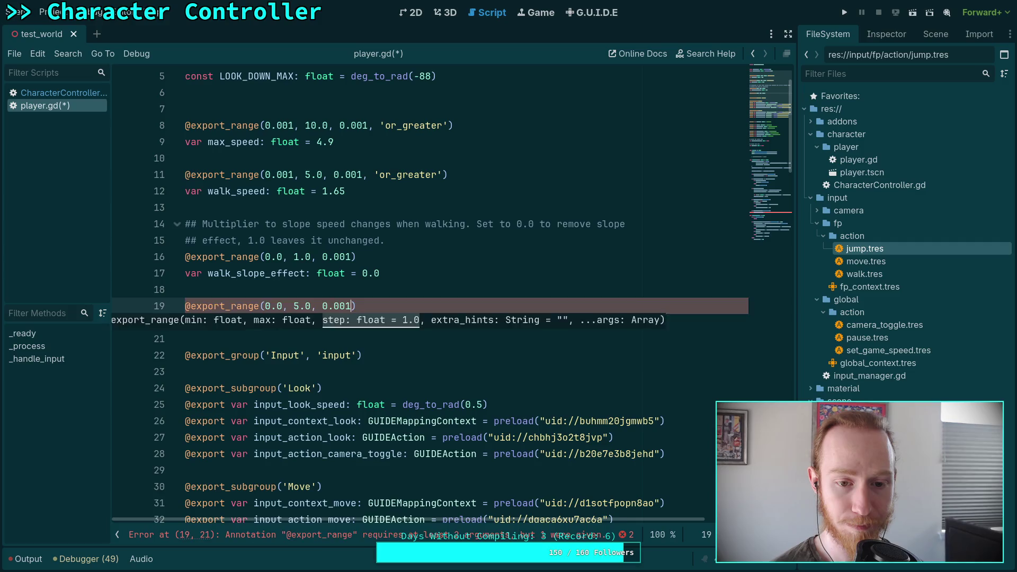
key("Return")
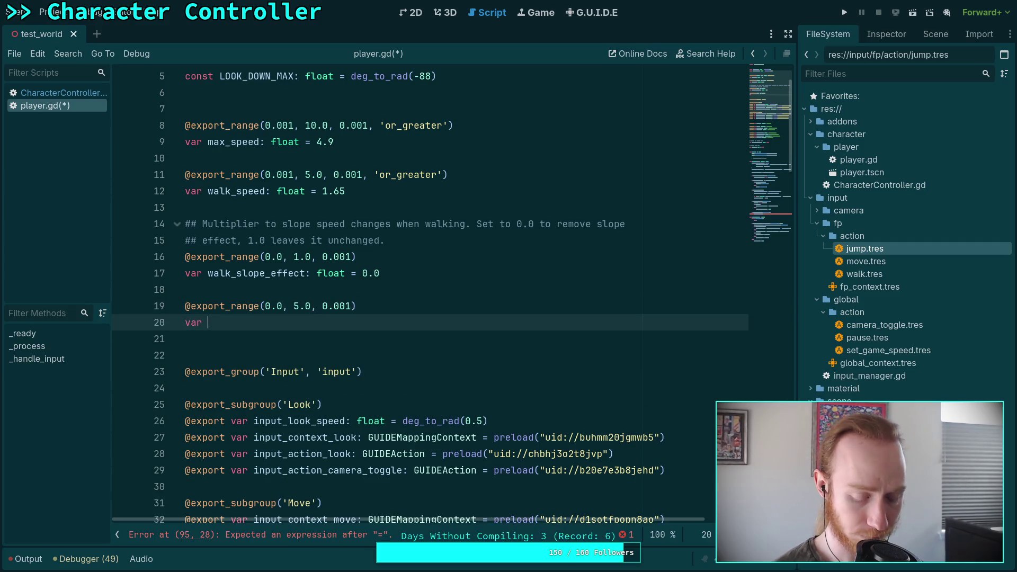
- Declare 'var jump_power: float = 5.0' and raise the range's upper bound to 10.0
type("jump_vel")
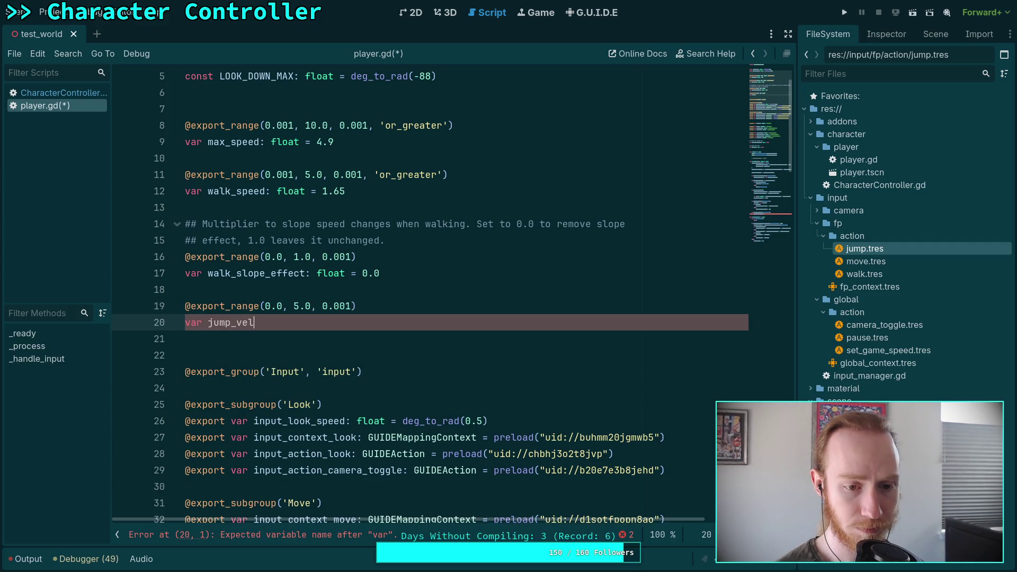
key("BackSpace")
key("BackSpace")
key("BackSpace")
type("s")
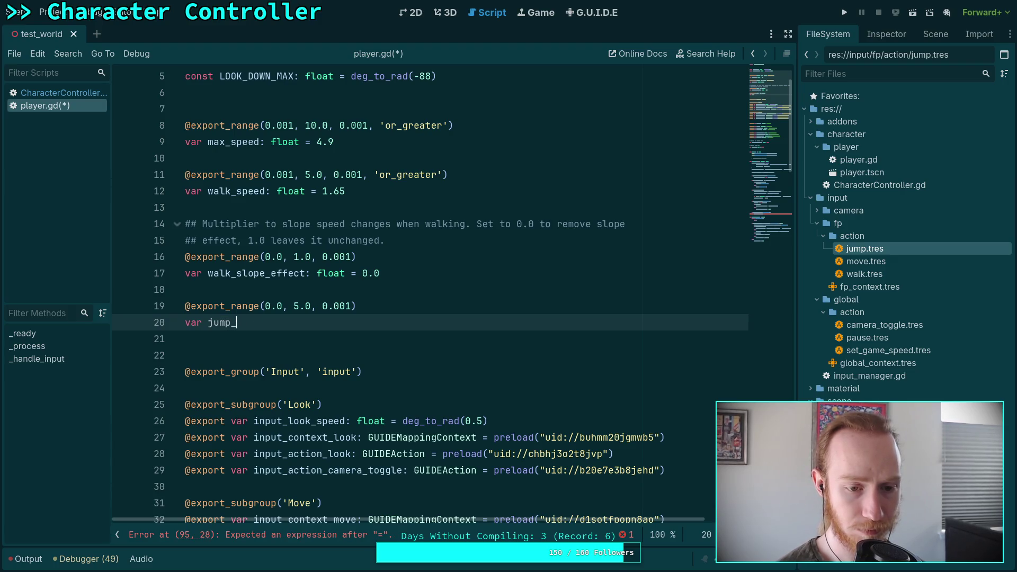
type("power")
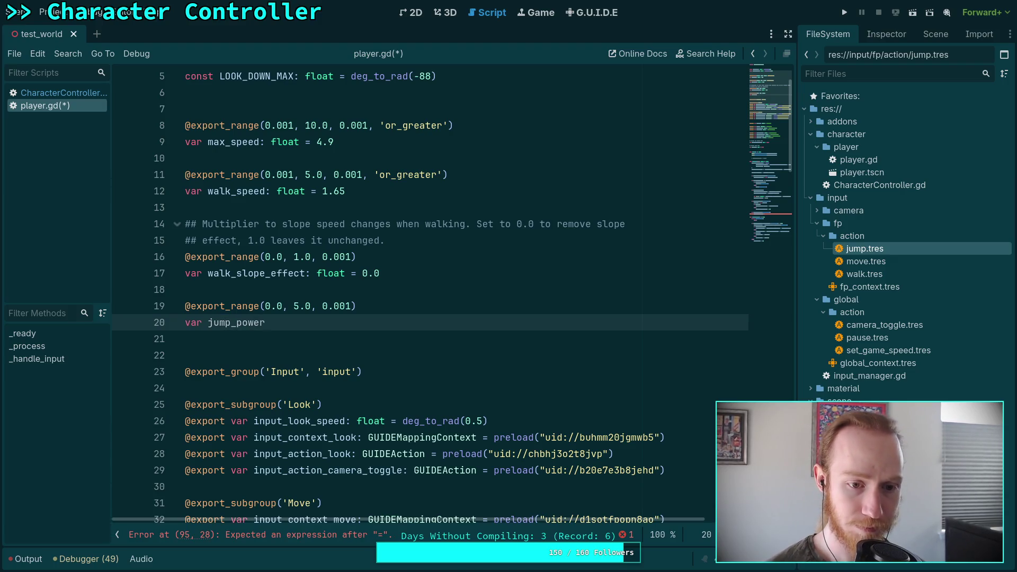
type("loat")
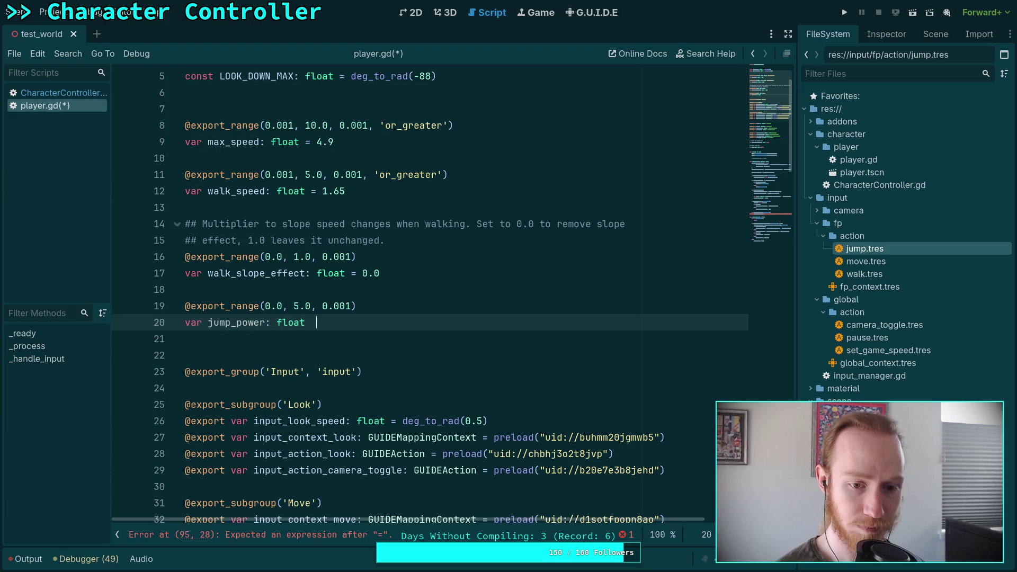
type("/  5")
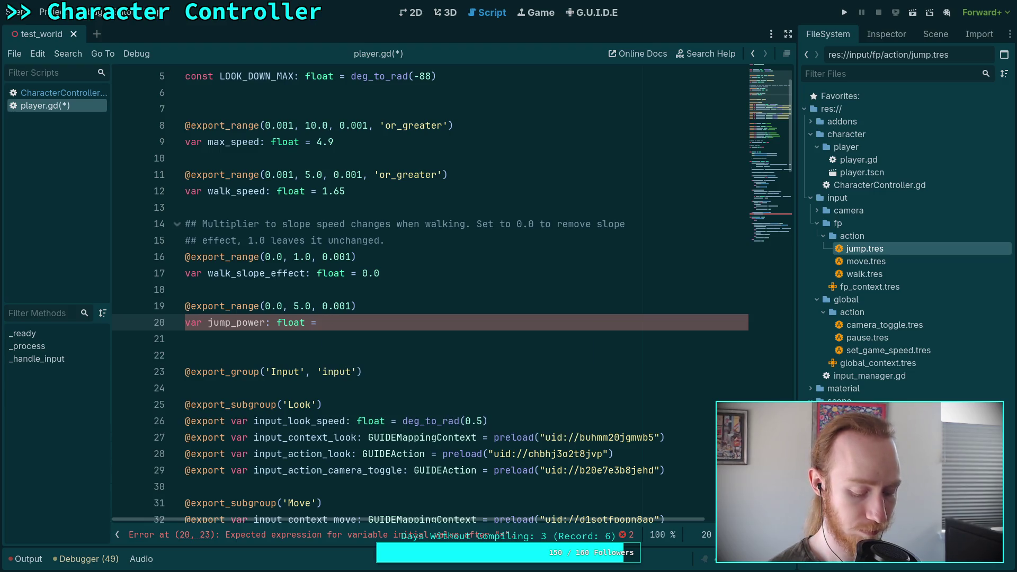
left_click(316, 306)
type("10")
left_click(322, 323)
type(".0")
- Add the doc comment '## How much speed to jump off the ground with' above the annotation
left_click(186, 290)
key("Return")
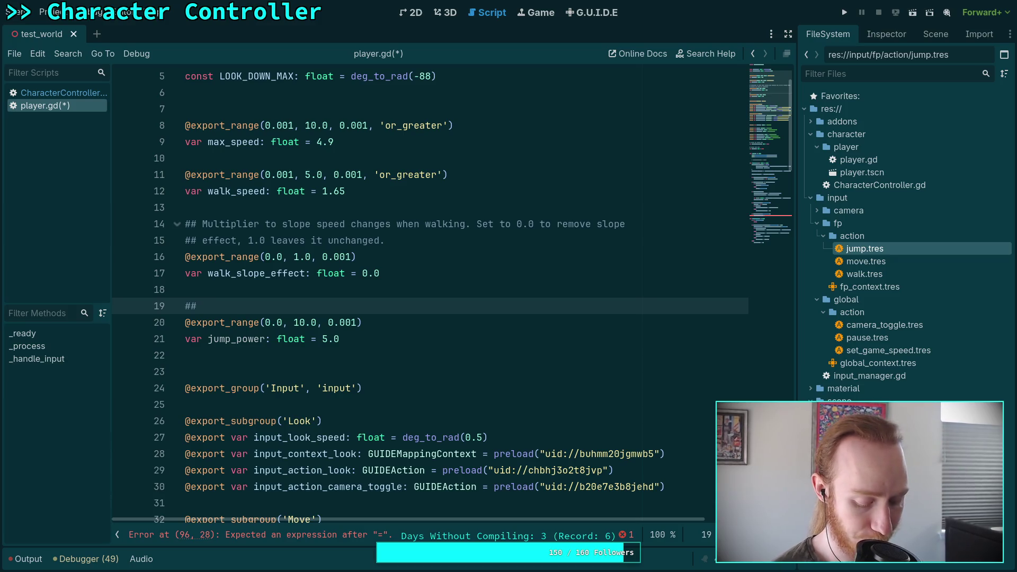
type("uch sp")
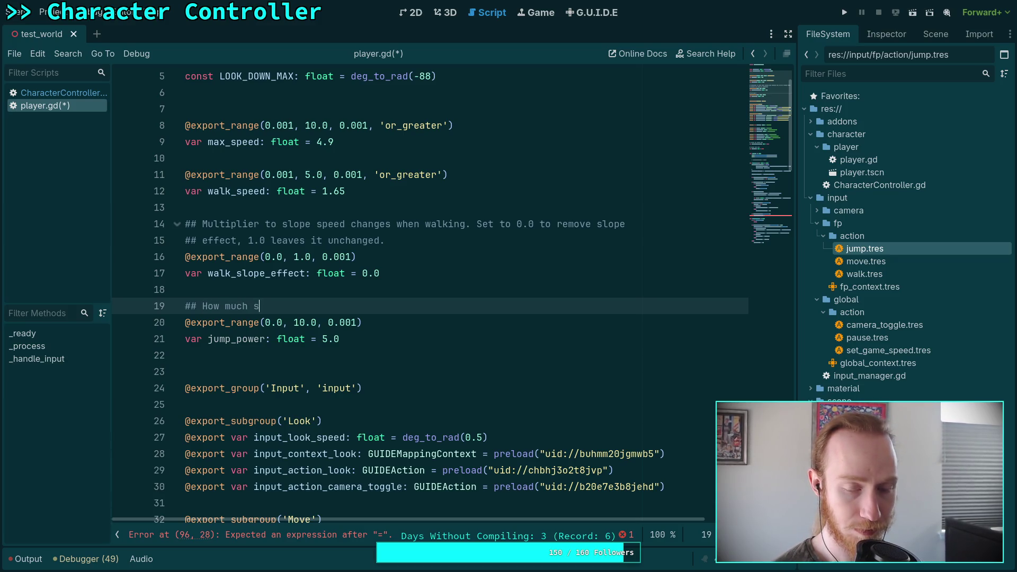
type("eed to j")
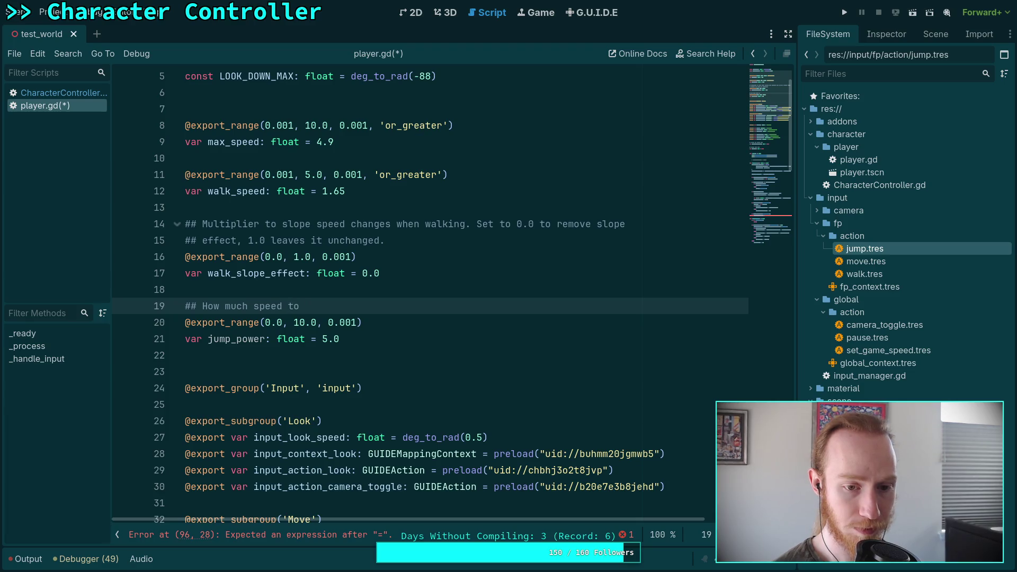
type("ump off the ")
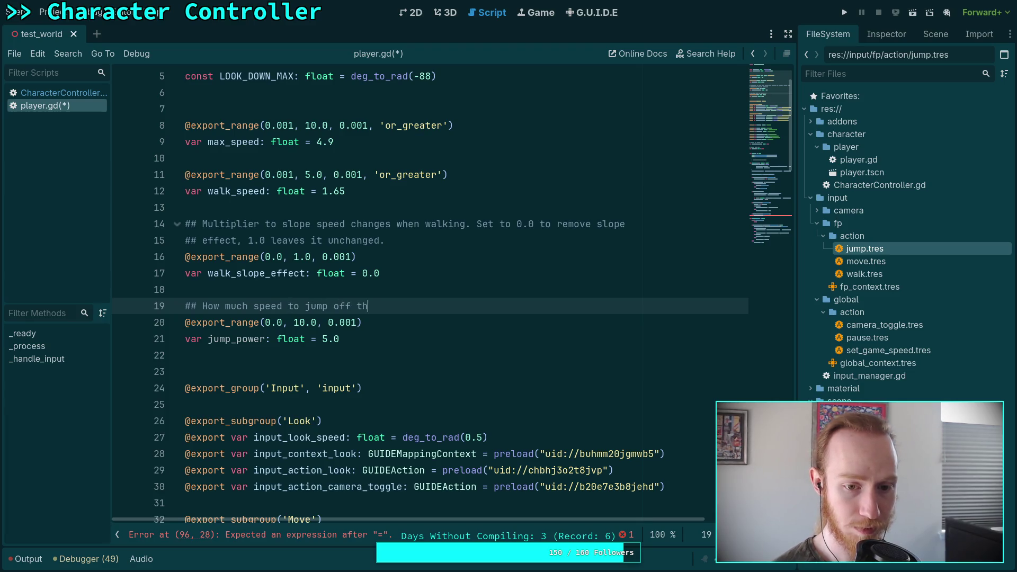
type("ground with")
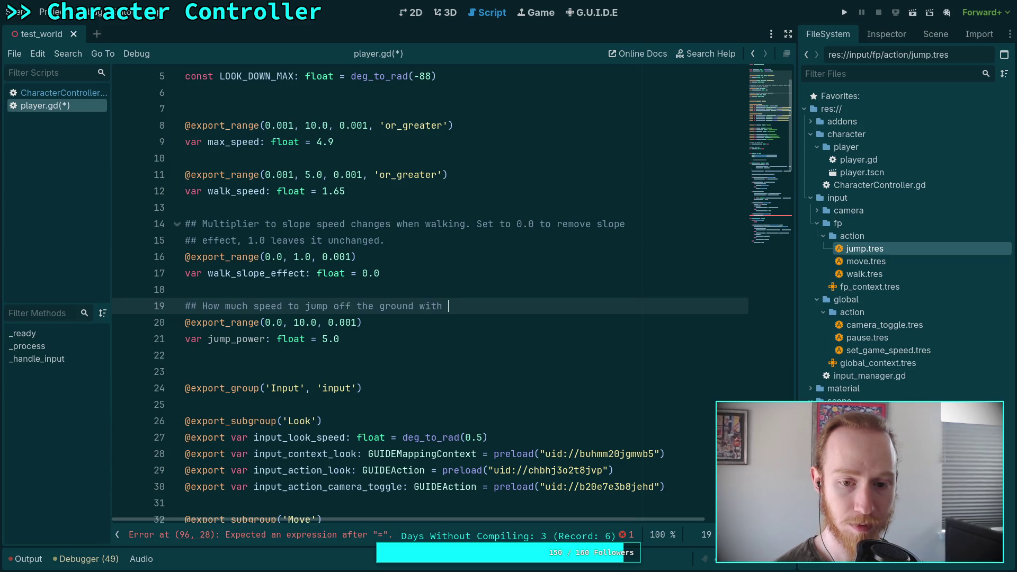
scroll(401, 282, "down", 20)
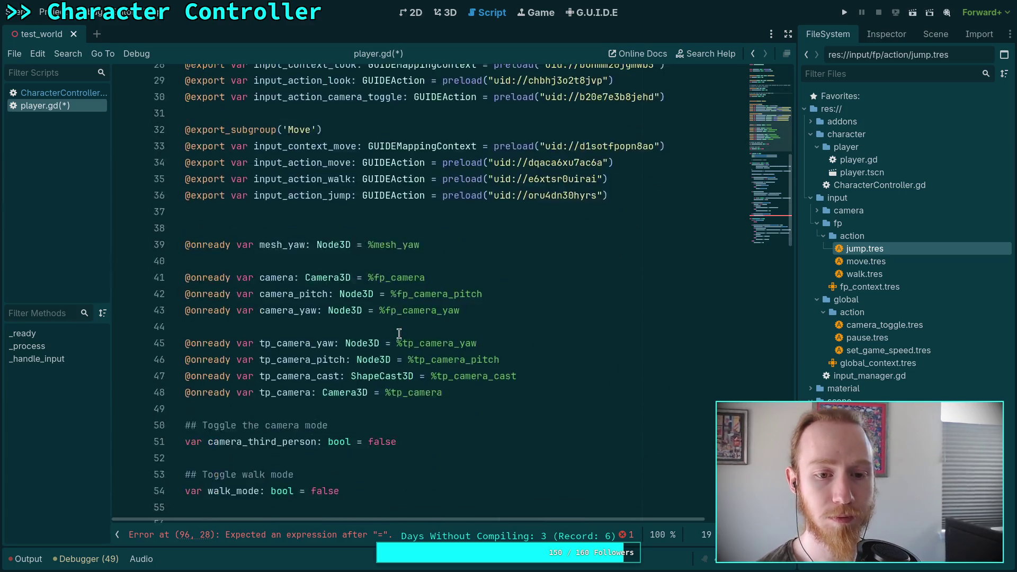
- Complete the assignment as 'desired_jump_power = jump_power' and remove the extra blank line
left_click(422, 338)
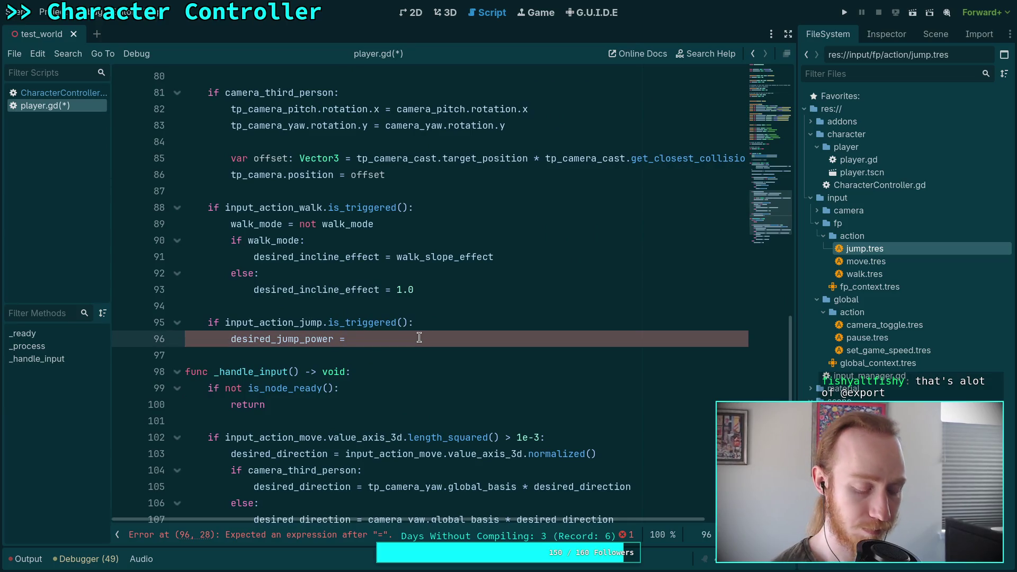
type("j")
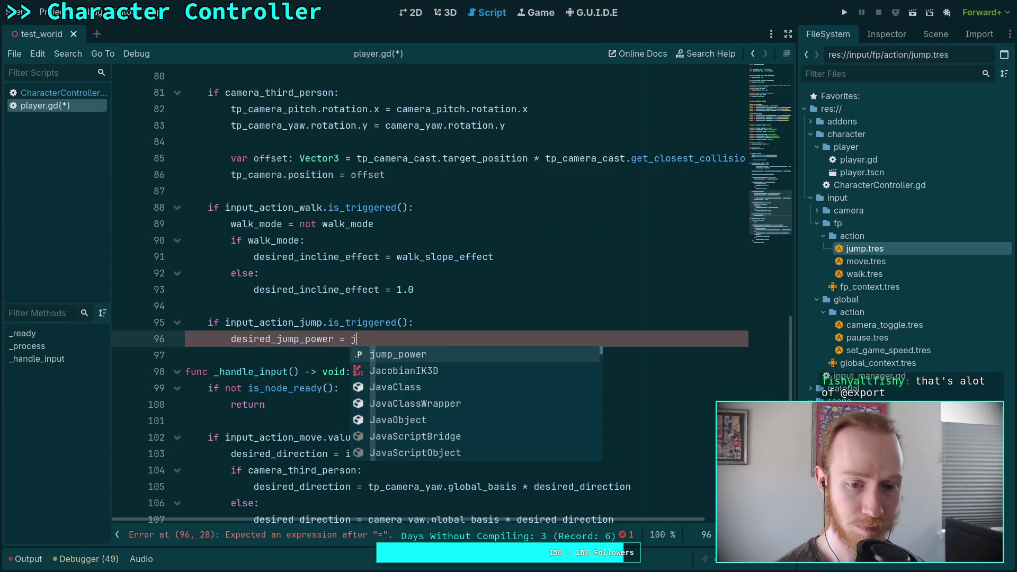
key("Return")
key("Return")
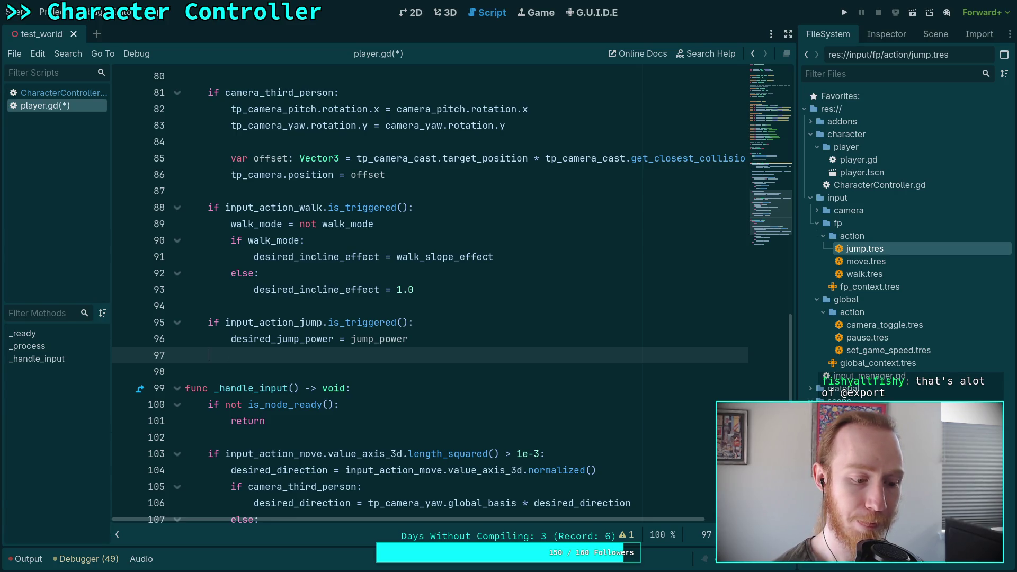
key("BackSpace")
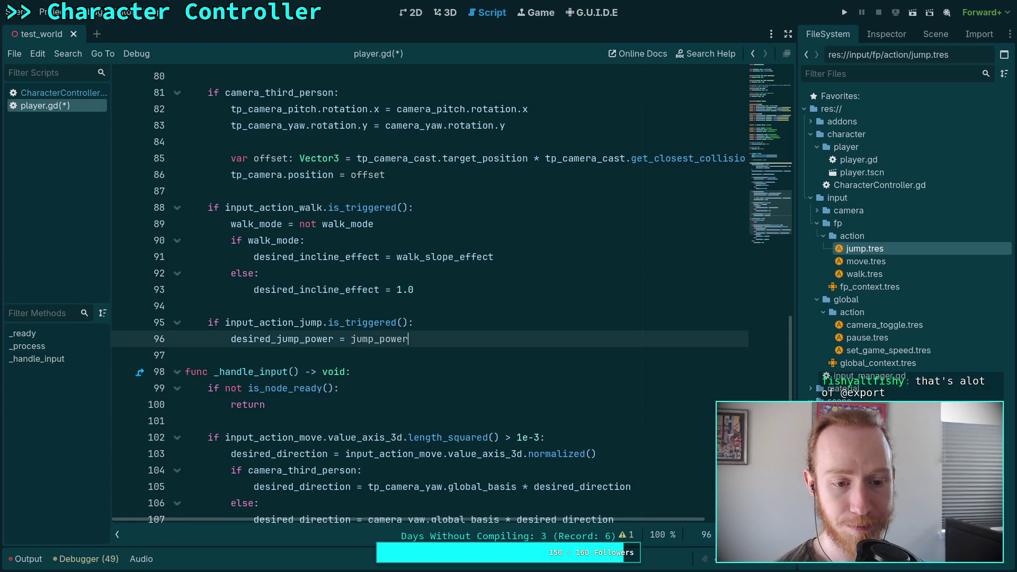
- After the early return, start an 'if not input_action_jump.is_completed()' check on line 102
scroll(350, 386, "down", 1)
left_click(392, 361)
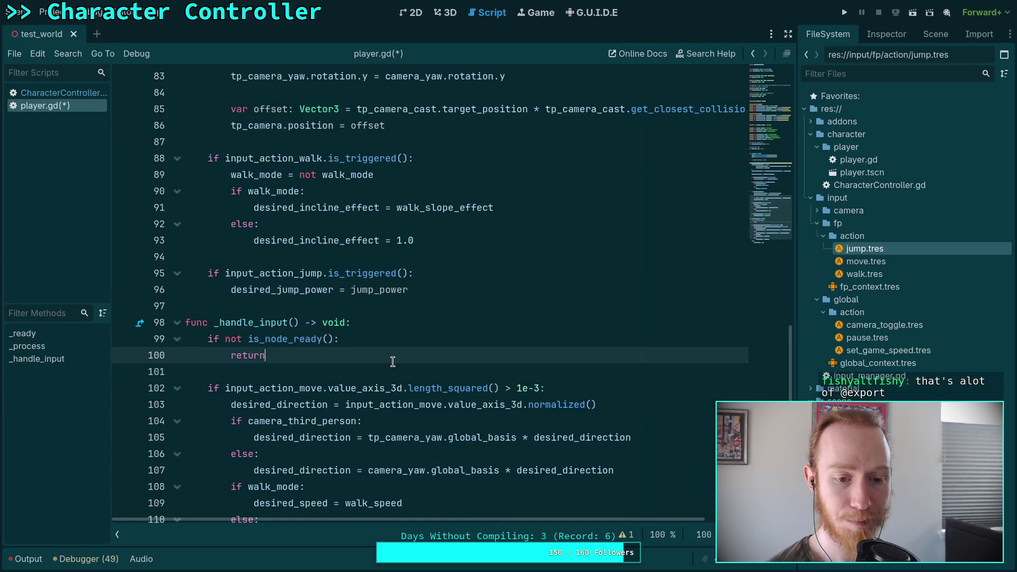
key("Return")
key("Return")
key("Up")
left_click(231, 387)
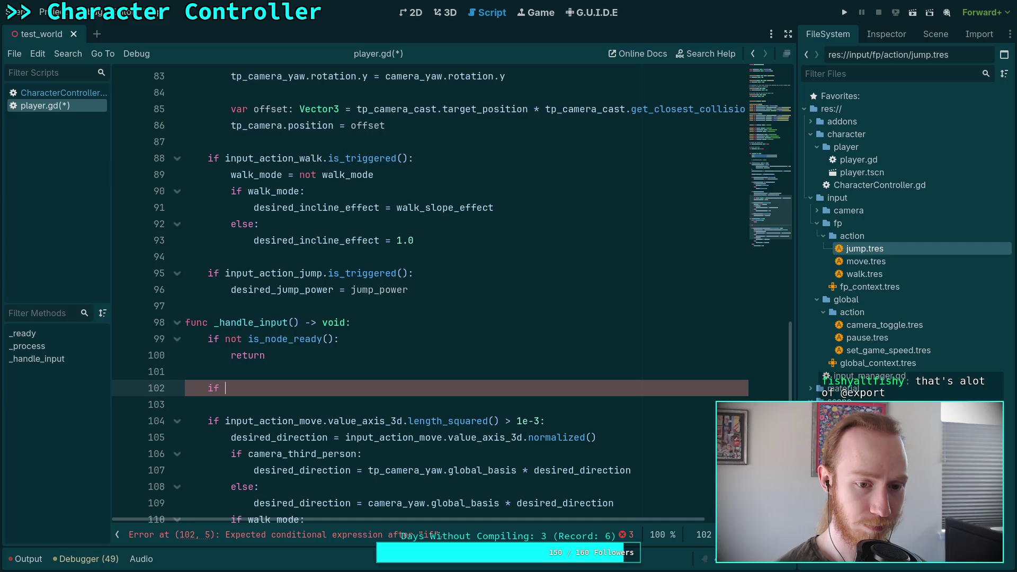
type("t in")
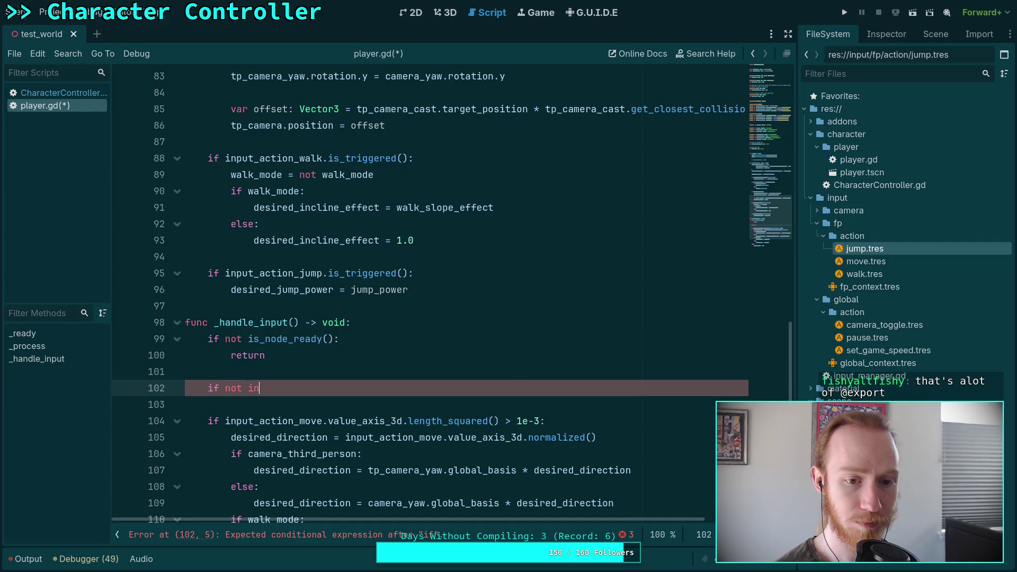
key("Down")
key("Return")
type("is")
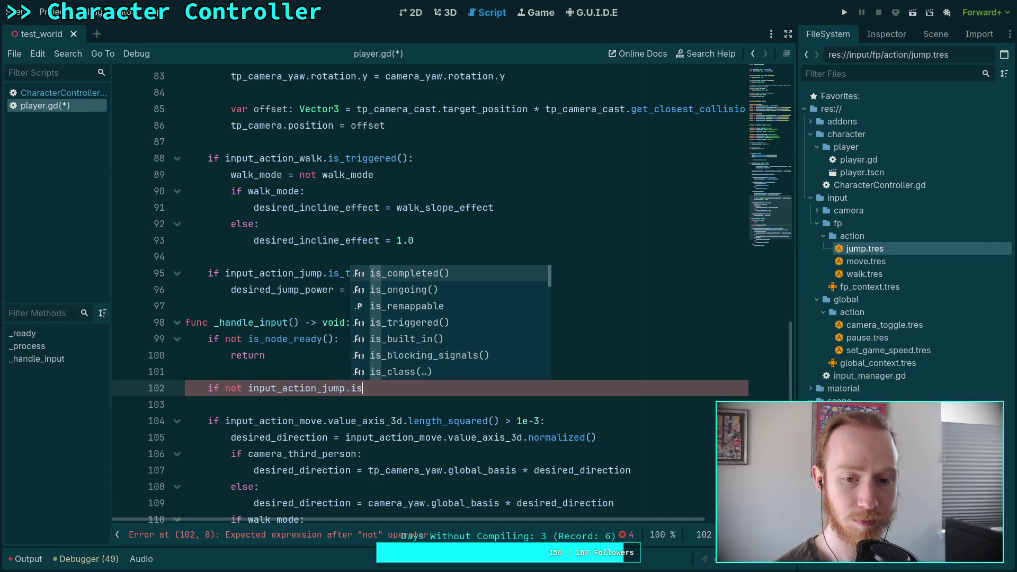
key("Down")
key("Up")
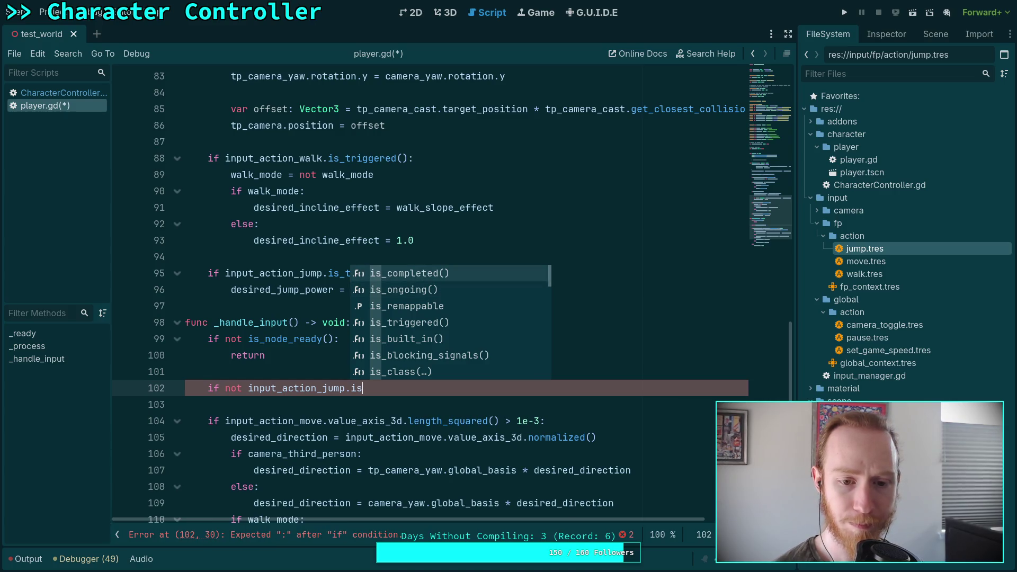
key("Return")
- Remove 'not' from the line 102 jump condition
left_click(247, 388)
key("ctrl+shift+Left")
key("BackSpace")
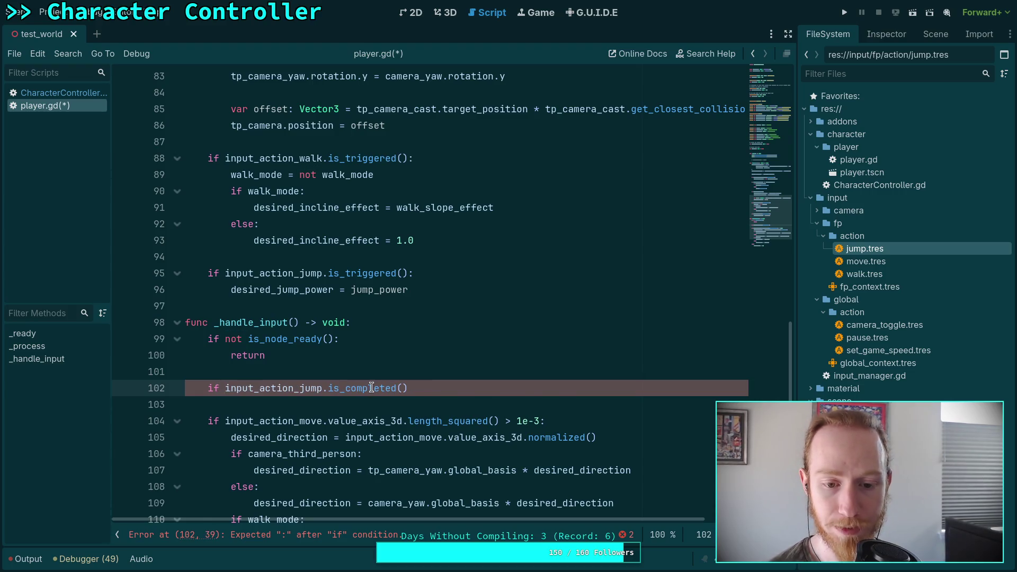
- Look up the is_completed definition in guide_action.gd, read it, and close that script
mouse_move(372, 388)
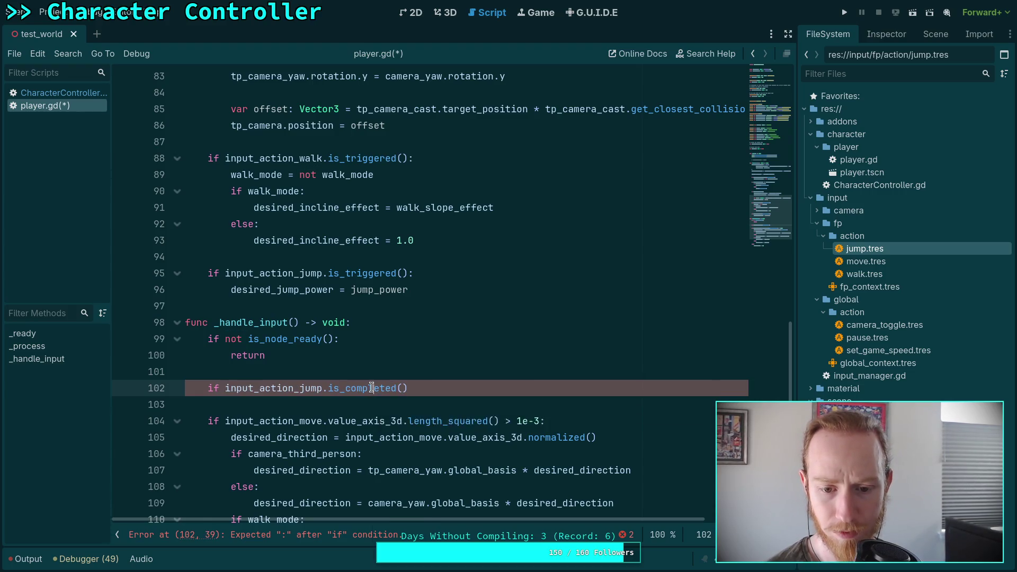
right_click(372, 387)
left_click(402, 534)
scroll(403, 397, "up", 6)
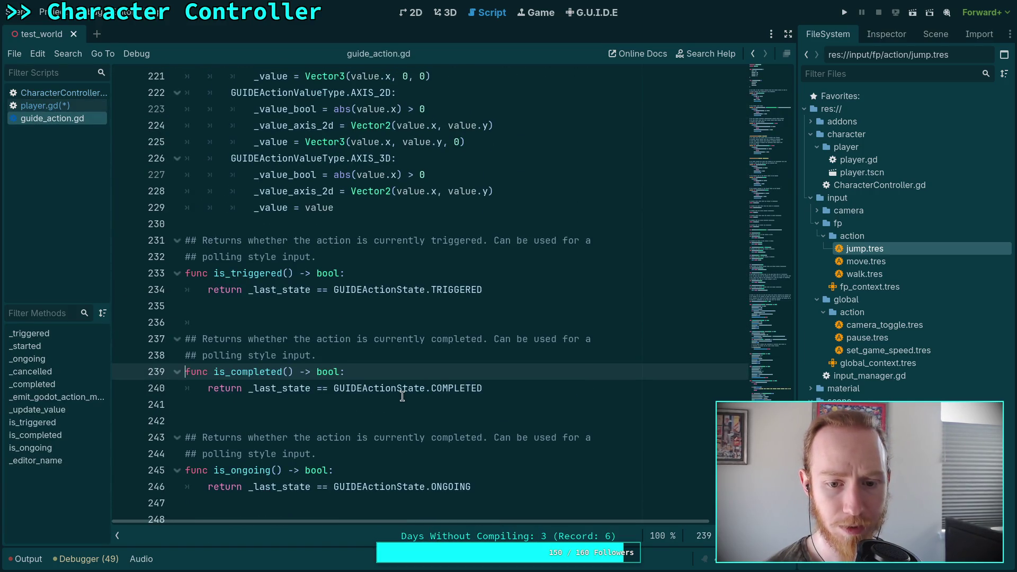
scroll(402, 397, "down", 3)
scroll(255, 353, "down", 4)
scroll(255, 353, "up", 12)
right_click(79, 119)
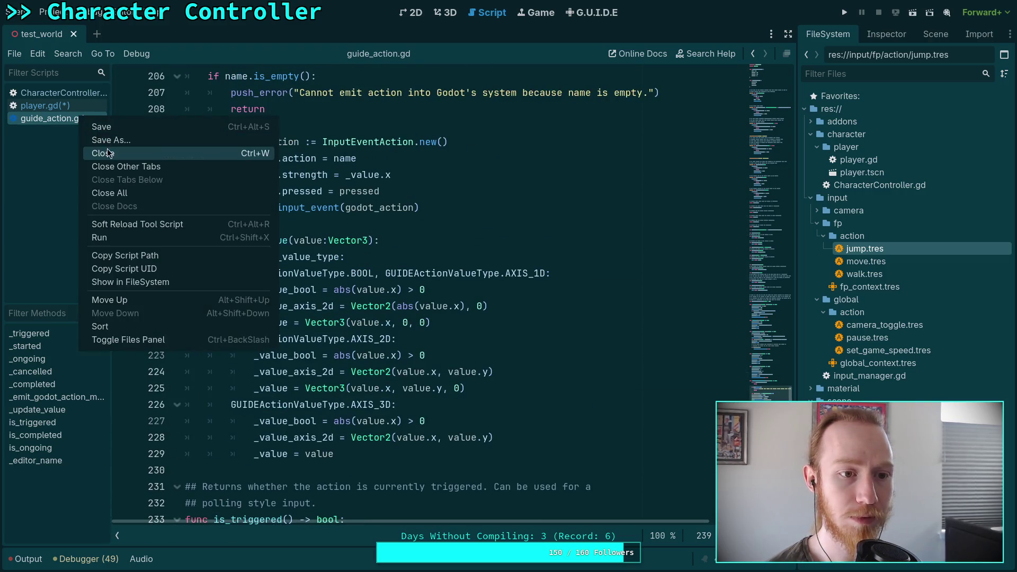
left_click(106, 152)
- Open addons/guide/triggers/guide_trigger_window.gd from FileSystem, read it, and close it
left_click(810, 122)
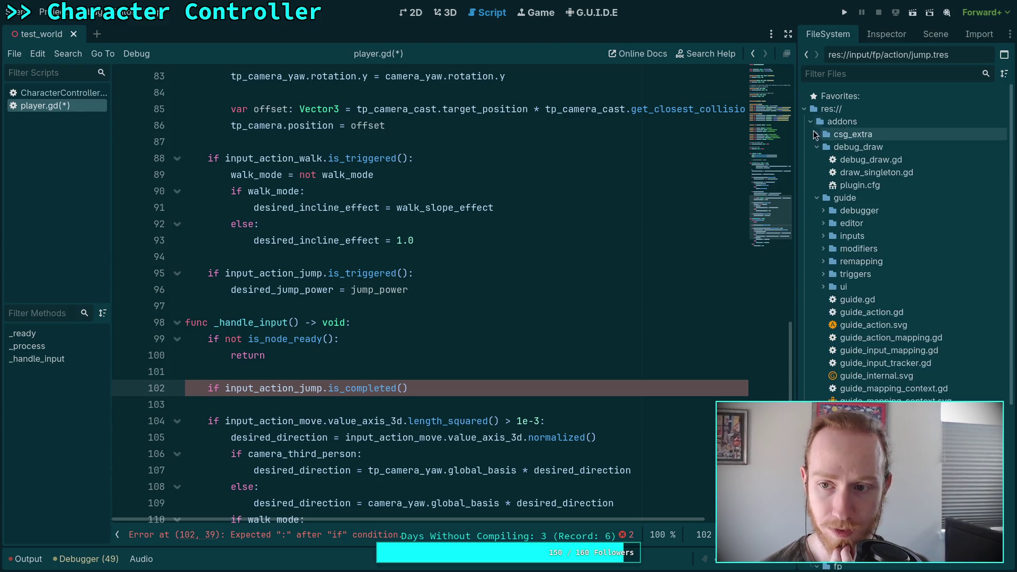
left_click(817, 147)
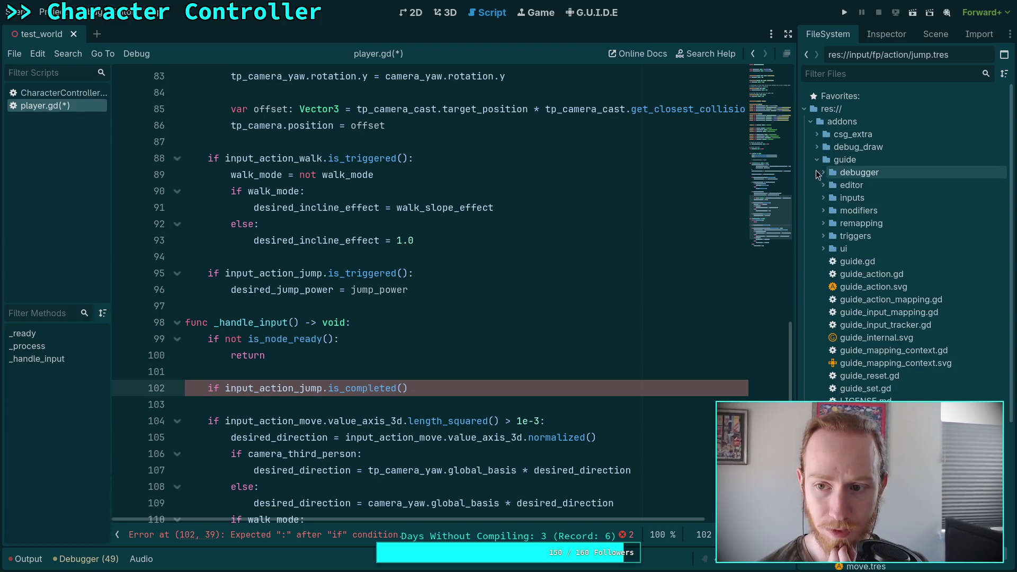
left_click(823, 237)
double_click(895, 427)
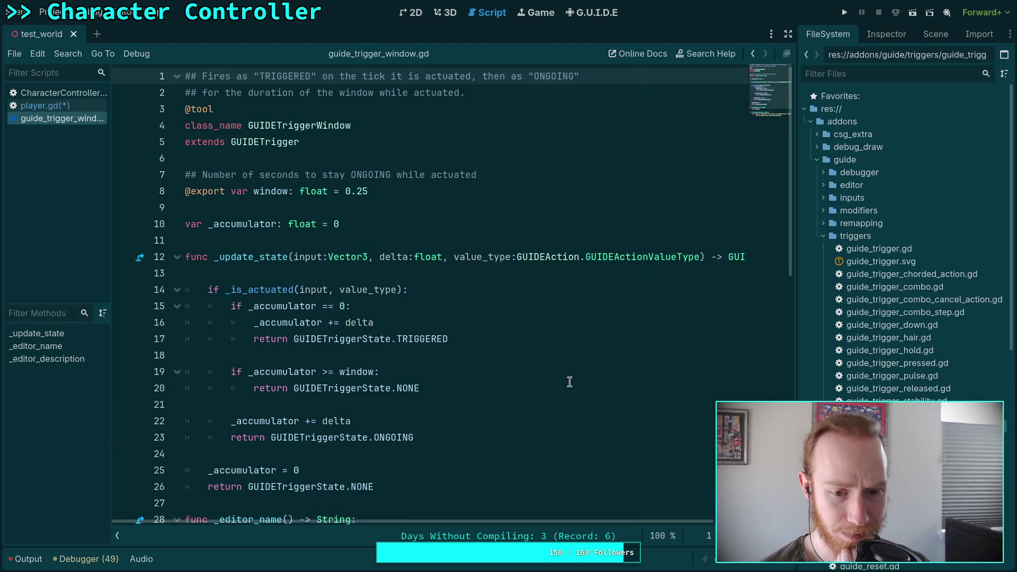
scroll(569, 382, "down", 1)
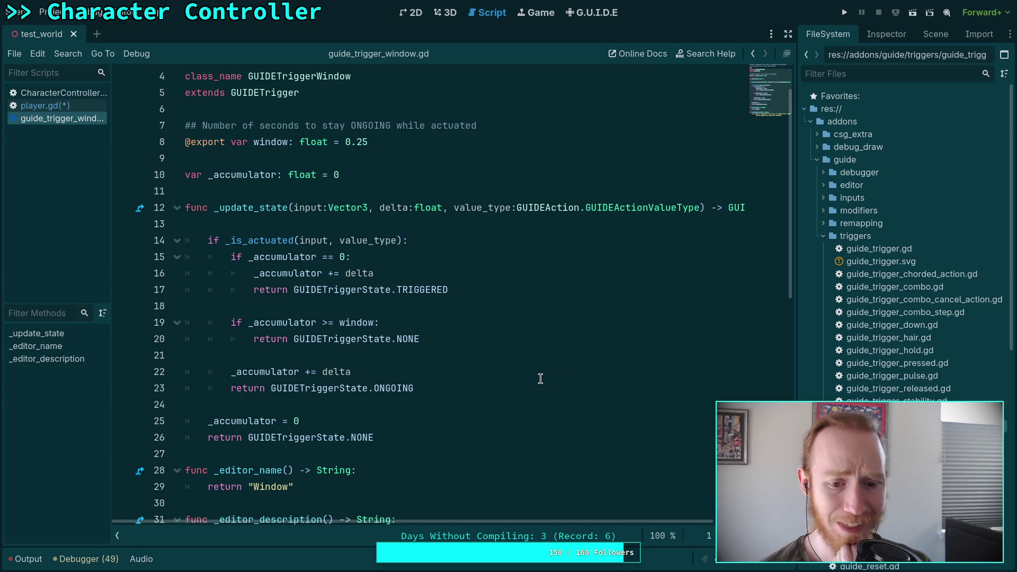
scroll(539, 378, "down", 1)
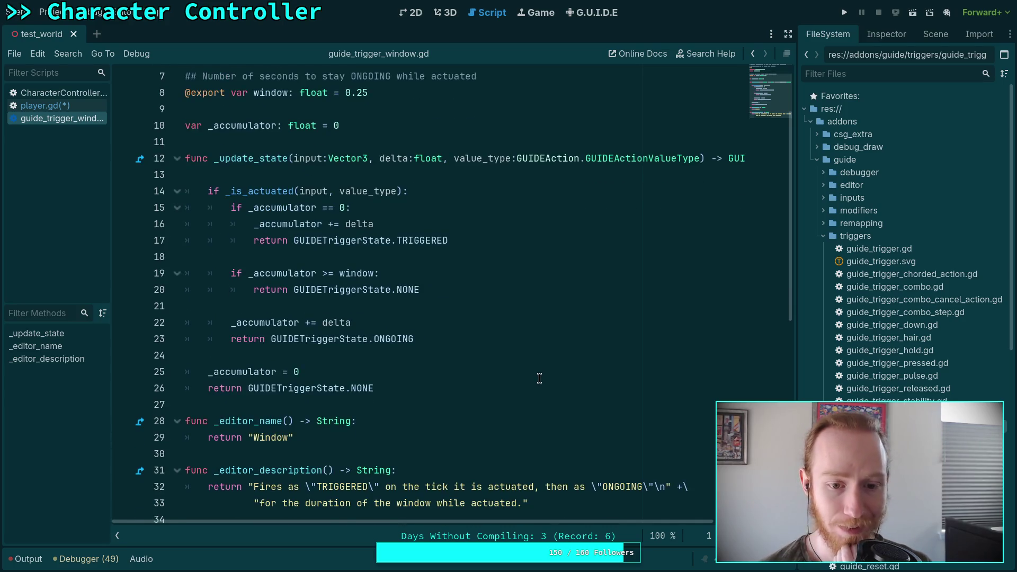
scroll(539, 378, "up", 1)
scroll(521, 384, "up", 1)
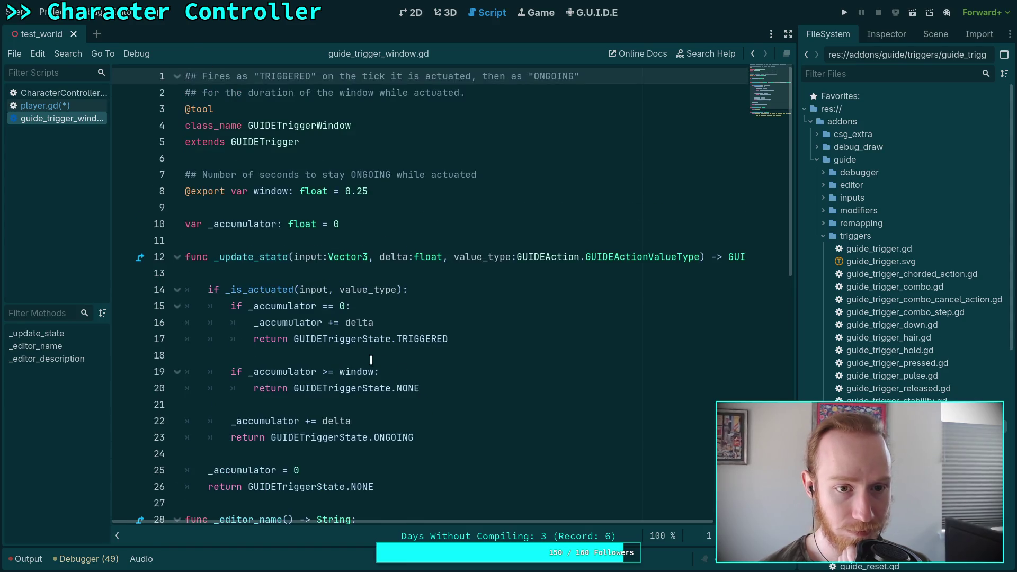
right_click(94, 119)
left_click(125, 156)
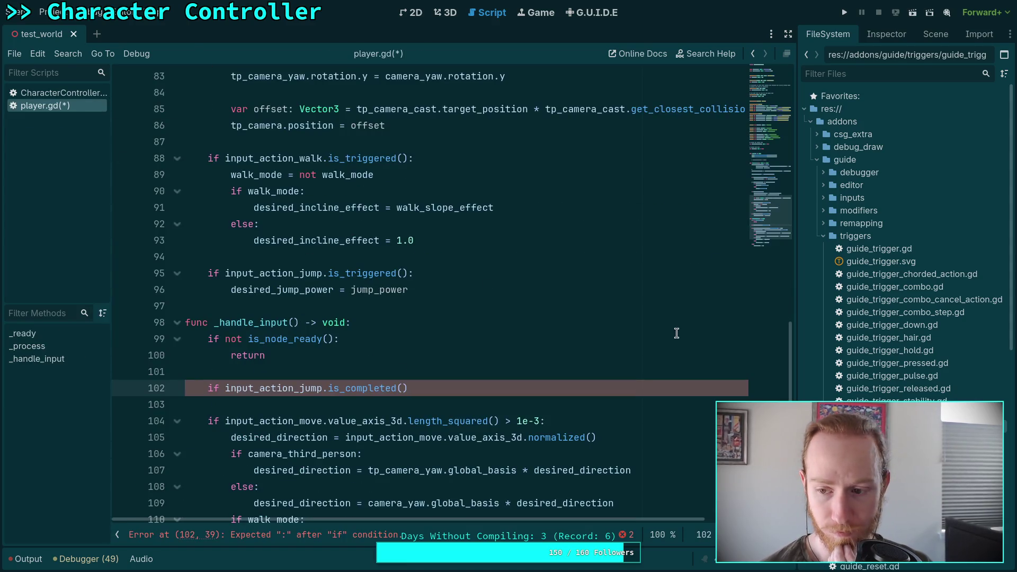
right_click(358, 391)
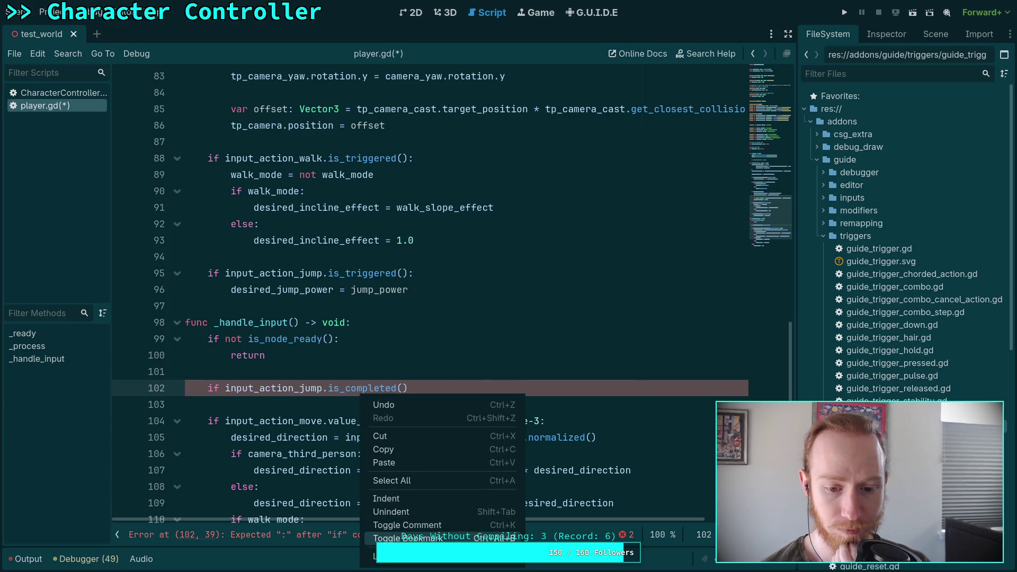
- Inspect the is_completed definition in guide_action.gd
left_click(417, 539)
scroll(388, 402, "up", 10)
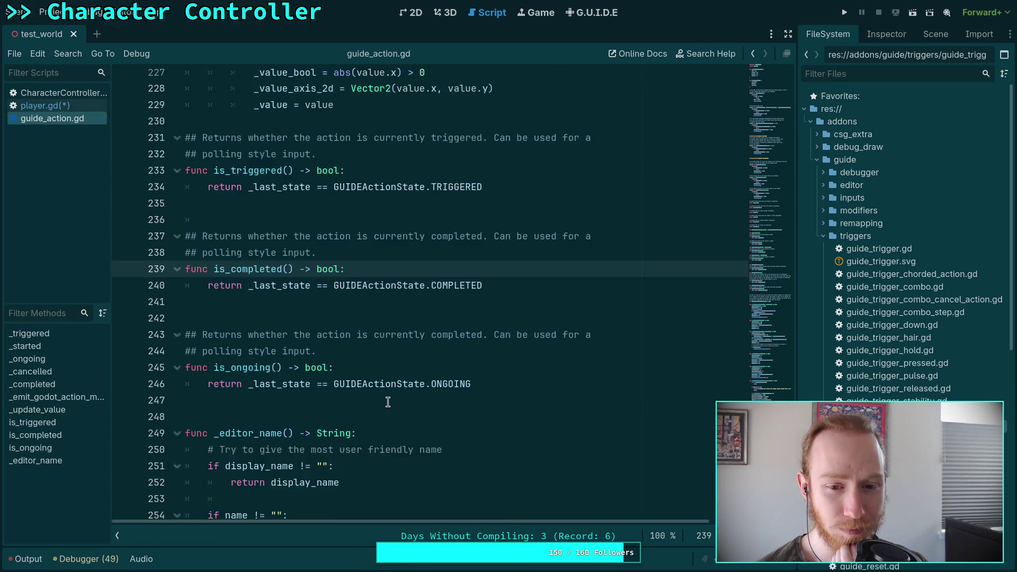
scroll(387, 402, "up", 19)
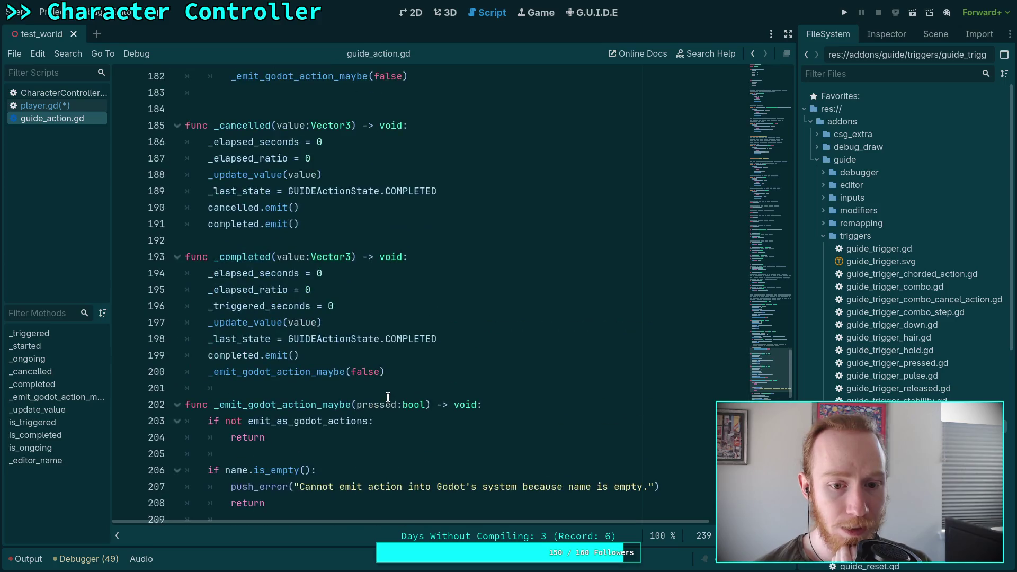
scroll(388, 398, "up", 20)
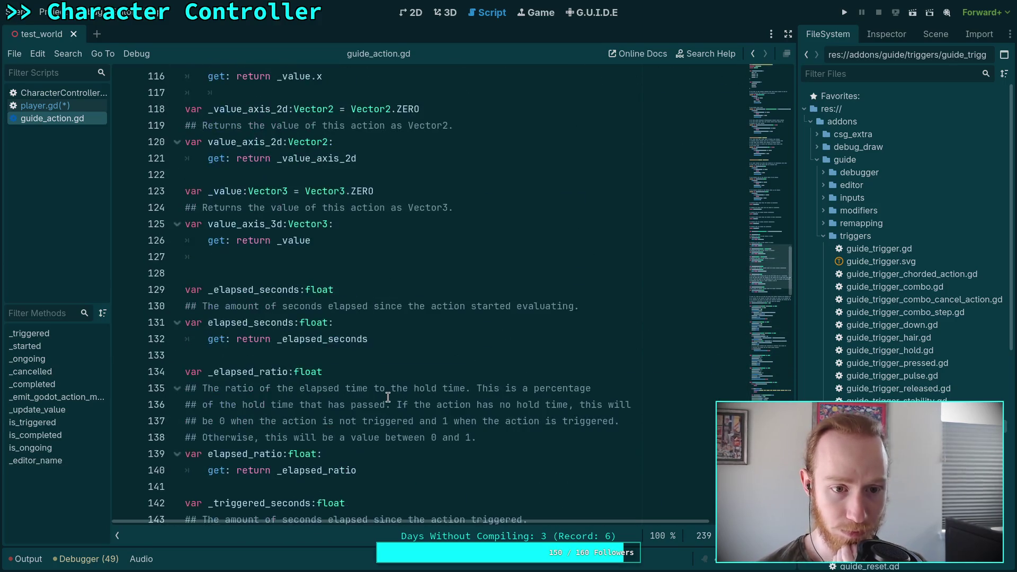
scroll(388, 397, "up", 20)
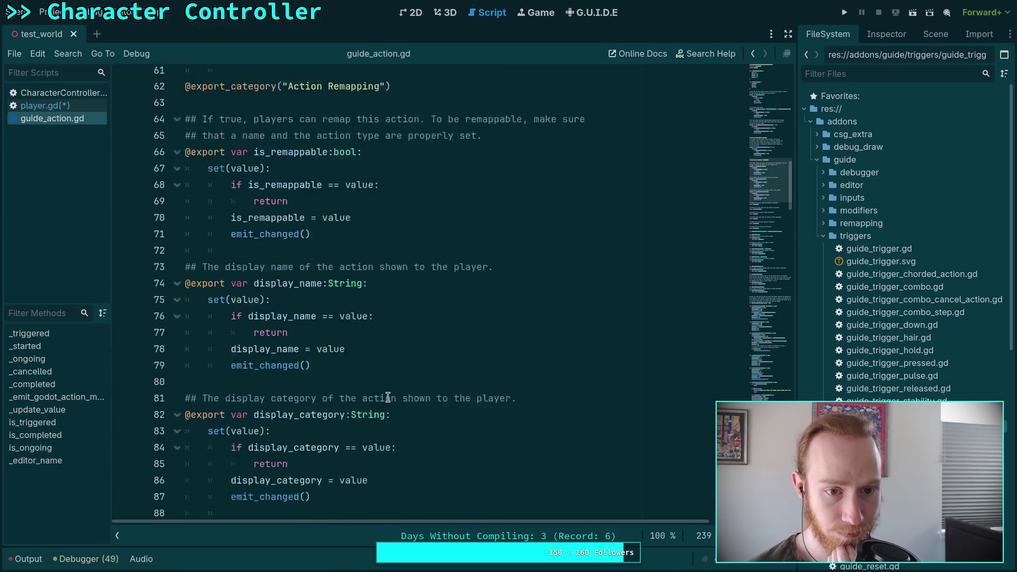
scroll(388, 397, "up", 8)
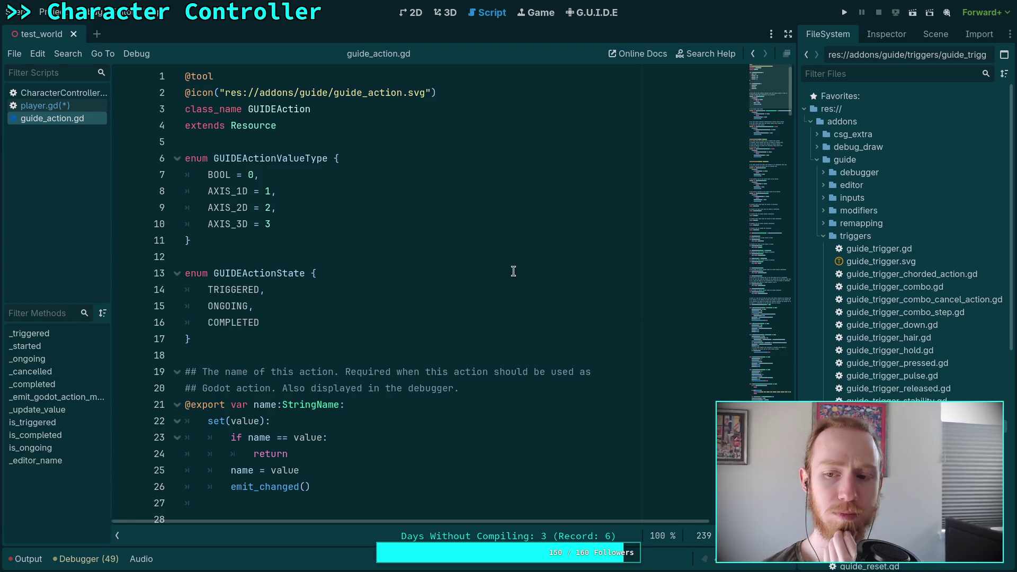
- Look up the GUIDETriggerState enum referenced on line 17 of guide_trigger_window.gd
left_click(87, 109)
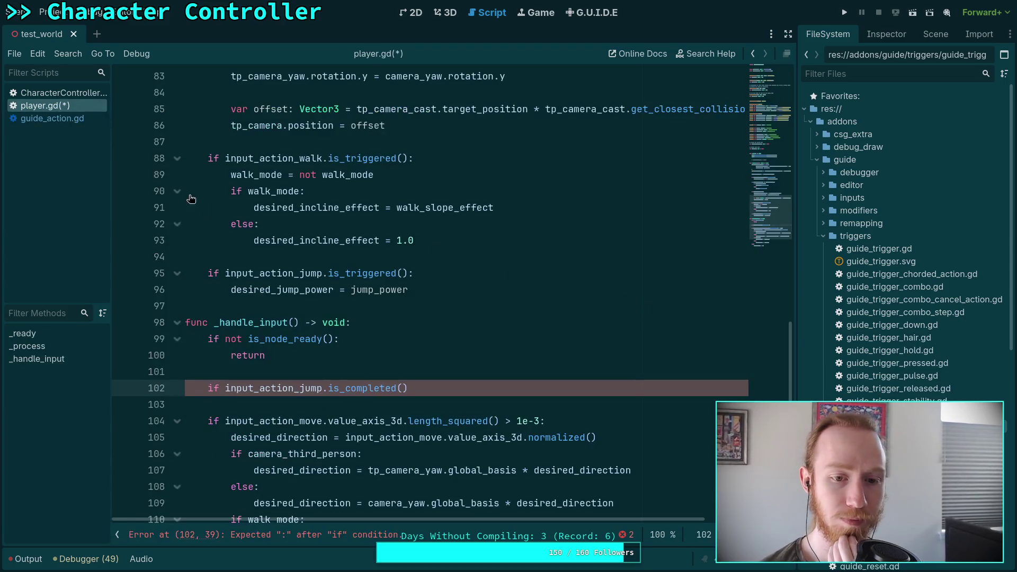
double_click(895, 426)
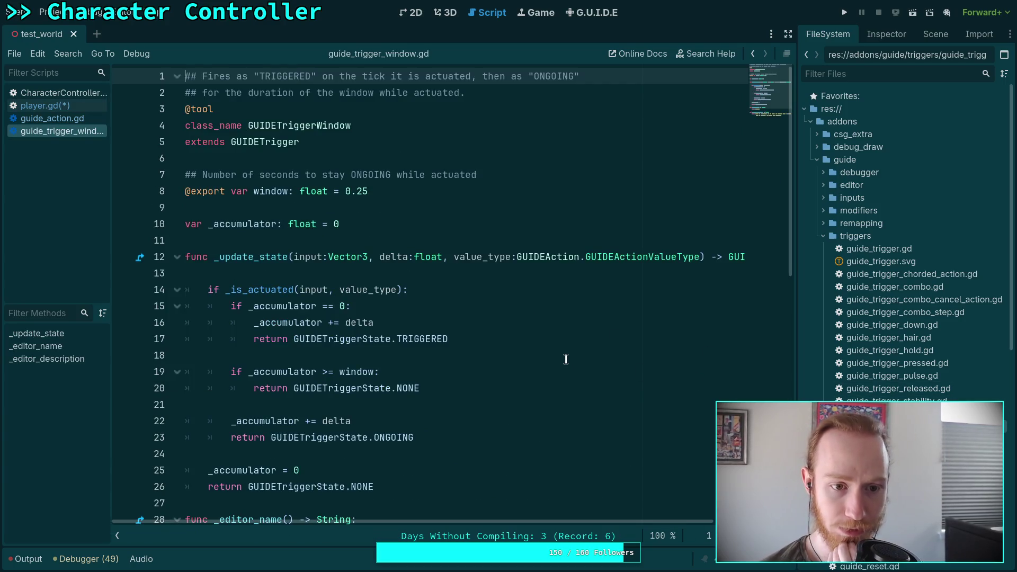
left_click(427, 339)
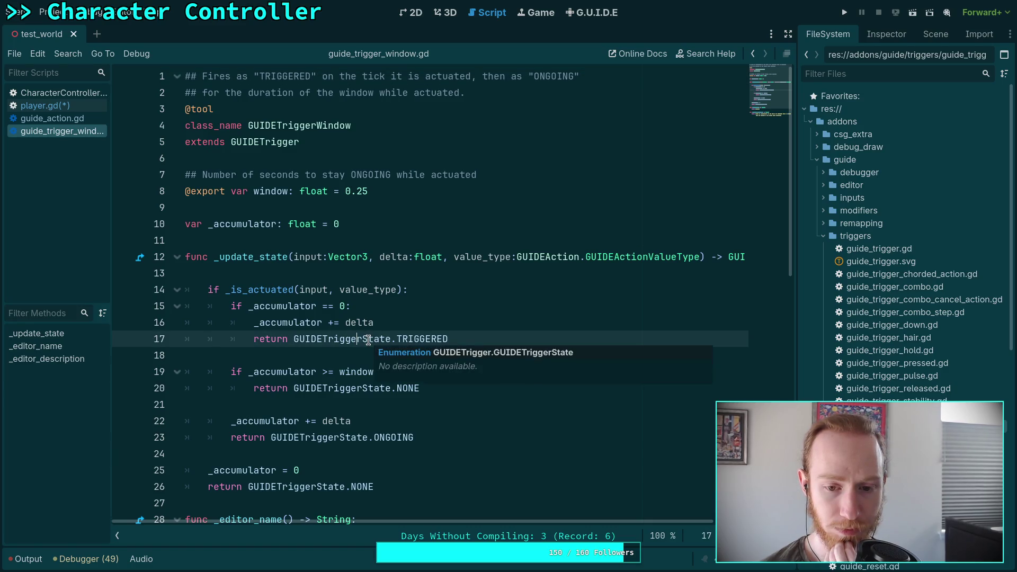
right_click(374, 342)
left_click(466, 505)
scroll(422, 433, "up", 1)
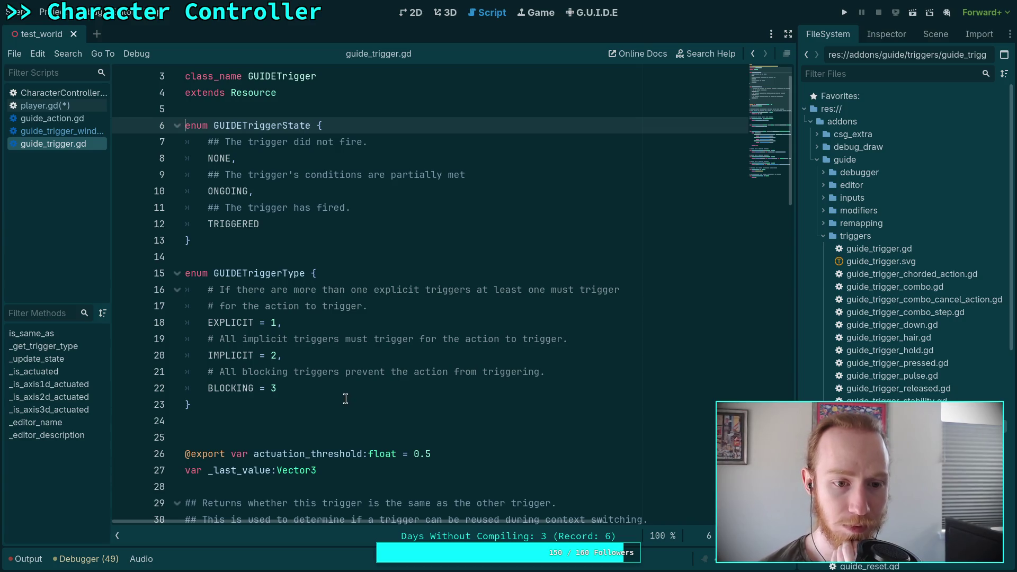
scroll(343, 401, "down", 5)
scroll(317, 381, "down", 3)
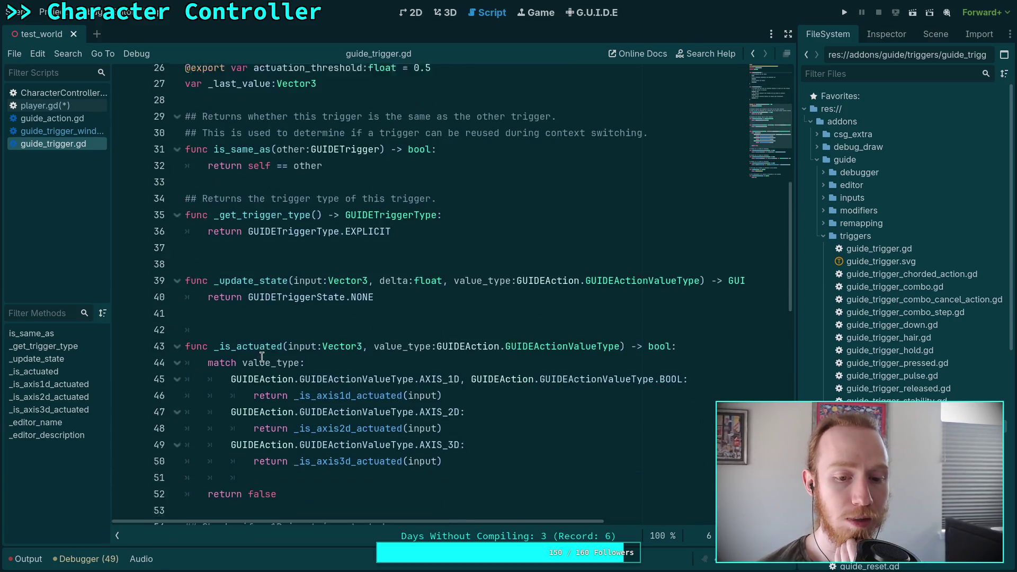
scroll(261, 357, "down", 10)
scroll(262, 357, "up", 4)
scroll(262, 357, "up", 8)
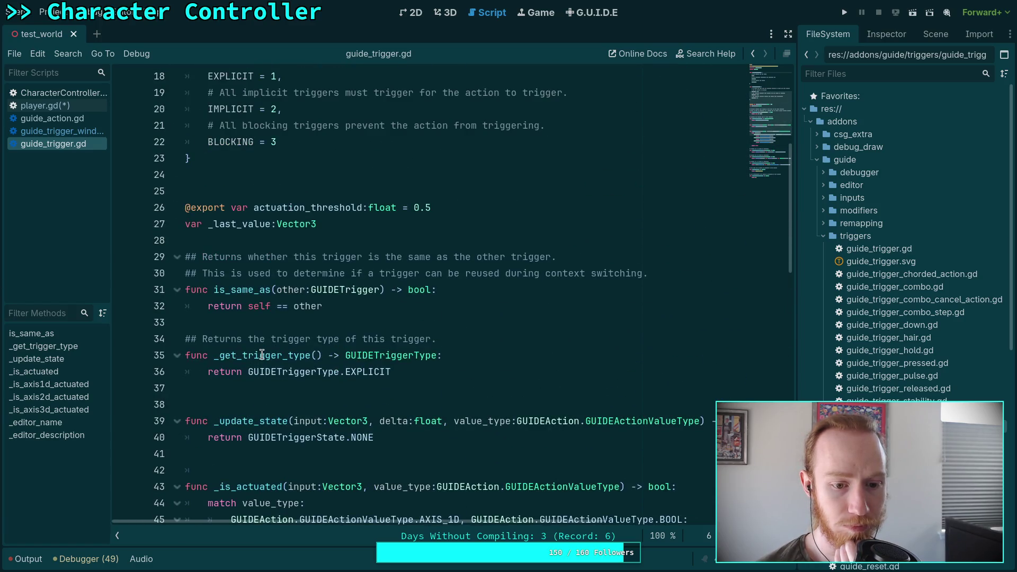
scroll(261, 354, "up", 5)
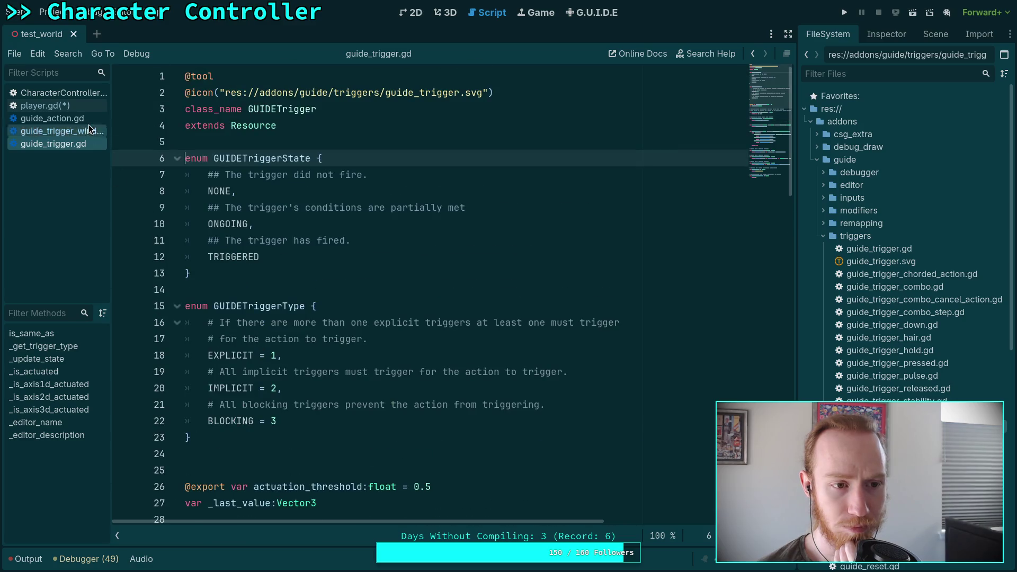
- Close guide_trigger.gd, end line 102 with ':' plus a body line, and save player.gd
right_click(69, 144)
left_click(93, 180)
left_click(86, 105)
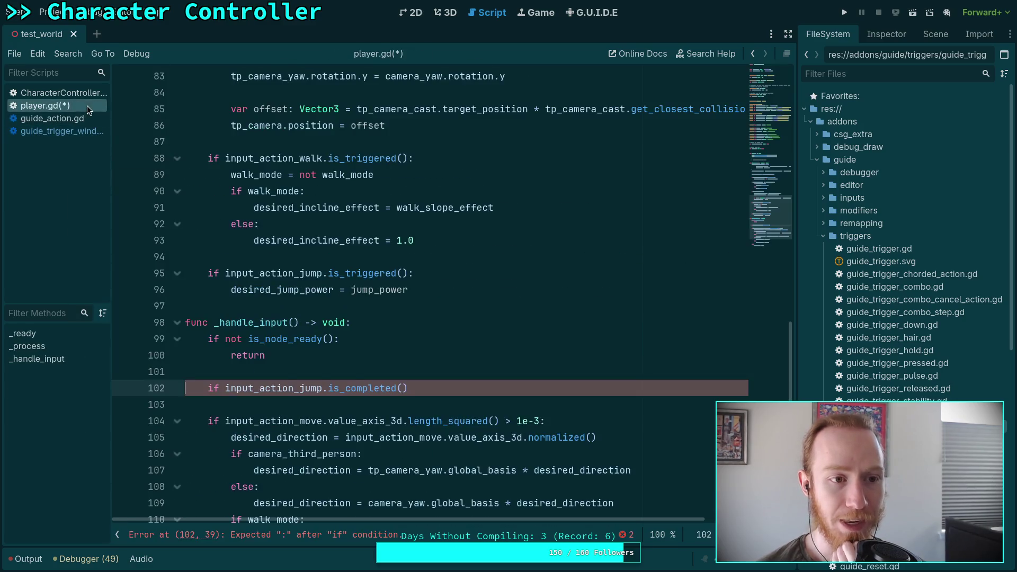
type(":")
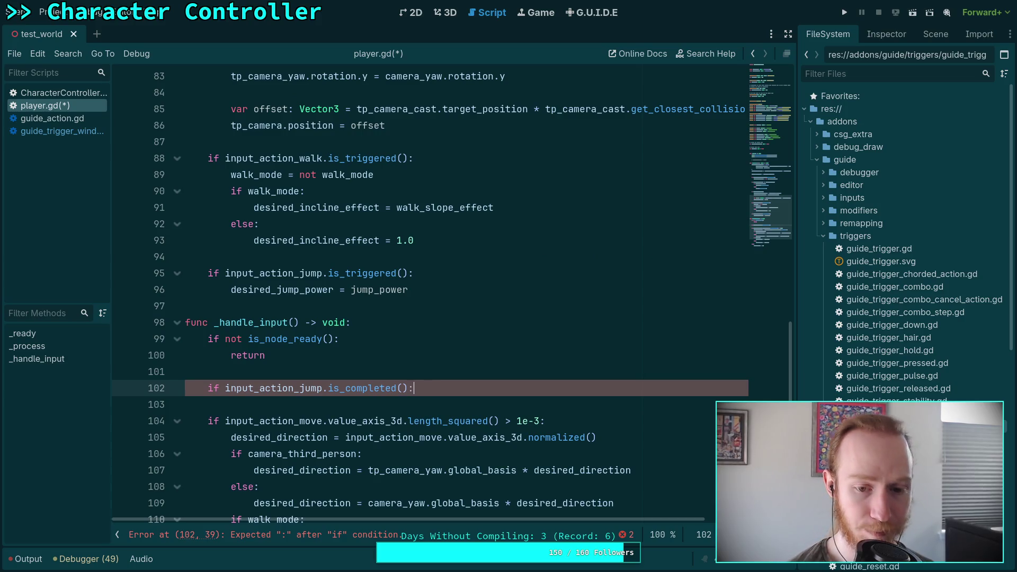
key("Return")
type("pa")
key("ctrl+s")
key("alt+Left")
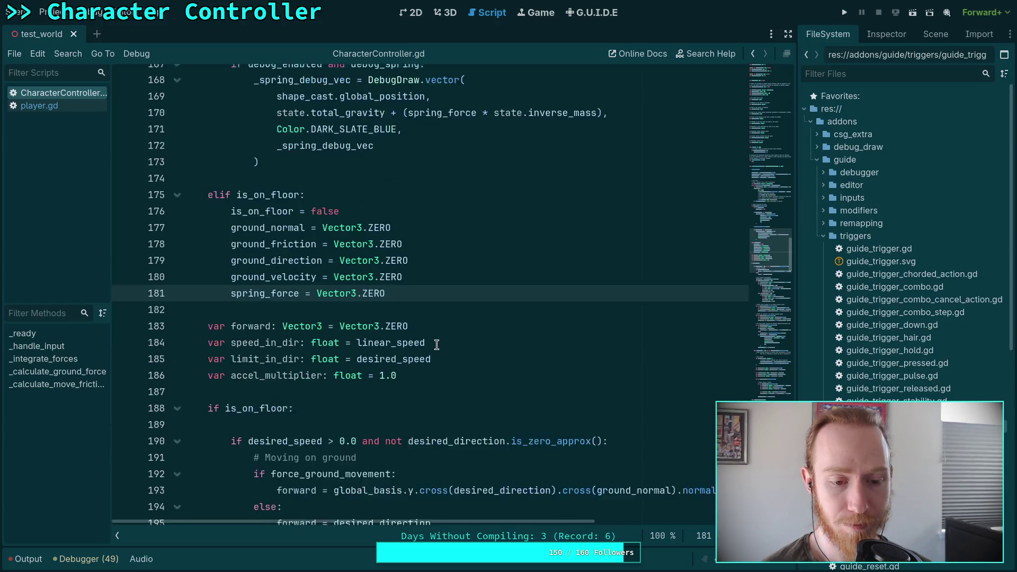
scroll(368, 339, "down", 9)
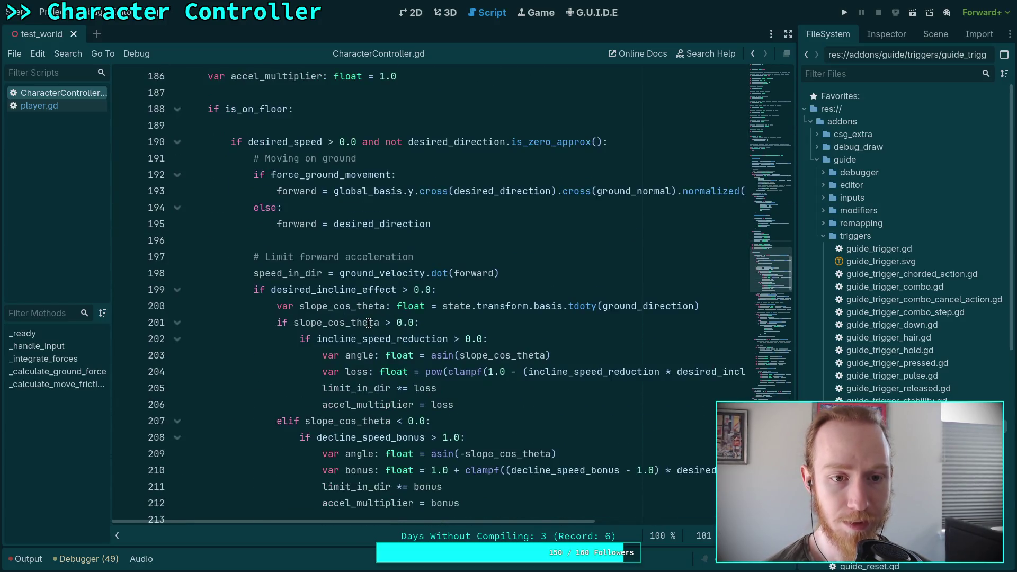
scroll(368, 321, "down", 19)
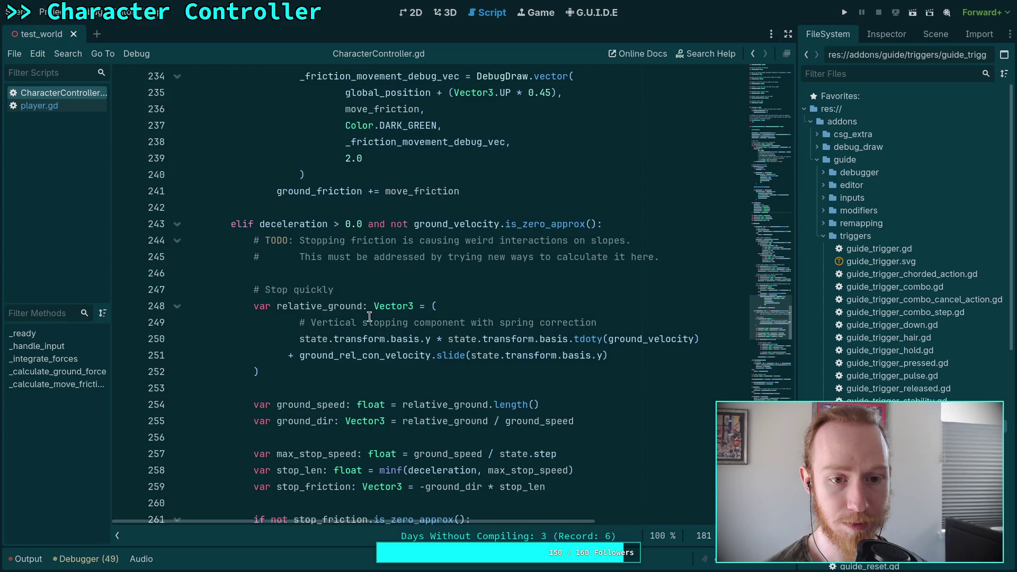
scroll(370, 316, "down", 3)
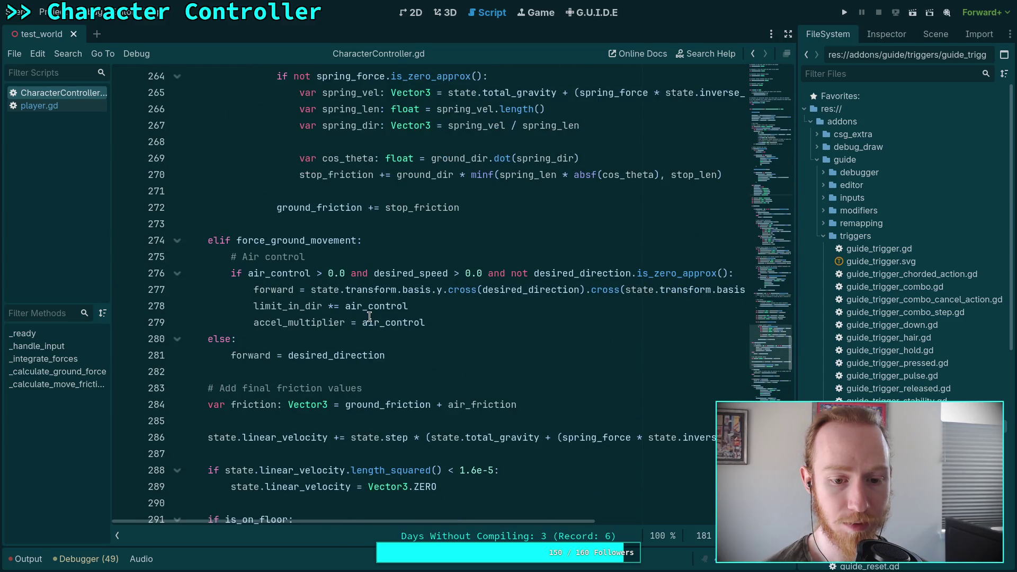
scroll(369, 316, "down", 3)
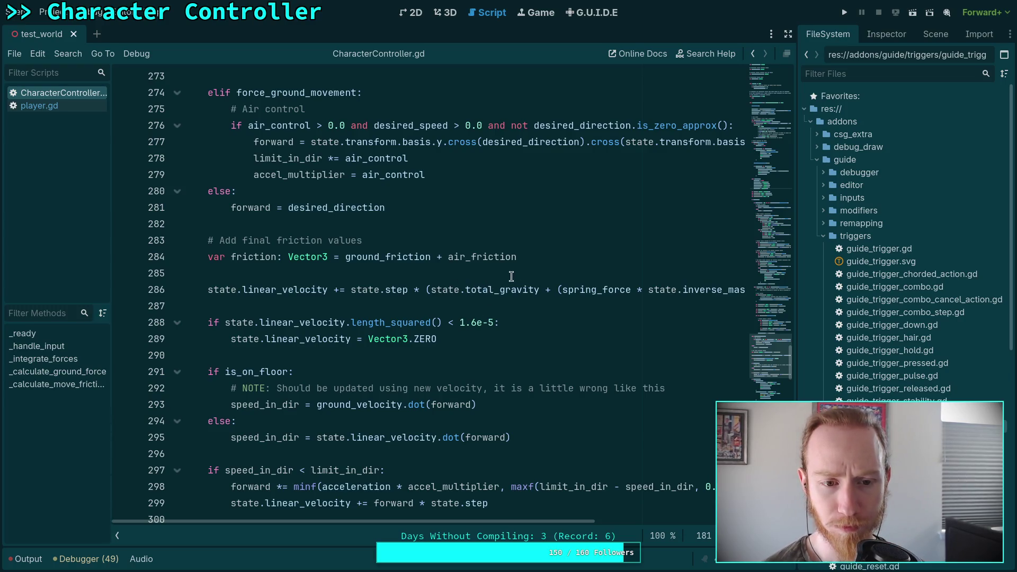
left_click(532, 270)
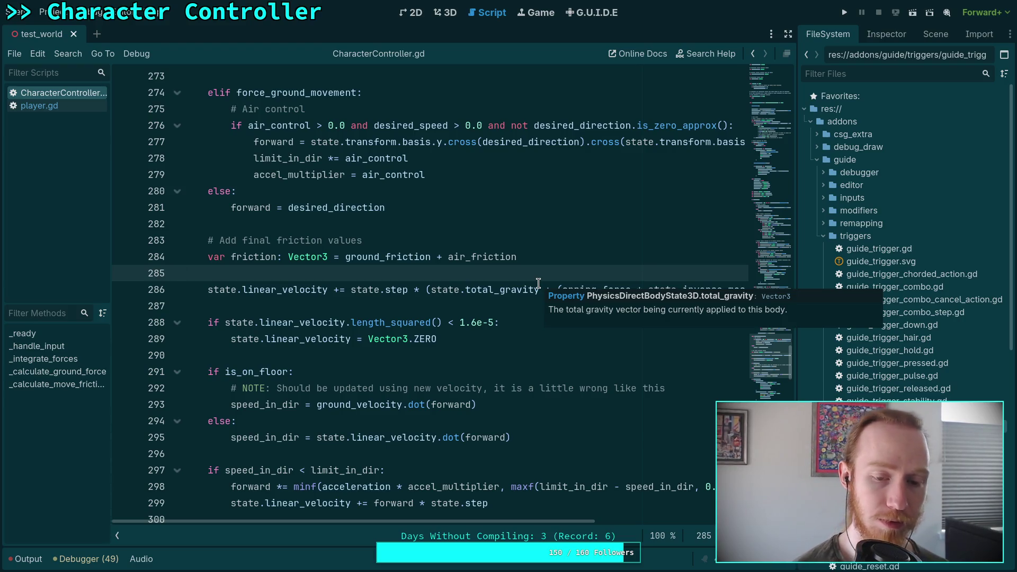
left_click(530, 305)
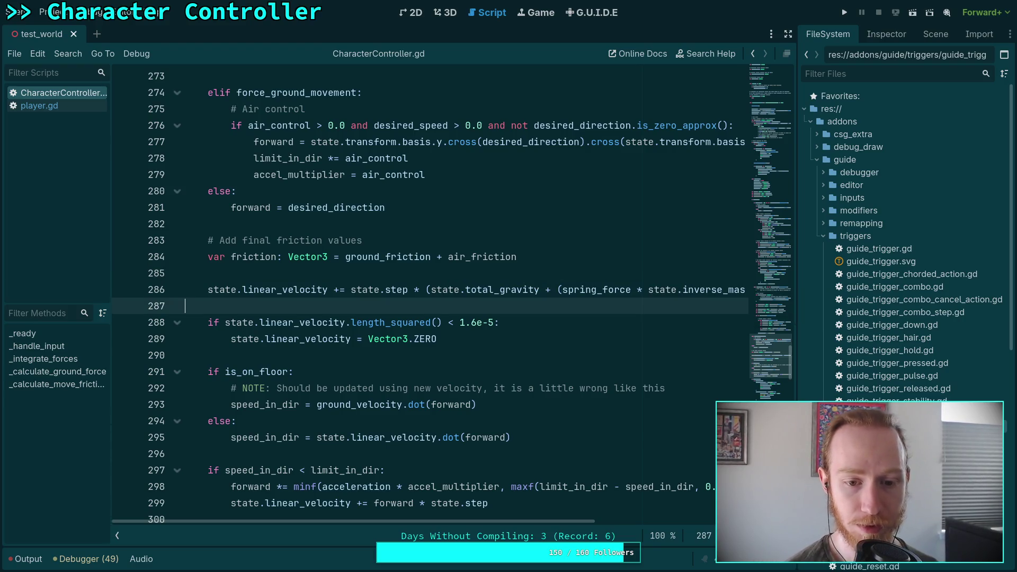
key("Down")
key("Down")
key("Down")
scroll(480, 299, "down", 2)
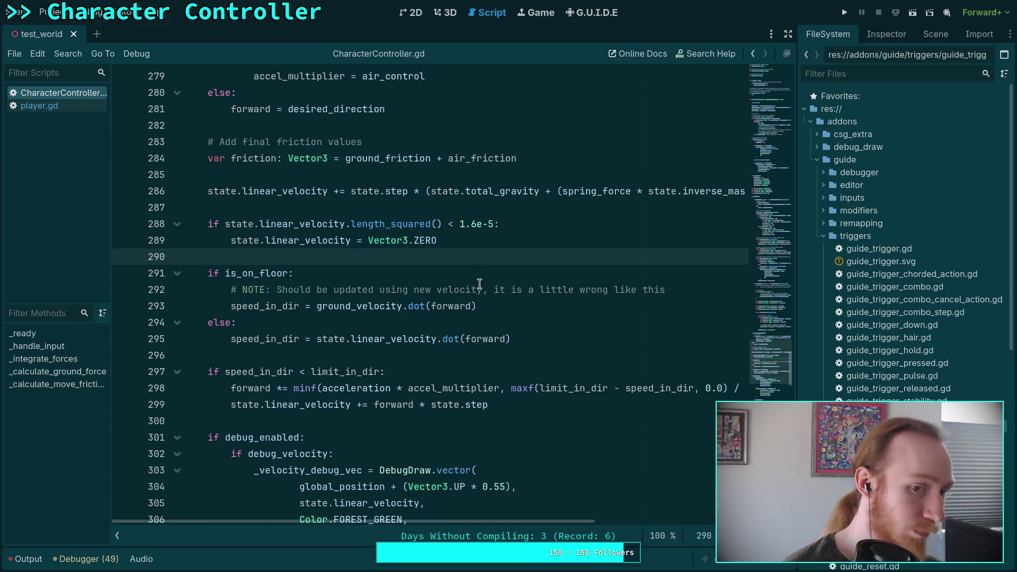
left_click(567, 342)
scroll(556, 323, "down", 1)
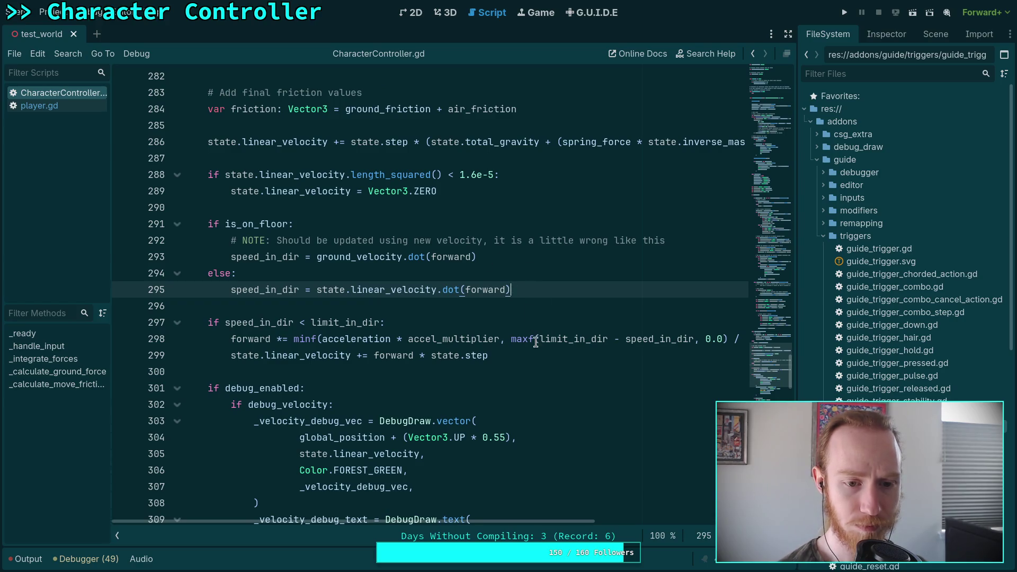
left_click(541, 357)
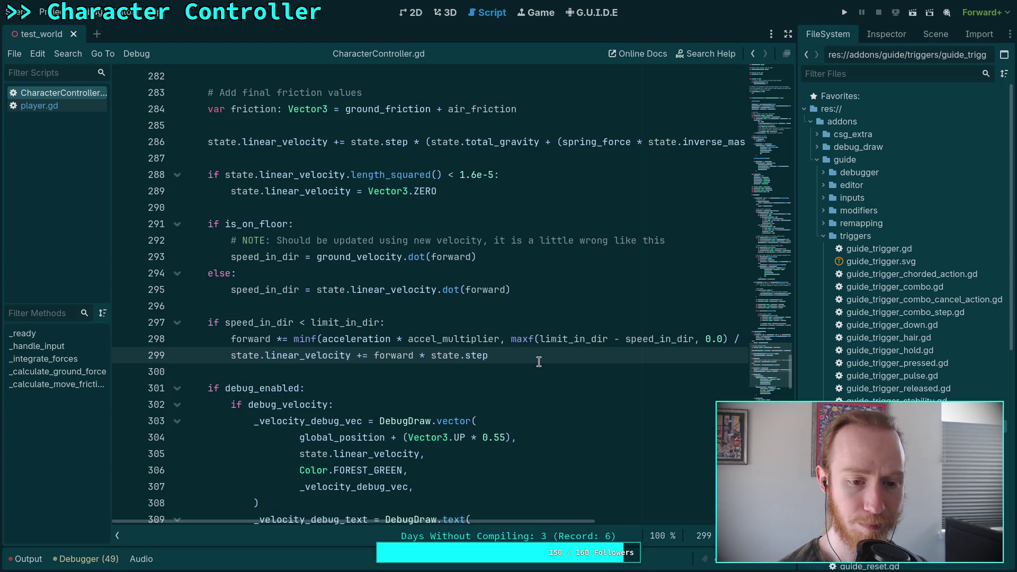
key("Return")
key("Return")
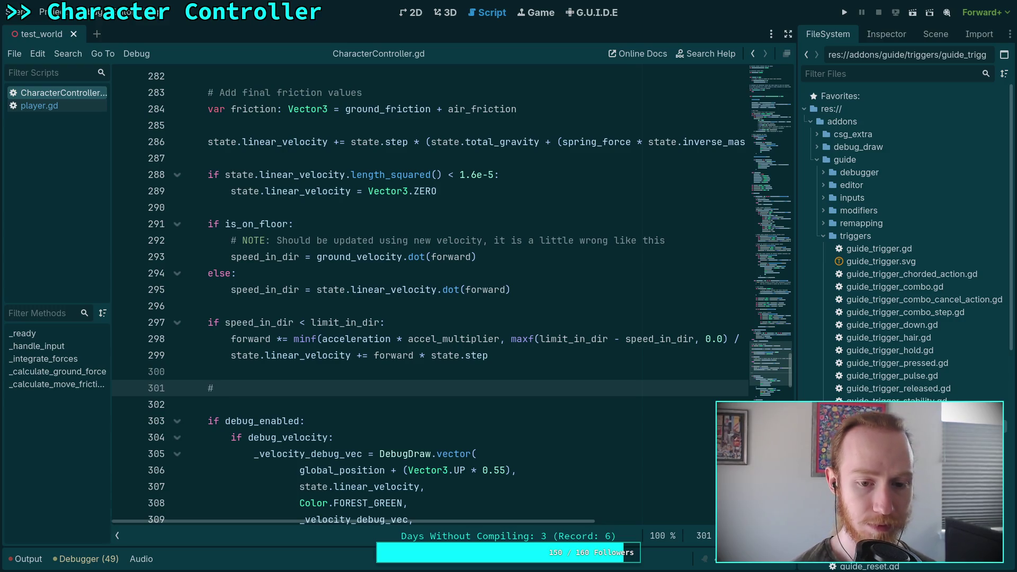
key("BackSpace")
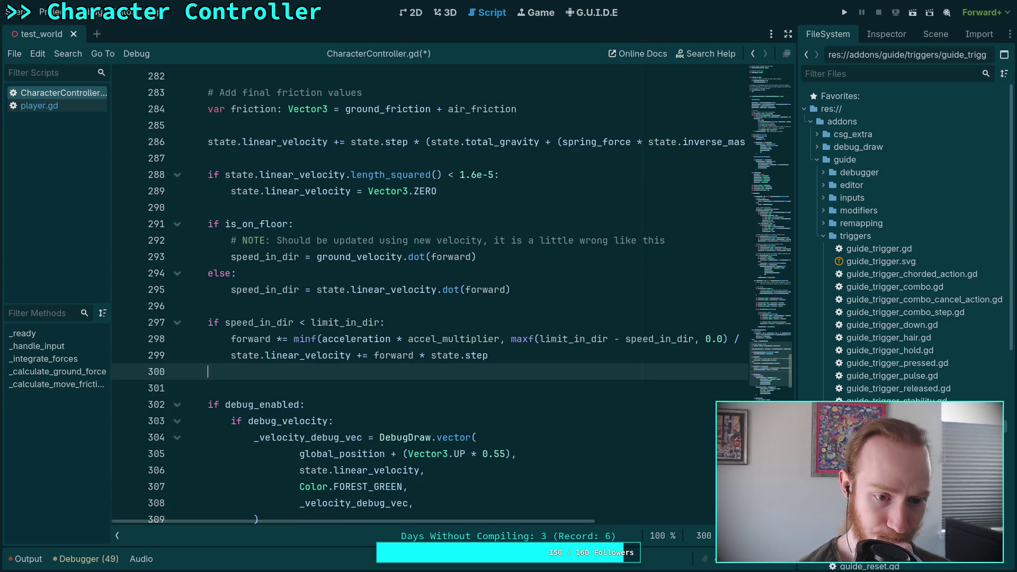
key("BackSpace")
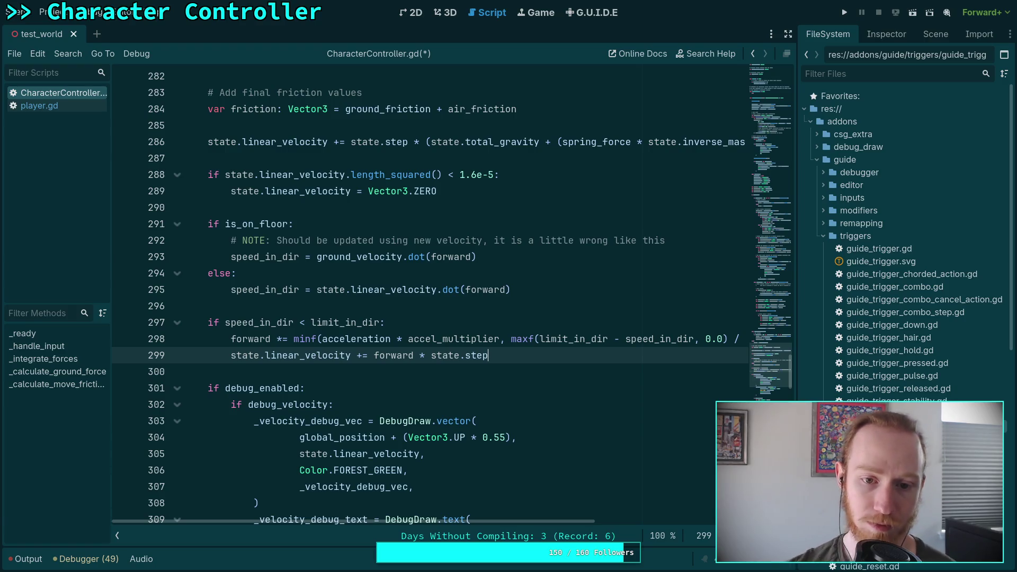
scroll(414, 360, "up", 1)
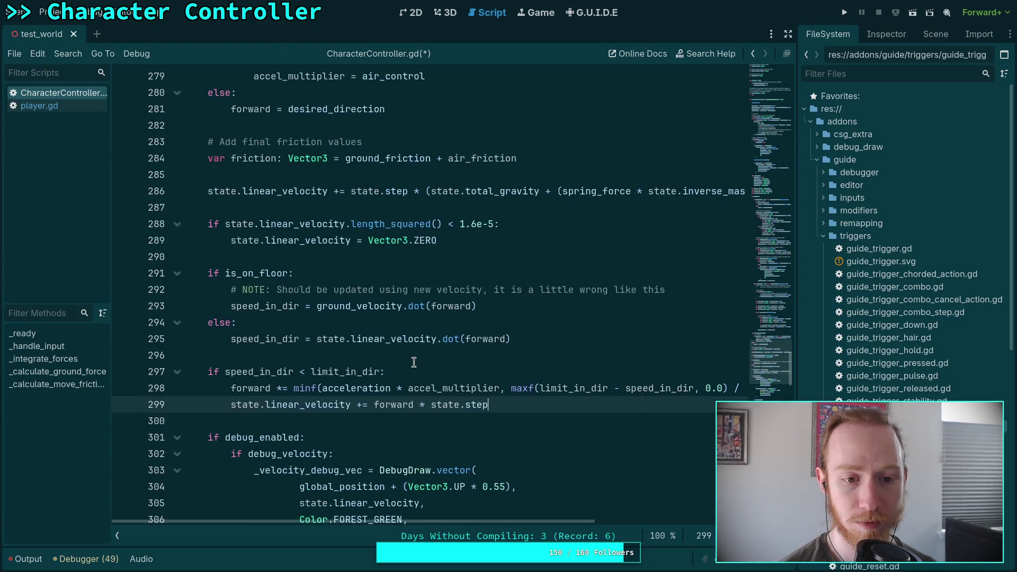
scroll(382, 354, "up", 3)
left_click(567, 306)
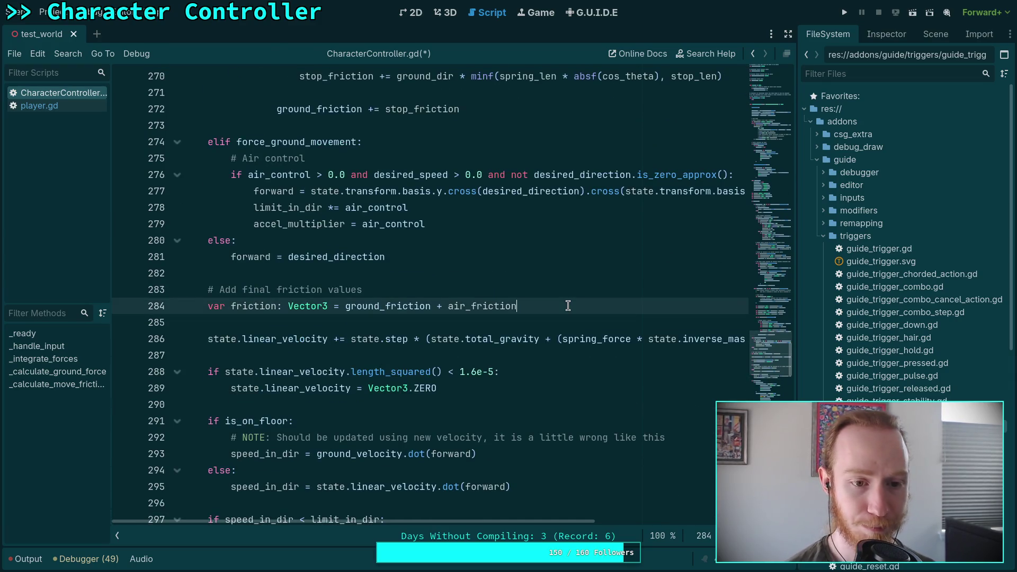
scroll(477, 302, "up", 1)
left_click(504, 312)
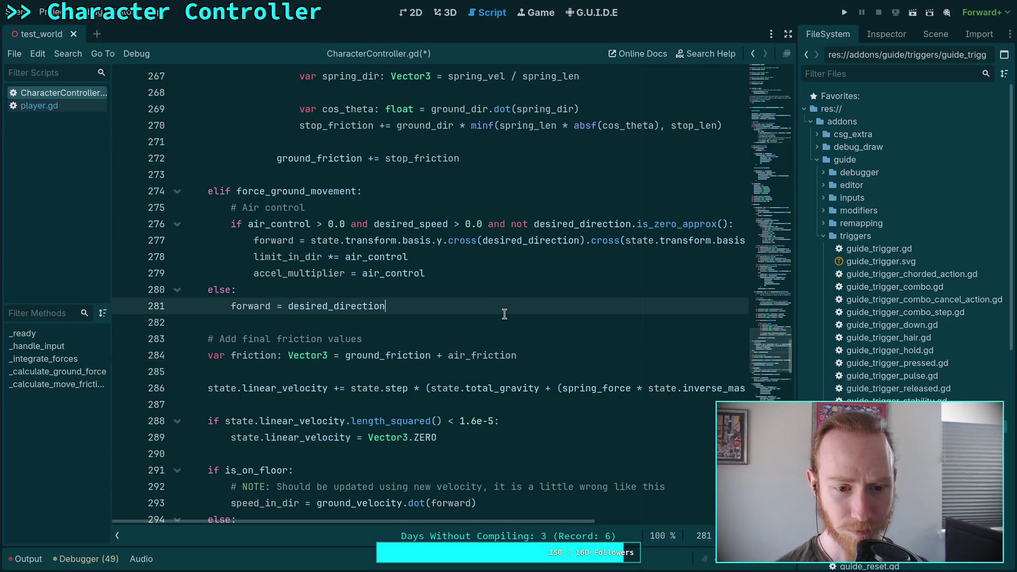
left_click(497, 319)
left_click(582, 354)
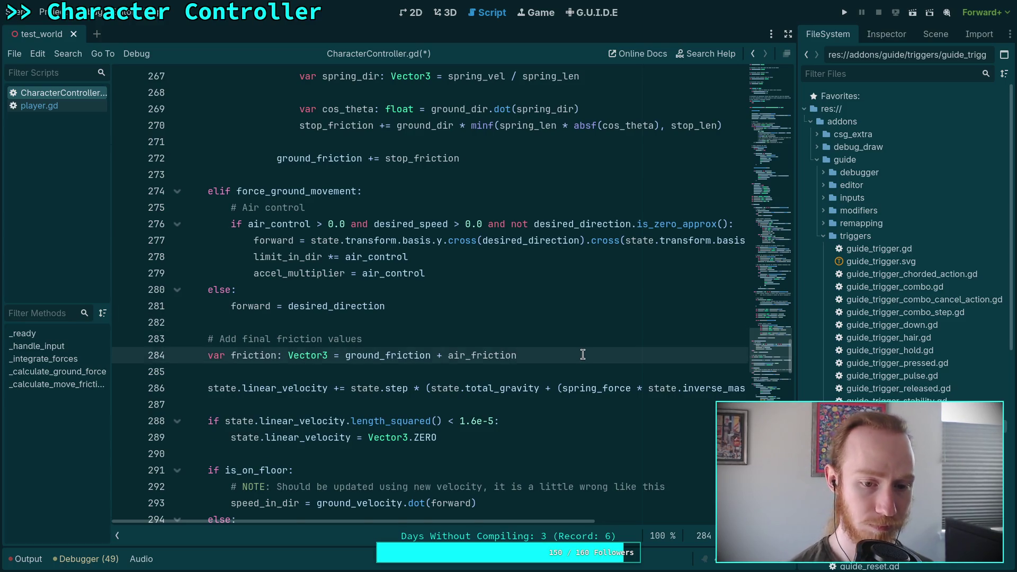
- Add the comment '# Jumping, reset power to zero when activated'
key("Return")
key("Return")
type("# Jum")
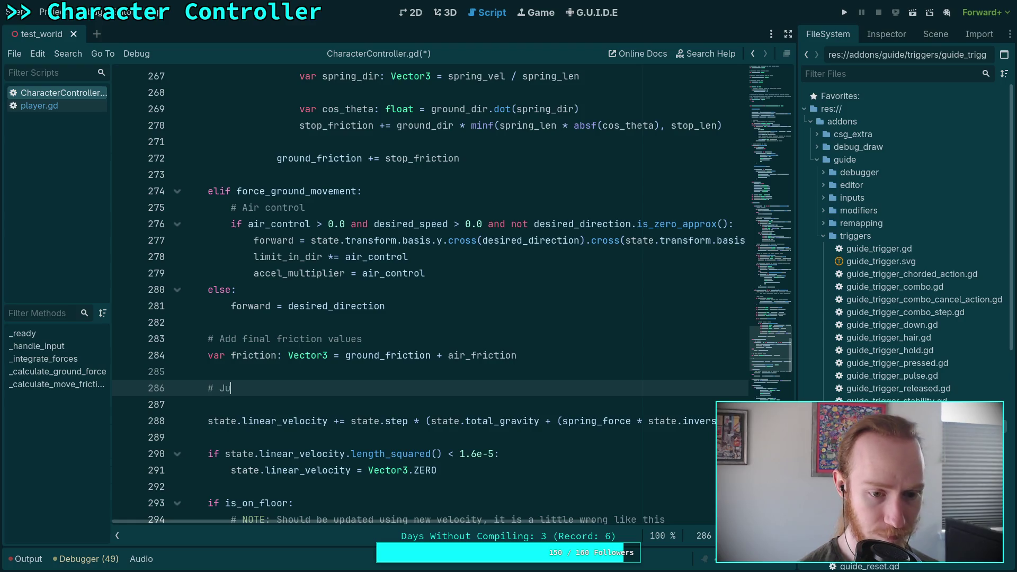
type("ping, r")
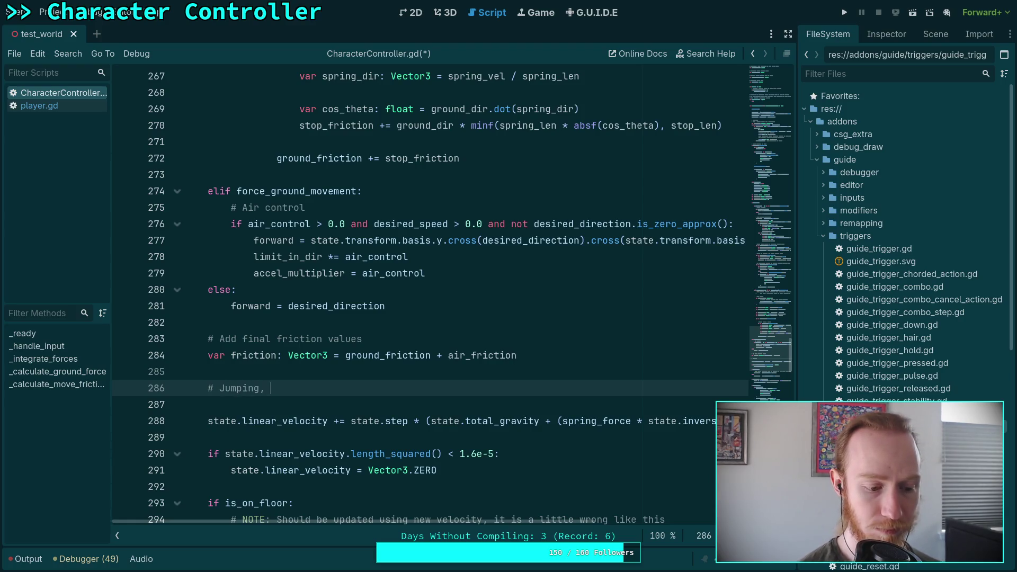
type("eset t")
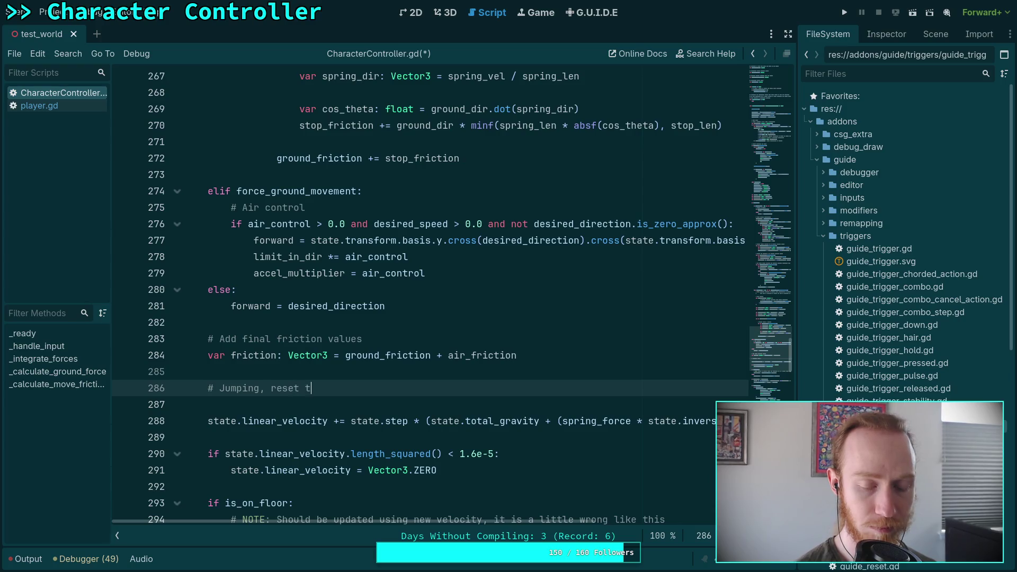
key("BackSpace")
type("power to zero wh")
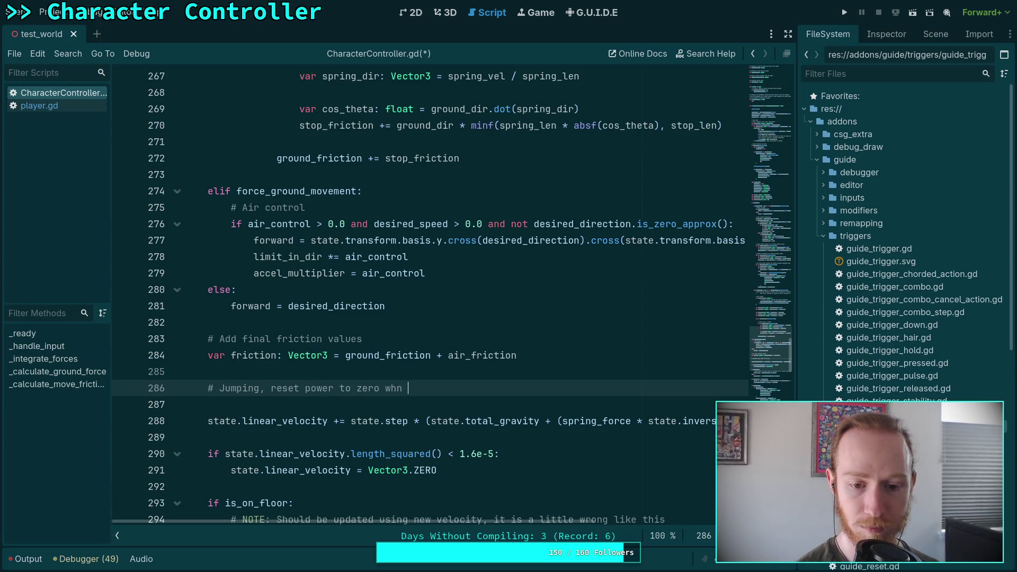
type("en acti")
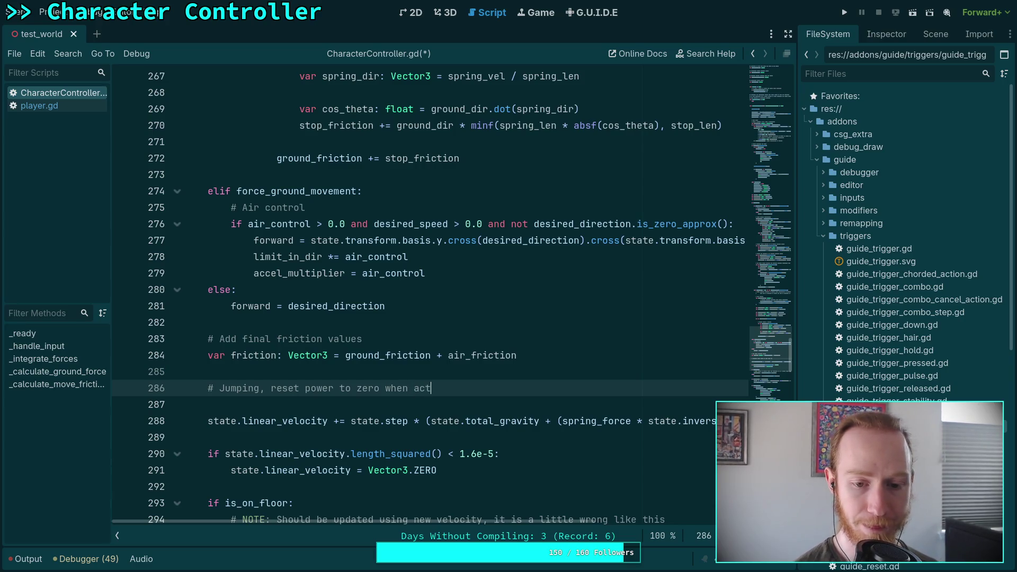
type("vated")
key("Return")
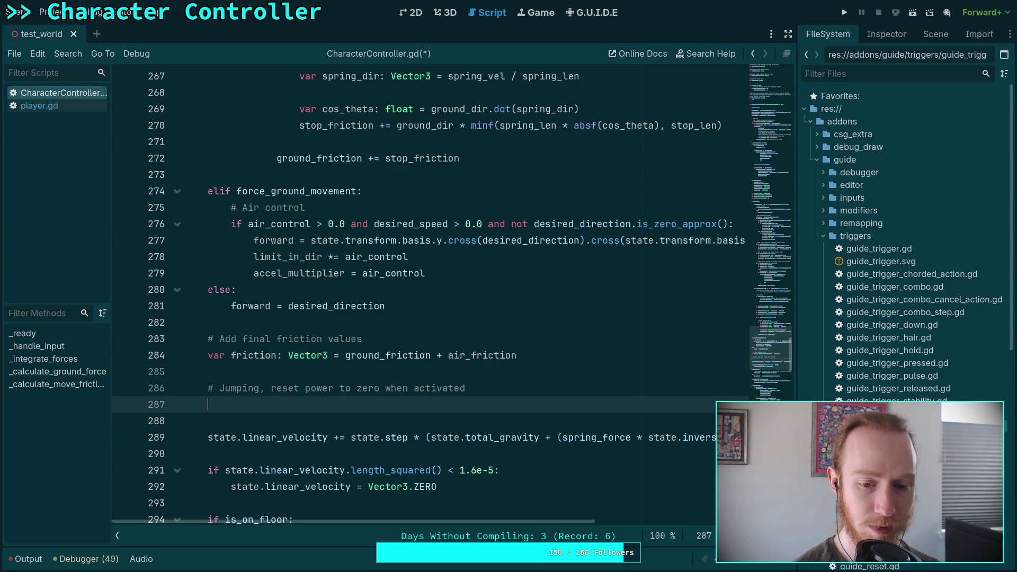
- Write nested checks: if desired_jump_power:, if force_ground_movement:, then is_on_floor
scroll(575, 351, "down", 1)
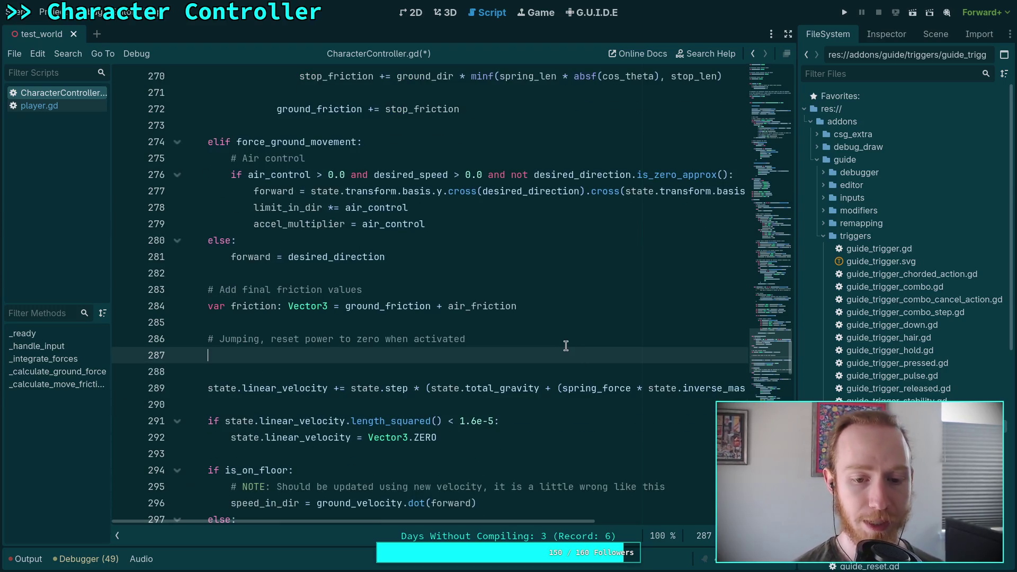
type("if j")
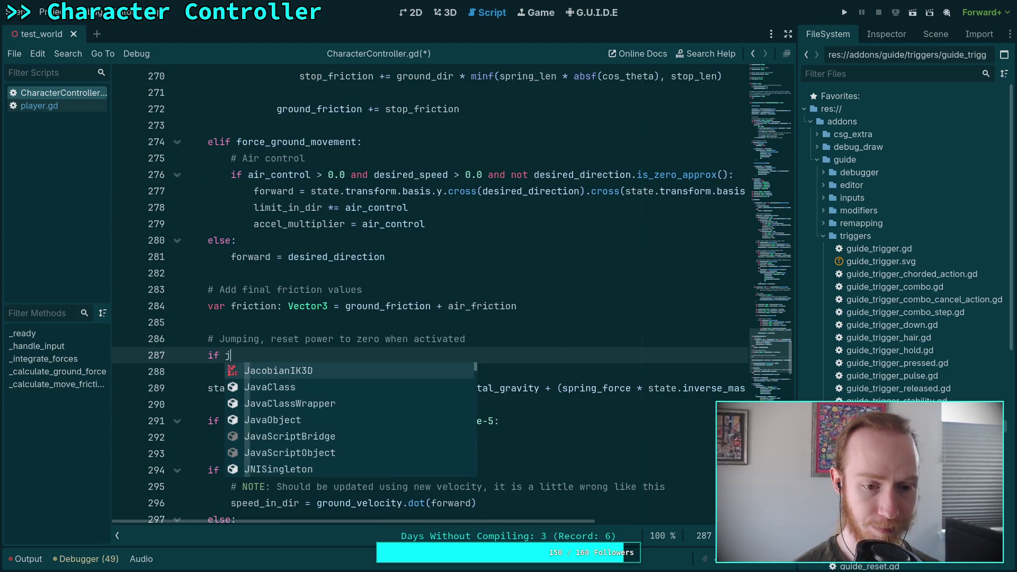
key("BackSpace")
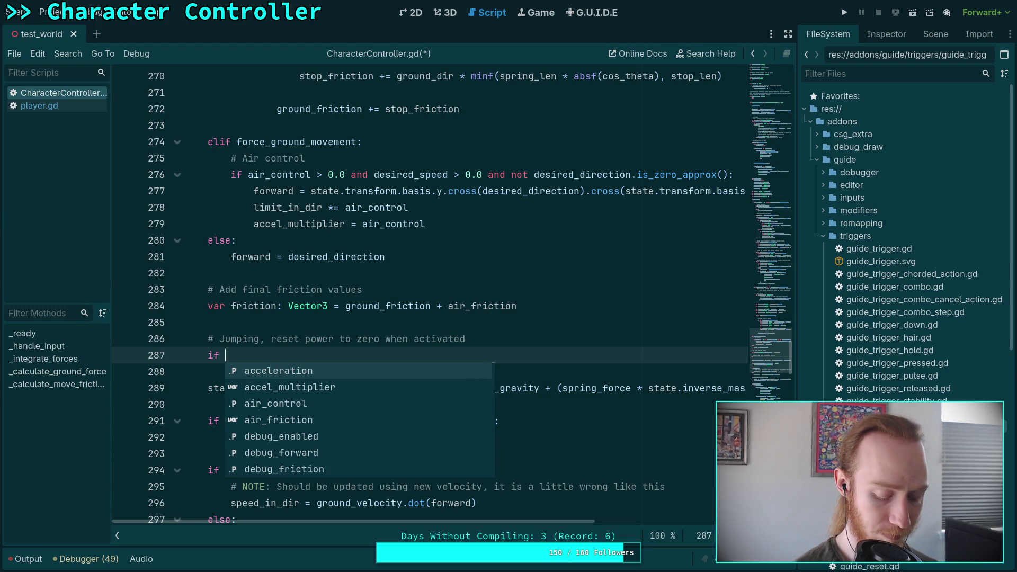
type("ju")
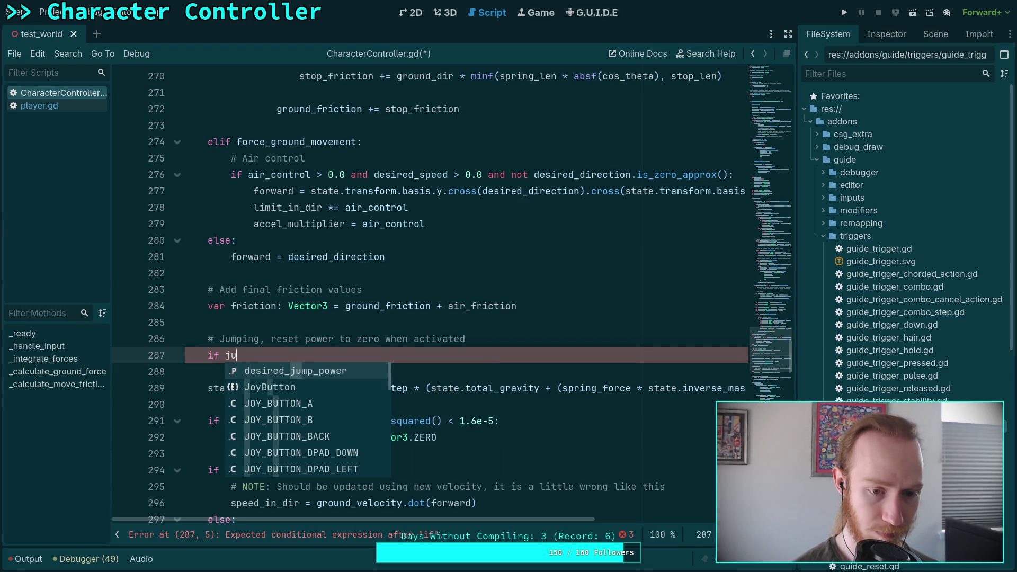
key("Return")
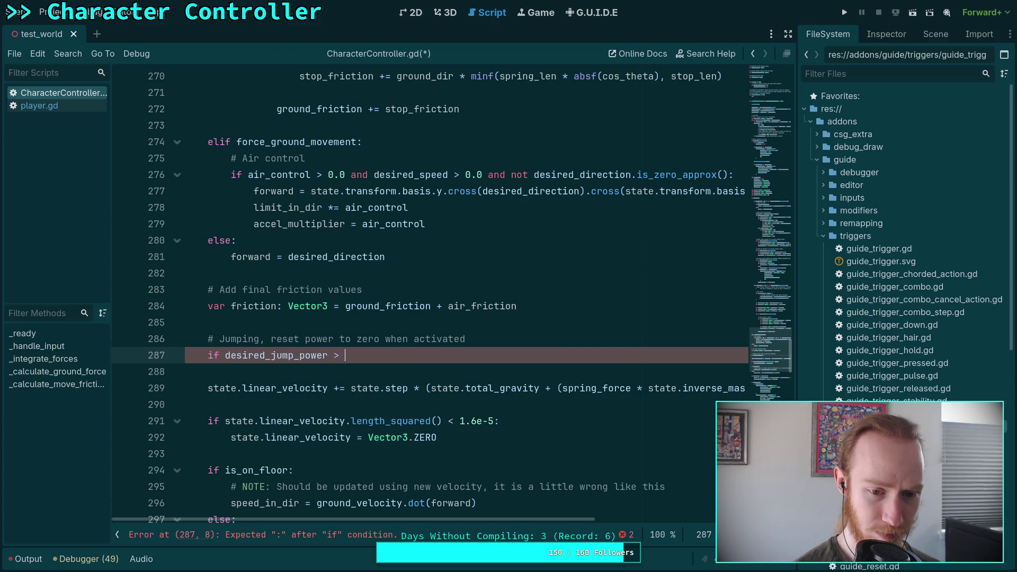
type(":")
key("Return")
type("if ")
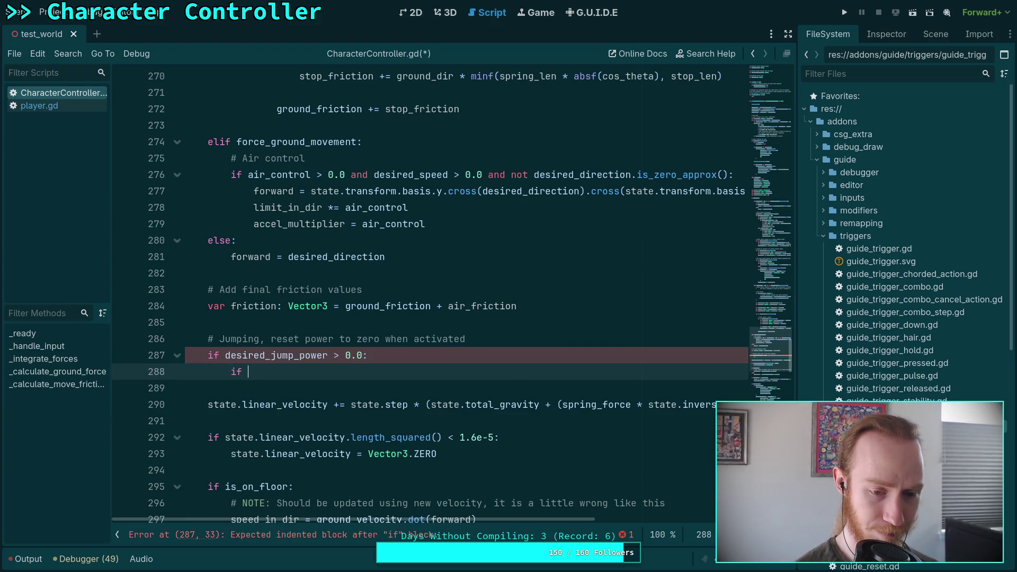
type("g")
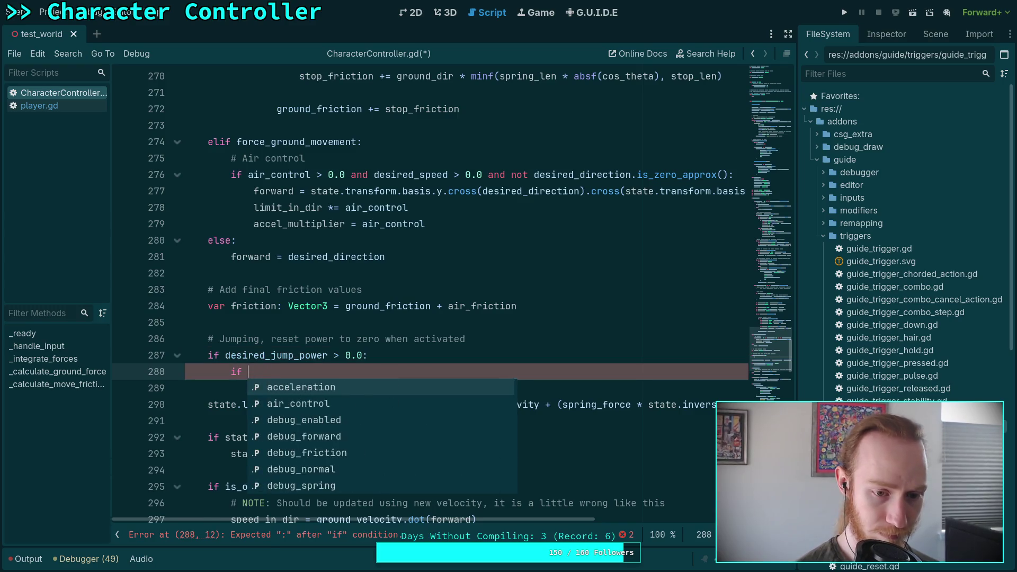
key("BackSpace")
type("fo")
key("Return")
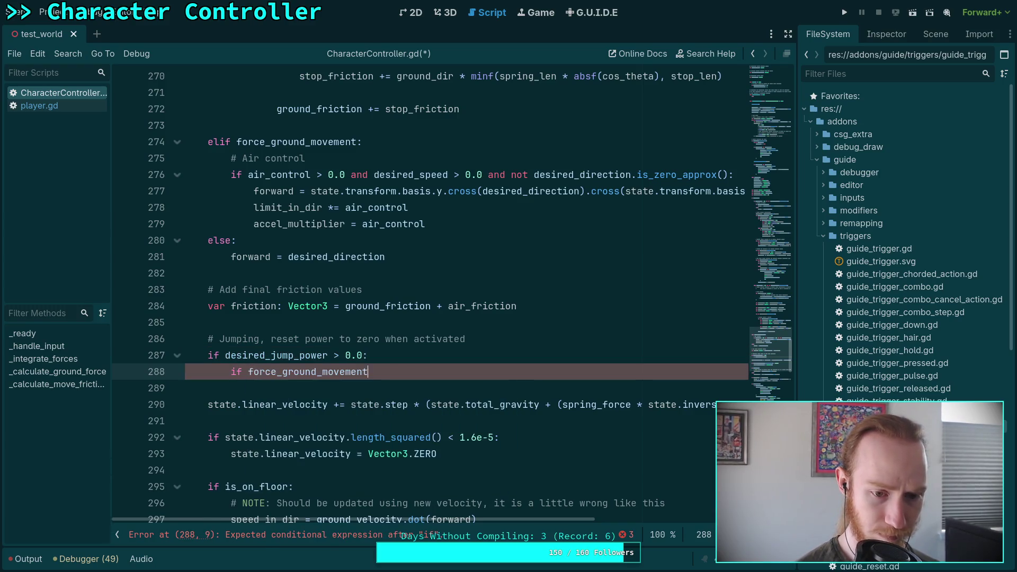
type(":")
key("Return")
type("if is_")
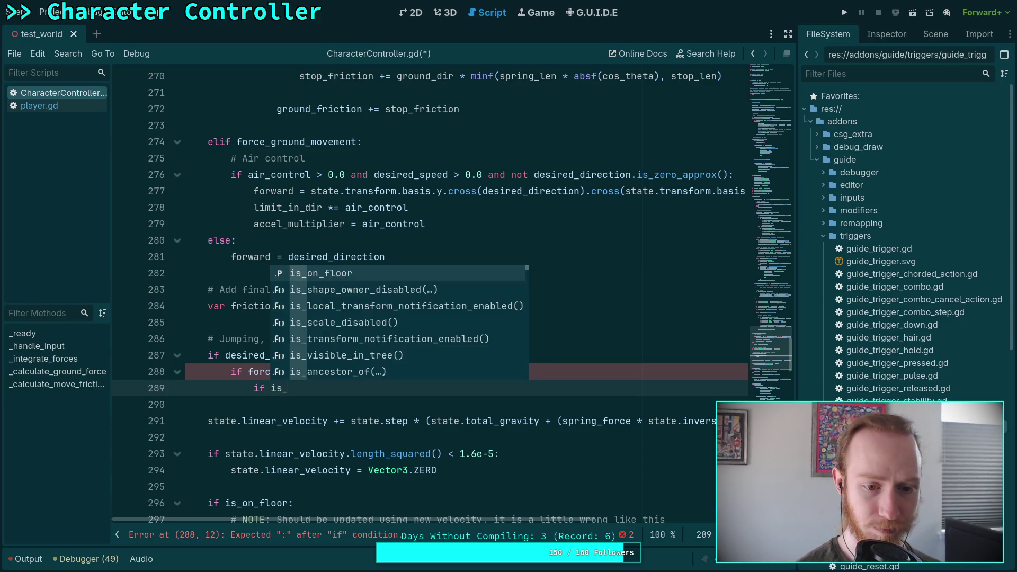
key("Return")
key("Return")
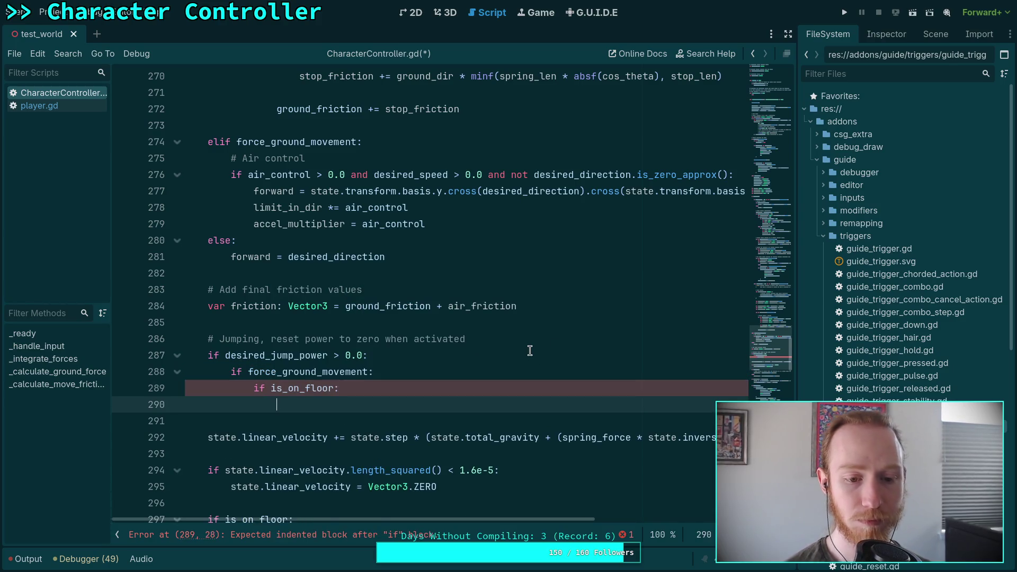
- Declare var jump: Vector3 = Vector3.ZERO above the jump-power check, then switch to GitHub
scroll(529, 350, "down", 1)
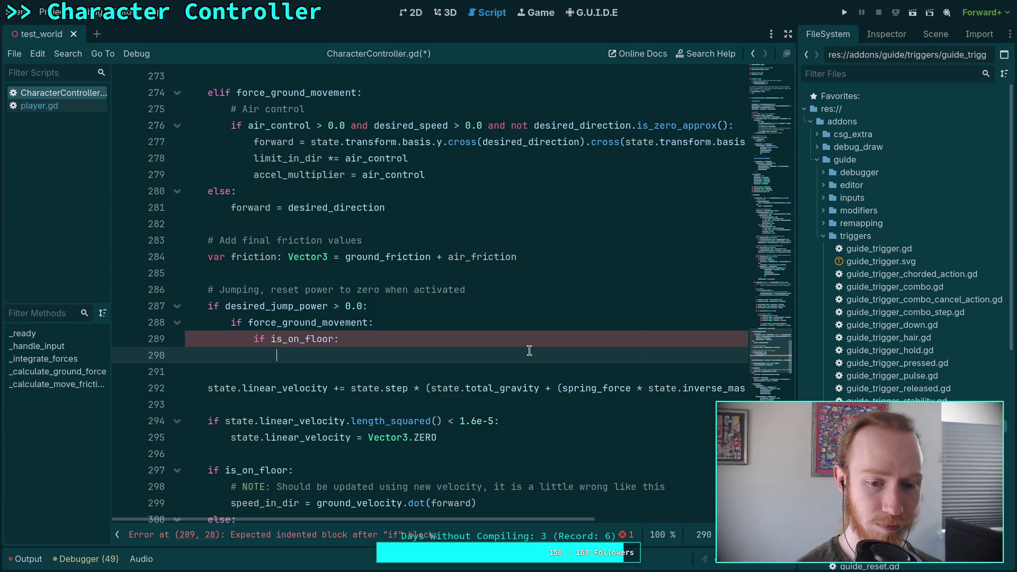
left_click(495, 288)
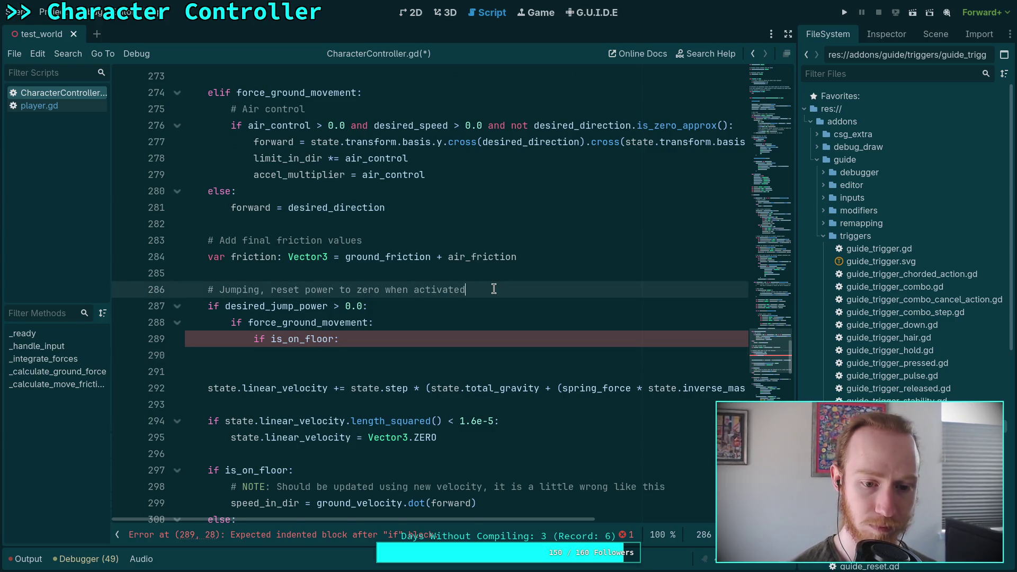
key("Return")
type("ar jump: Vector3 ")
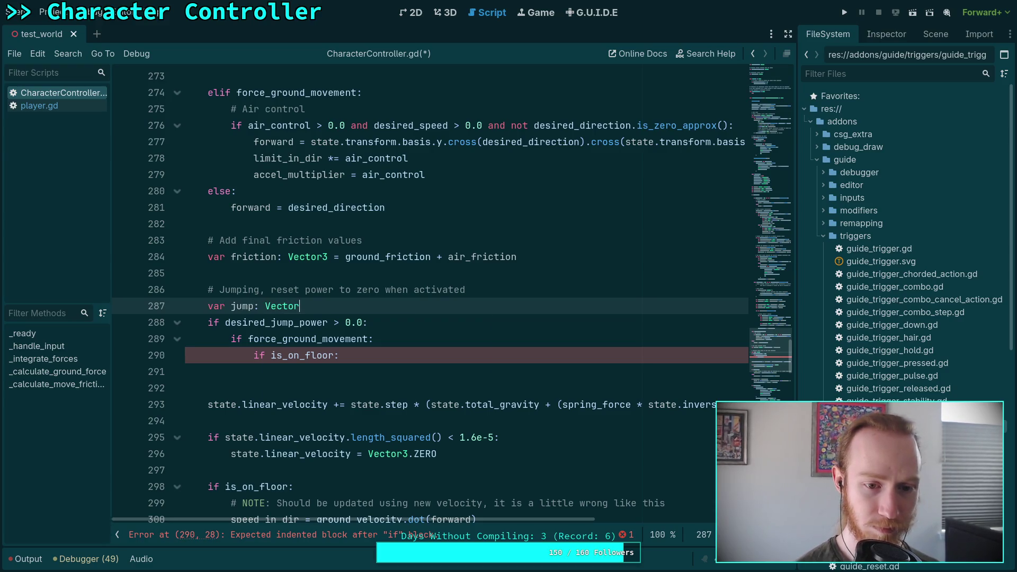
type("= Vector")
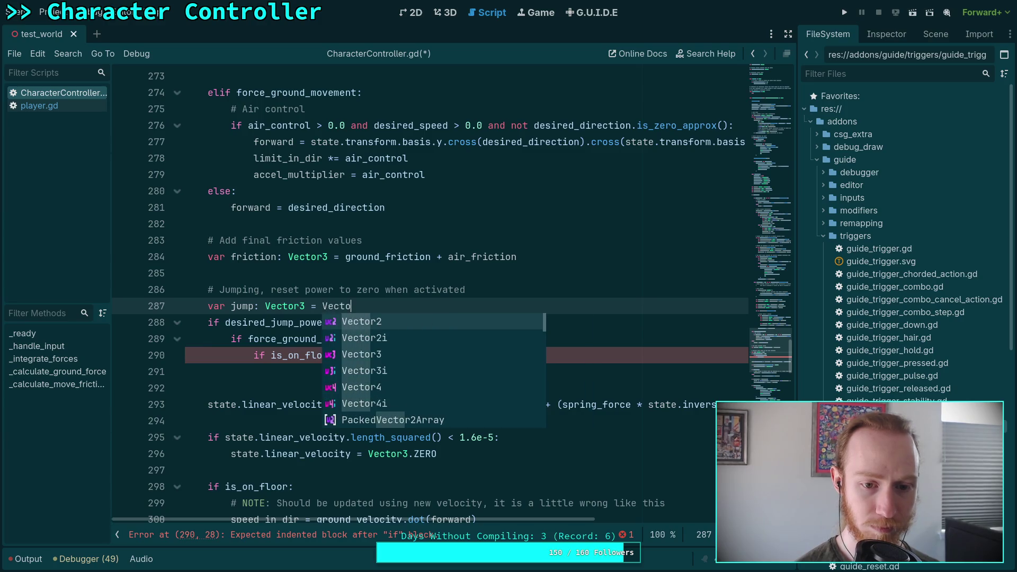
type("3.ZERO")
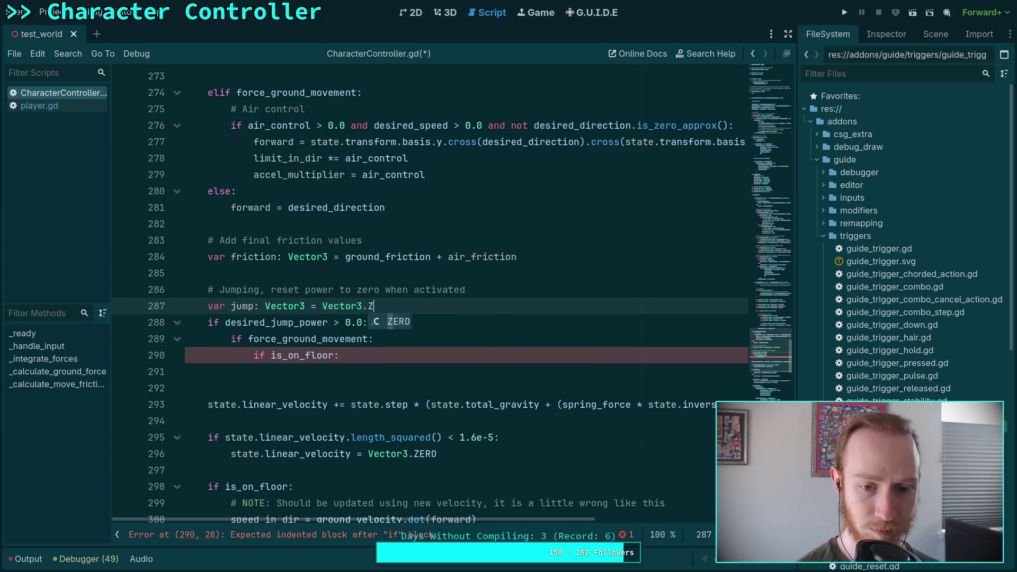
left_click(414, 365)
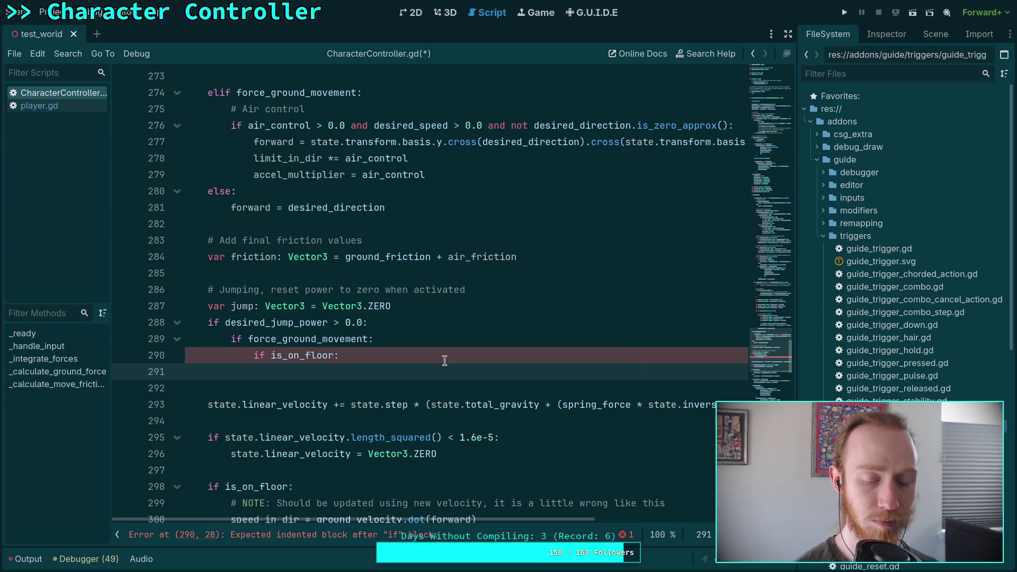
key("super+4")
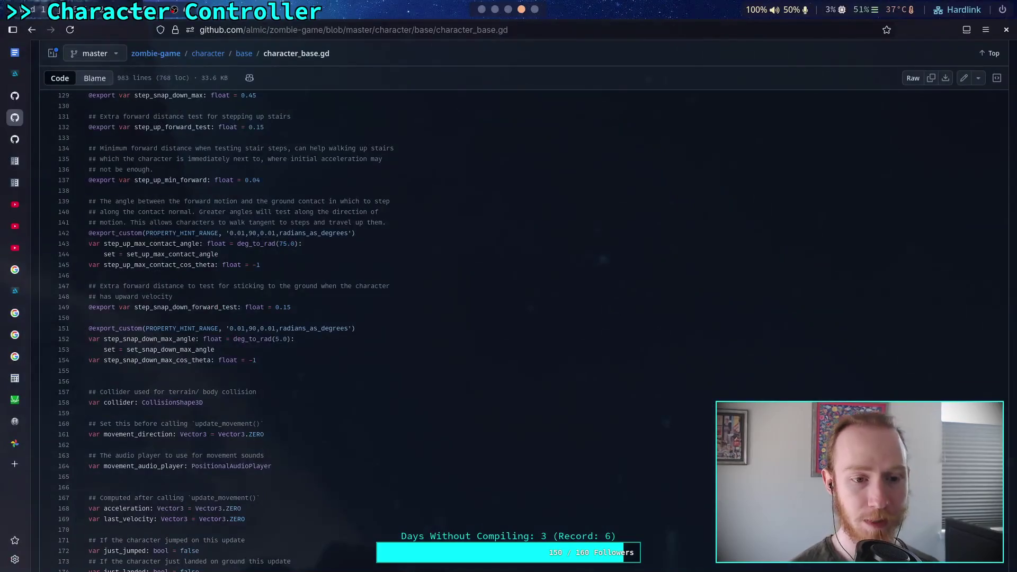
- Copy lines 358–371 of character_base.gd, the jump-direction code
scroll(438, 352, "down", 20)
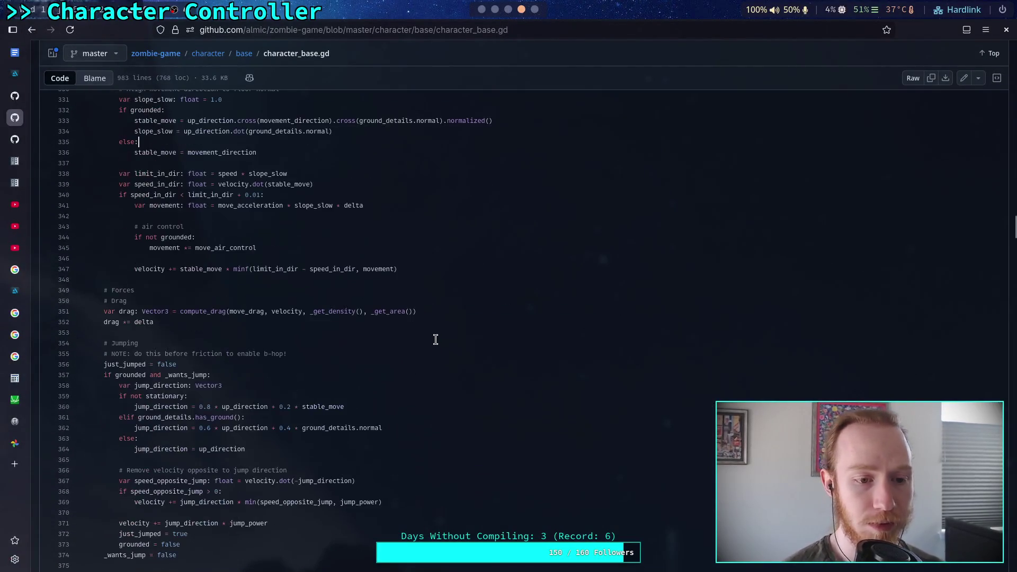
scroll(418, 341, "up", 4)
scroll(371, 338, "down", 8)
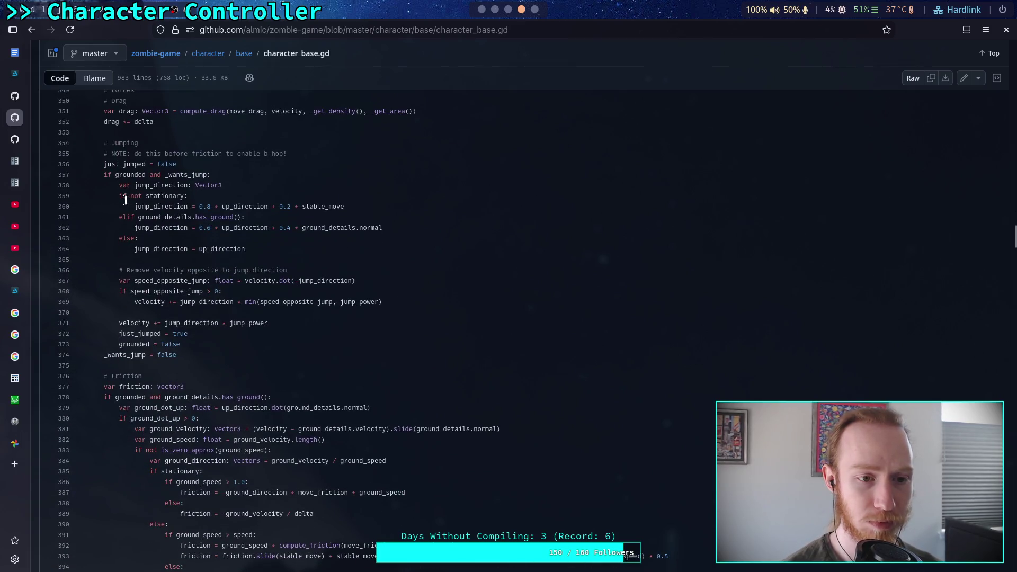
mouse_move(118, 186)
left_mouse_down()
mouse_move(207, 247)
mouse_move(342, 312)
mouse_move(343, 323)
left_mouse_up()
right_click(221, 288)
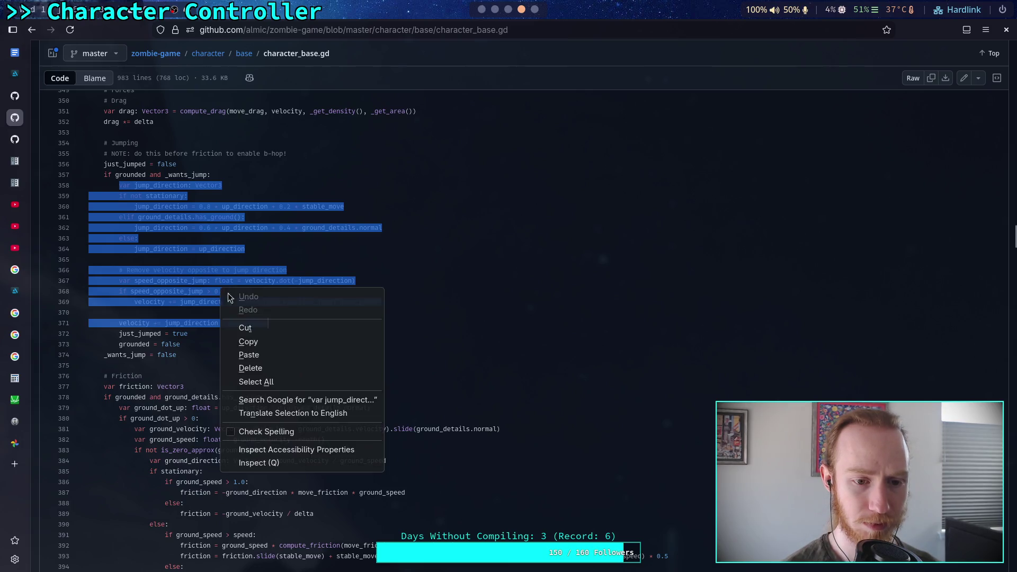
left_click(239, 339)
- Paste the jump code under is_on_floor and indent it one level deeper
key("alt+Tab")
key("ctrl+v")
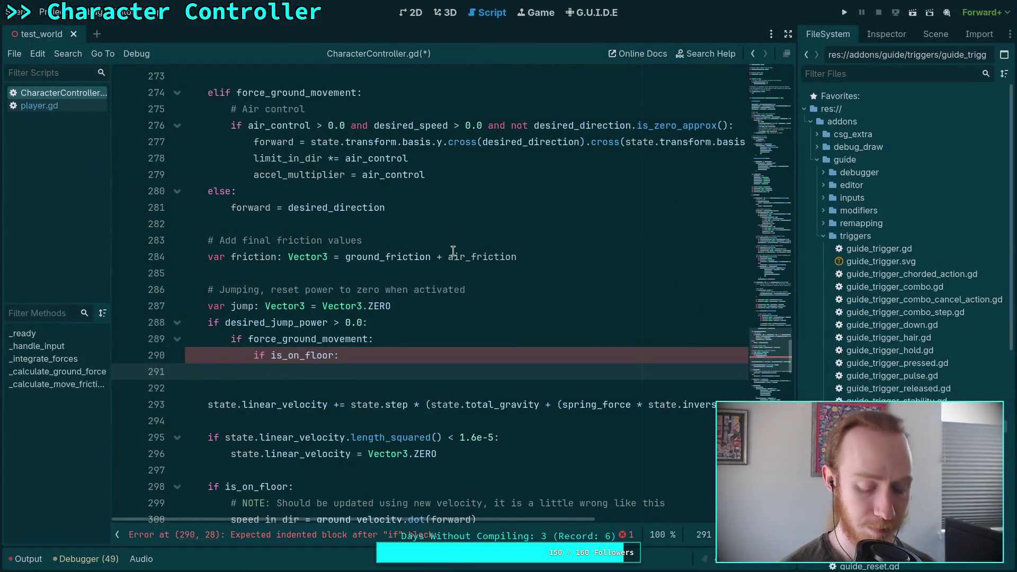
scroll(352, 303, "down", 4)
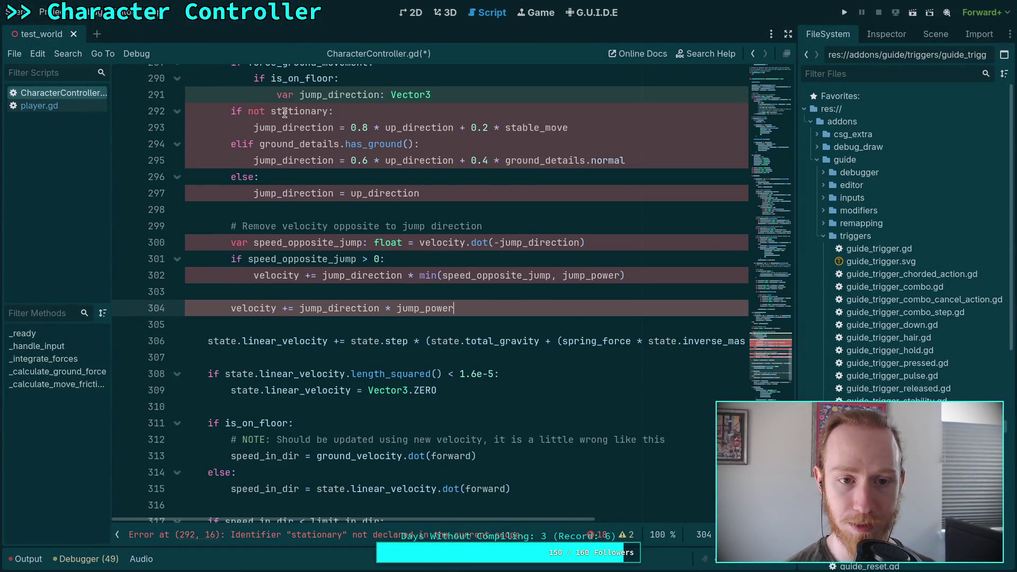
left_click_drag(186, 111, 352, 303)
key("Tab")
key("Tab")
scroll(353, 303, "up", 3)
- Replace the 'not stationary' condition with forward.is_zero_approx()
left_click(430, 276)
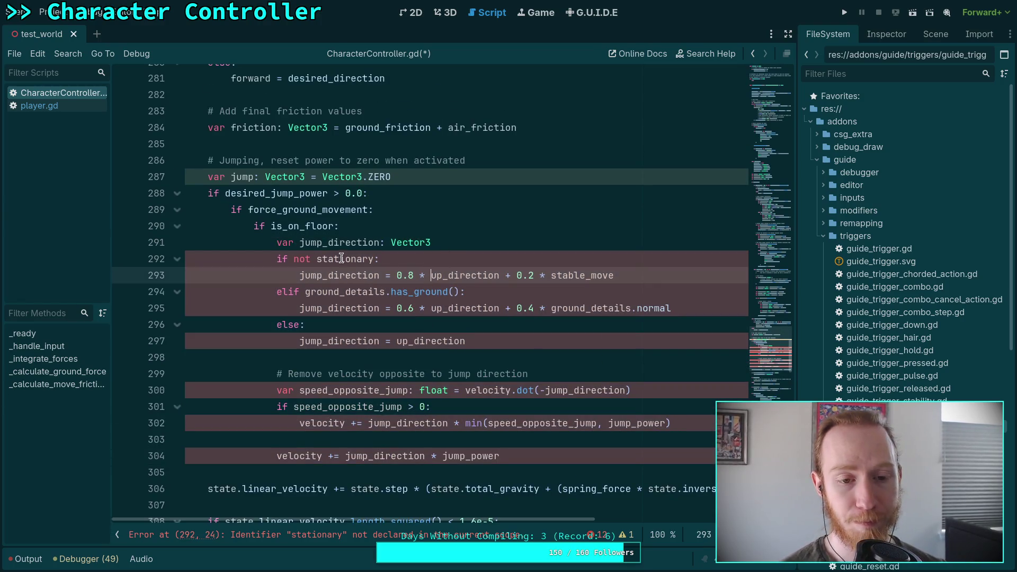
left_click_drag(292, 259, 372, 259)
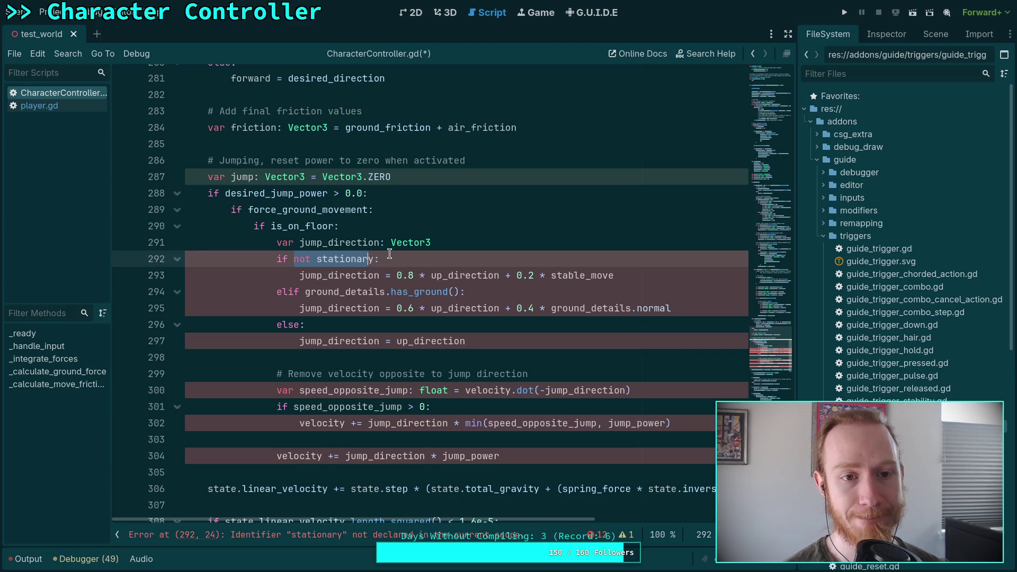
scroll(402, 262, "up", 1)
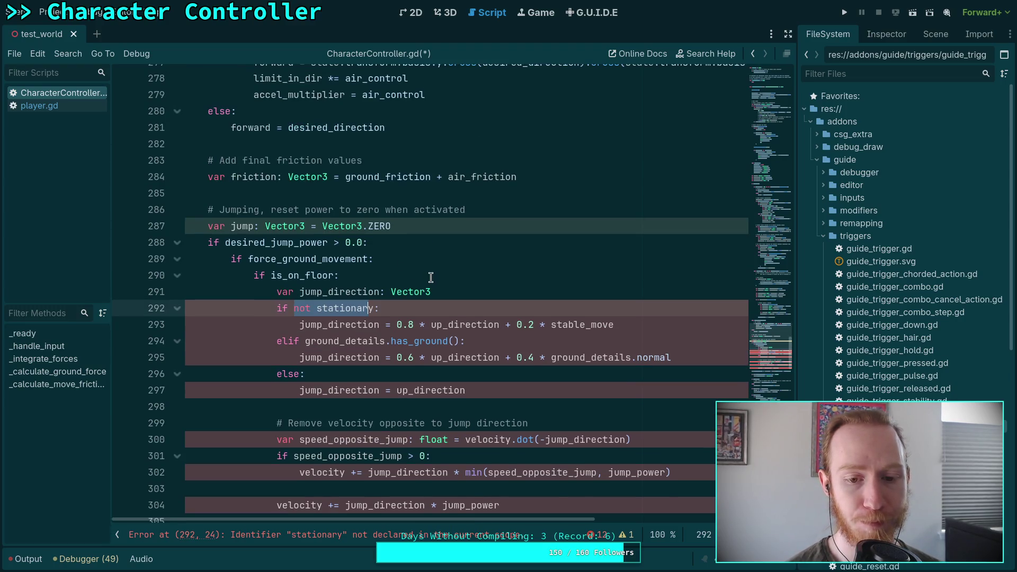
key("BackSpace")
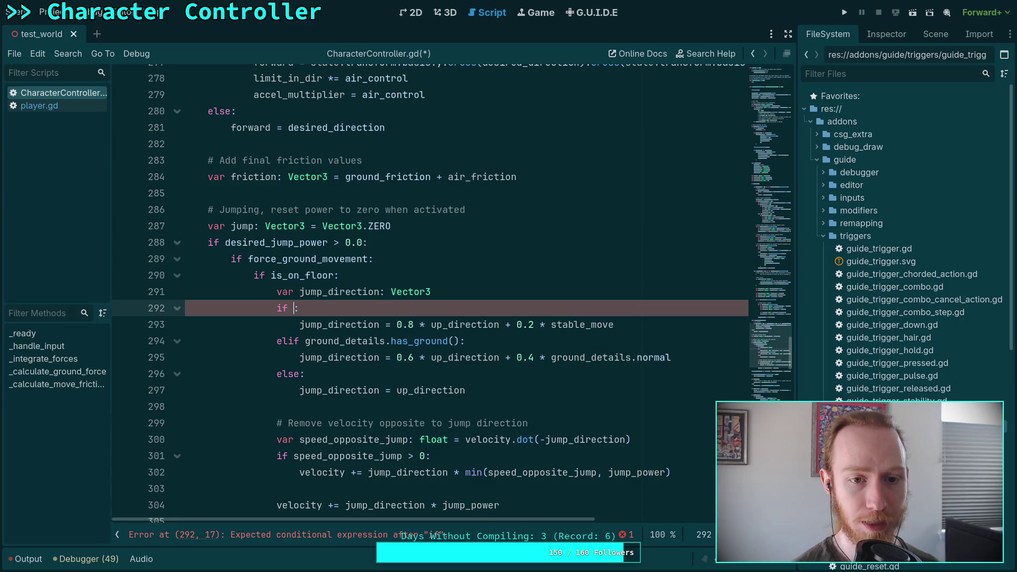
key("BackSpace")
type("forward.")
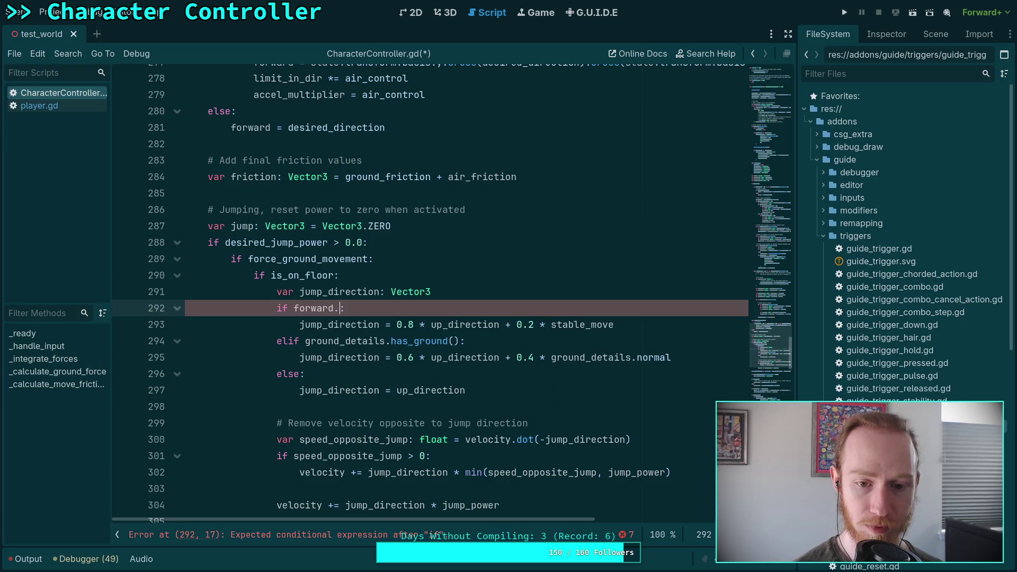
type("is_")
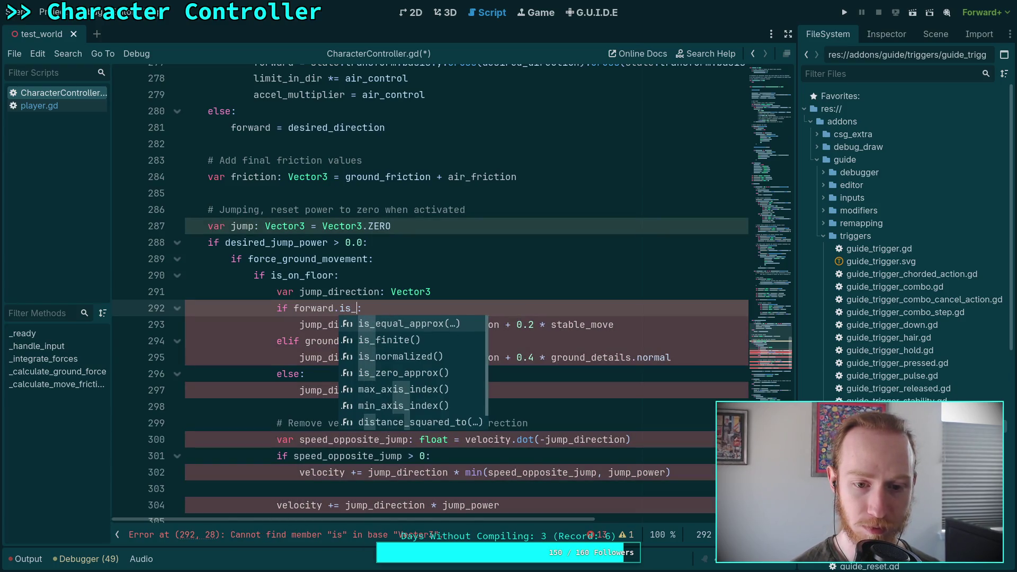
key("Down")
key("Down")
key("Down")
key("Return")
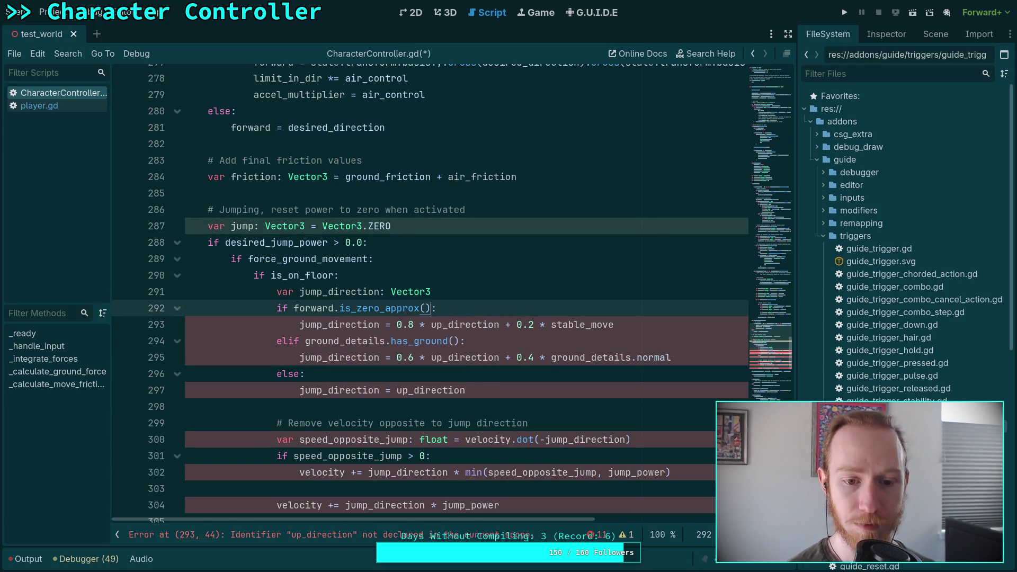
- Reorder the branches: ground-normal formula first, stable_move formula under the second branch
key("Down")
key("Down")
key("Down")
key("Up")
key("Up")
key("Up")
key("Up")
key("Return")
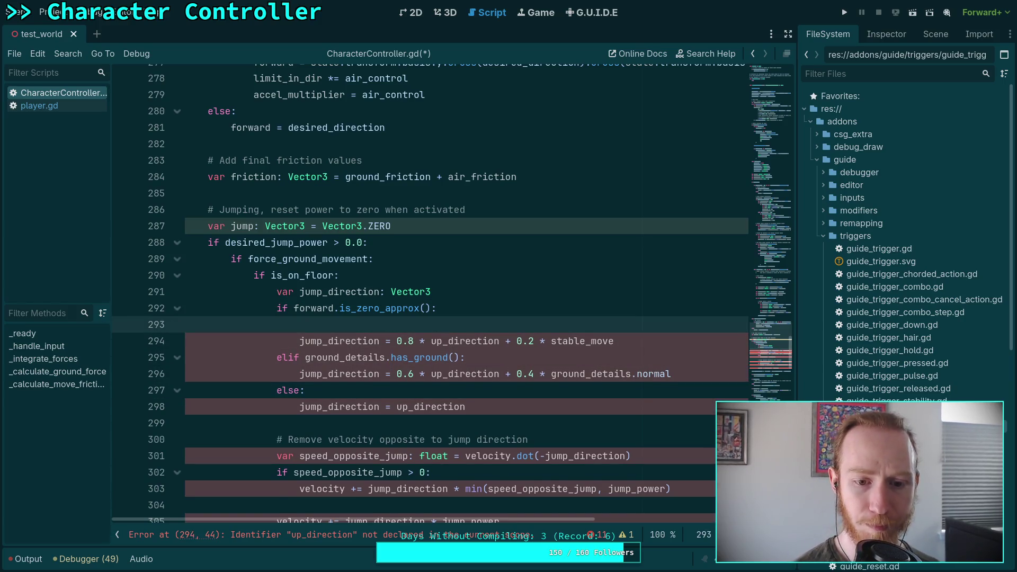
key("Down")
key("Down")
key("Down")
key("alt+Up")
key("alt+Up")
key("alt+Up")
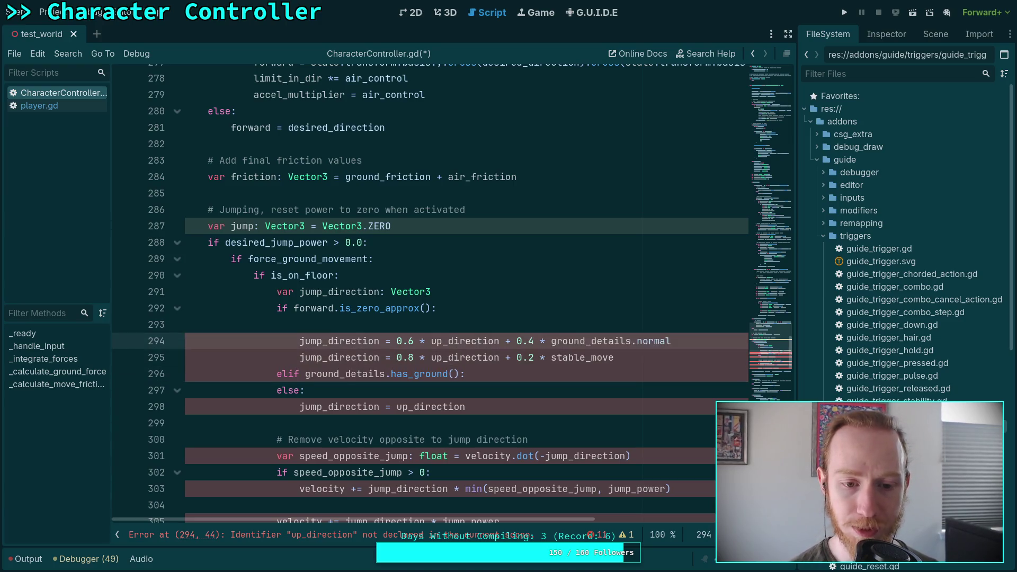
key("Down")
key("Down")
key("alt+Down")
key("Up")
key("Up")
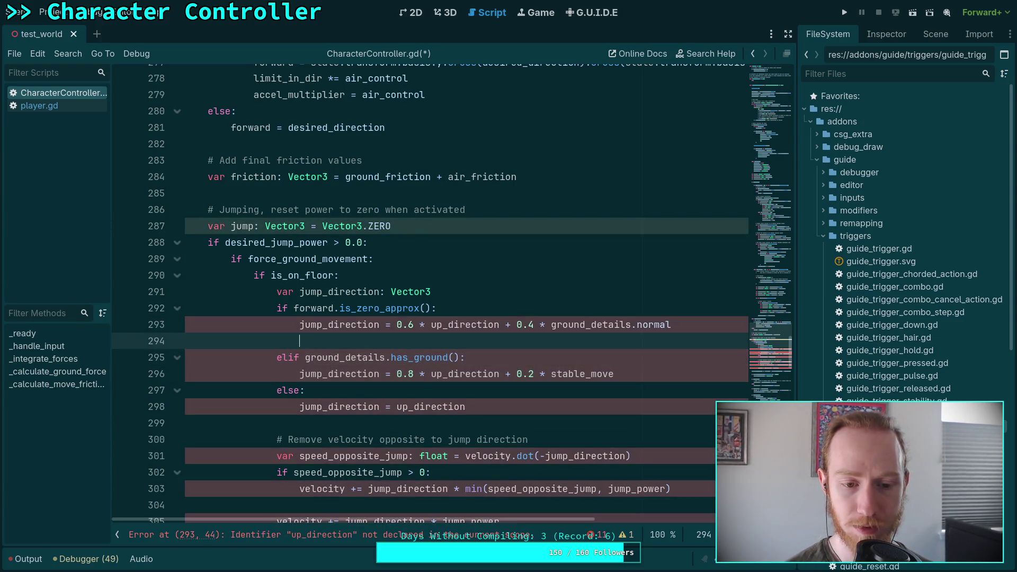
key("BackSpace")
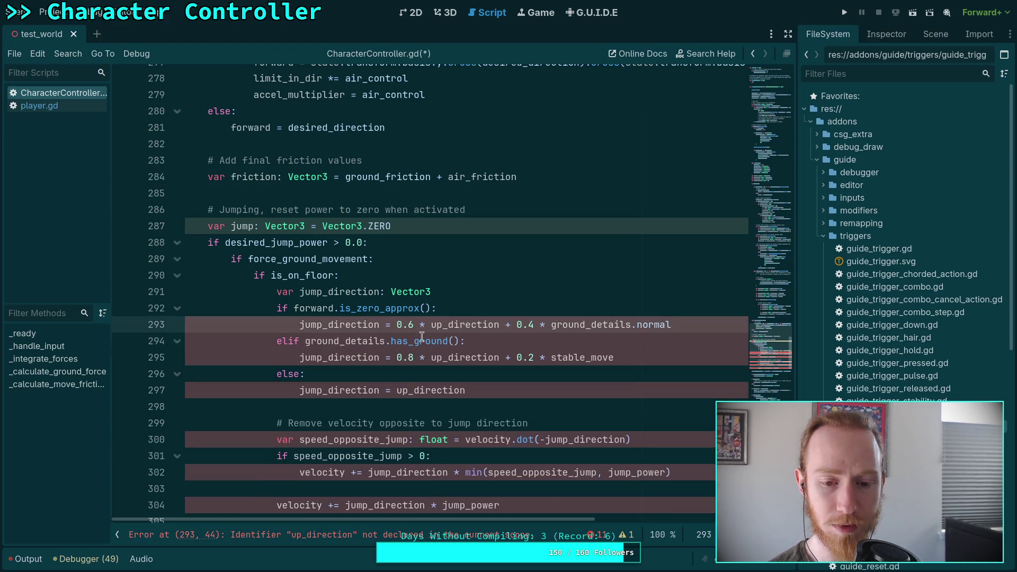
left_click_drag(289, 340, 460, 340)
- Turn the elif into else, delete the leftover else branch, and rename both targets to jump
type("se")
left_click_drag(465, 390, 122, 376)
key("BackSpace")
key("BackSpace")
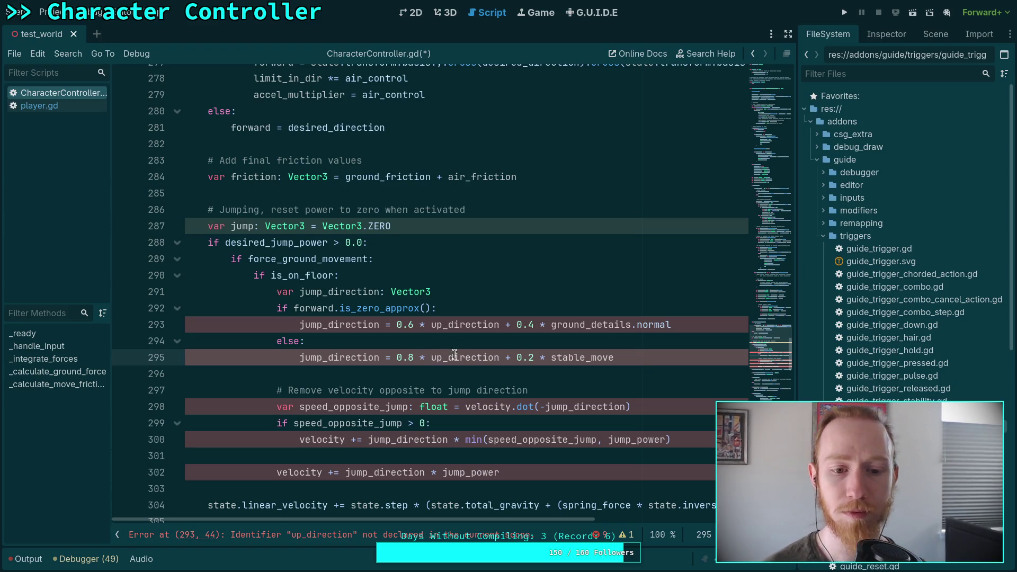
left_click_drag(323, 325, 381, 325)
key("BackSpace")
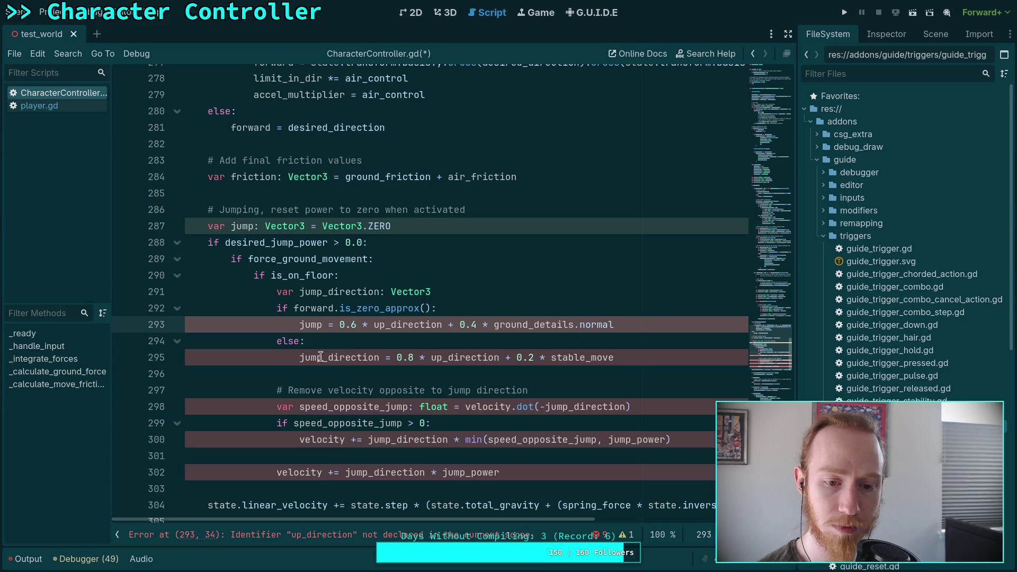
left_click_drag(320, 356, 380, 357)
key("BackSpace")
- Make line 293 blend state.transform.basis.y with ground_normal
double_click(384, 325)
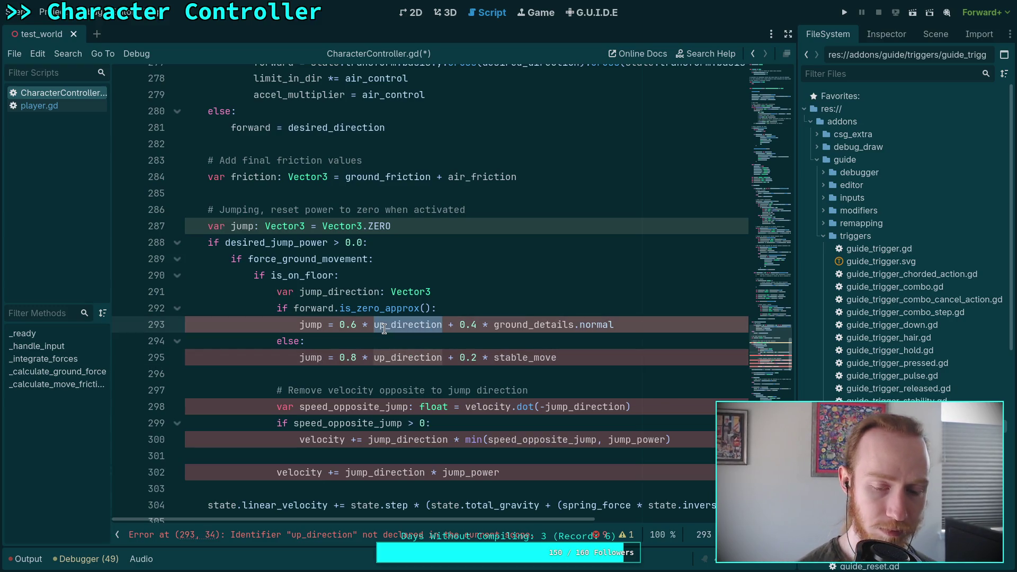
type("state.ba")
key("BackSpace")
key("BackSpace")
type("transform.bas")
type("isy")
key("BackSpace")
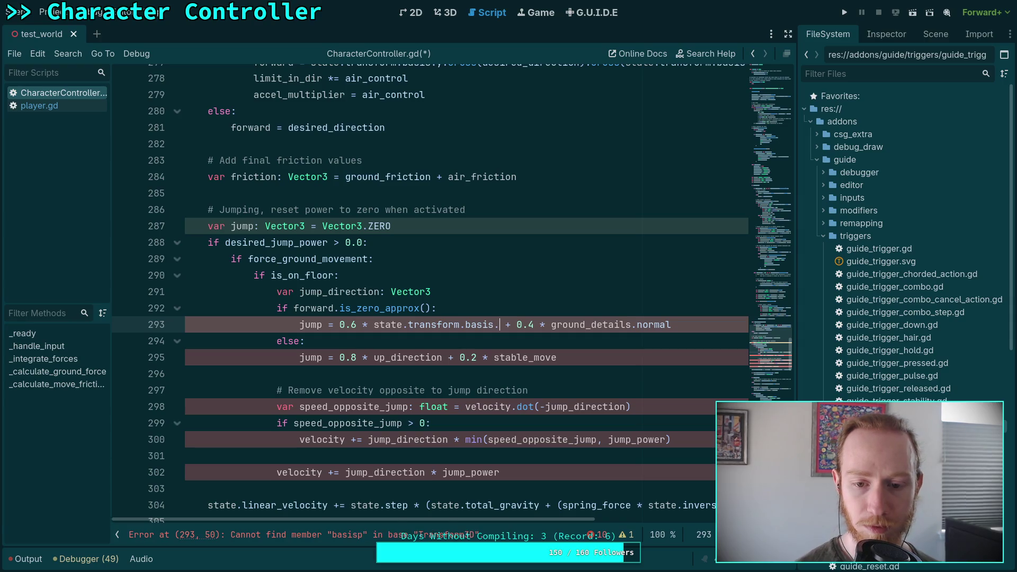
type(".y")
left_click_drag(679, 325, 554, 330)
type("ground_n")
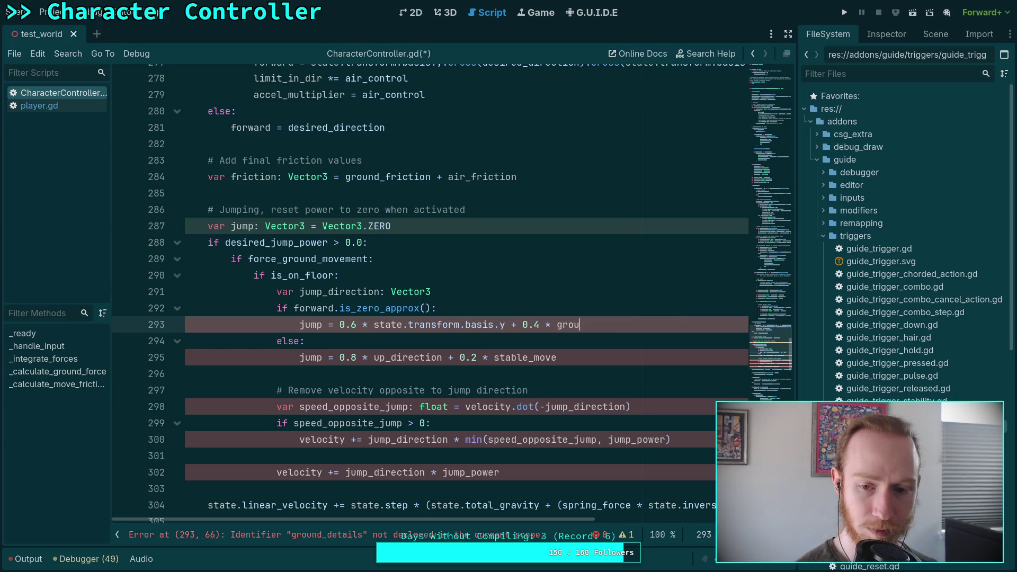
key("Return")
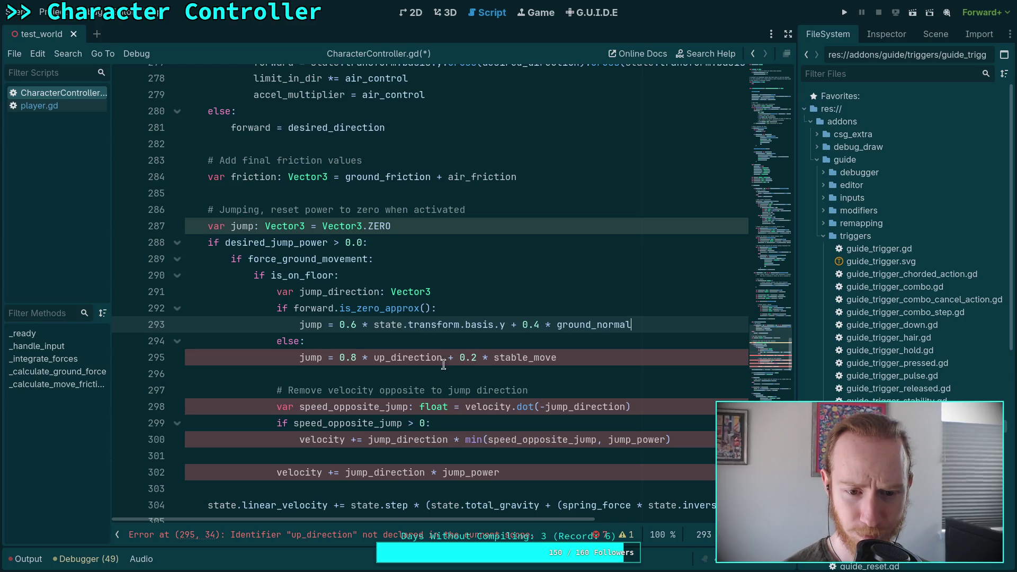
- Replace up_direction and stable_move on line 295 with state.transform.basis.y and forward
double_click(417, 358)
type("state.trans")
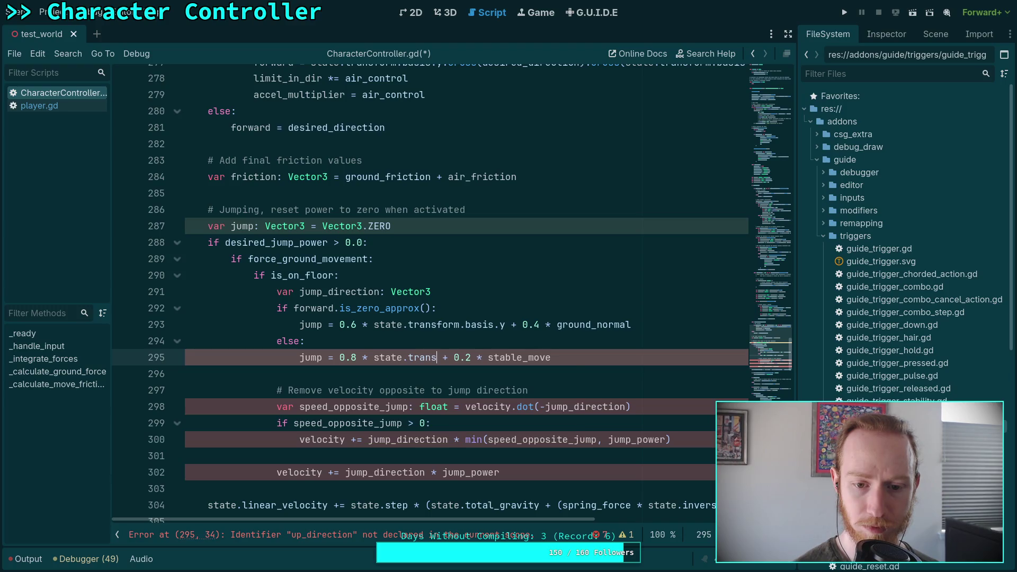
key("Return")
type(".b")
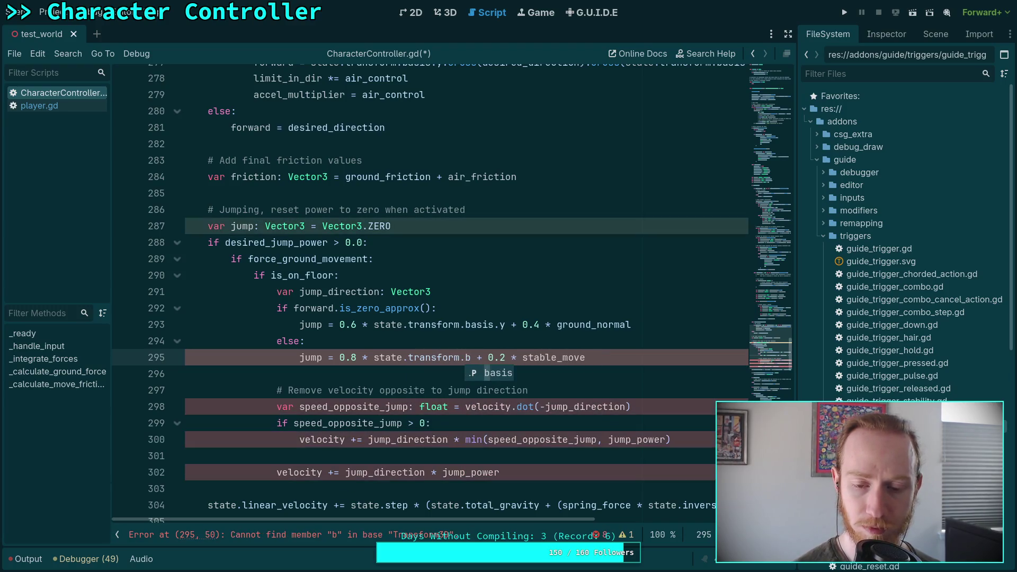
key("Return")
type(".y")
double_click(581, 358)
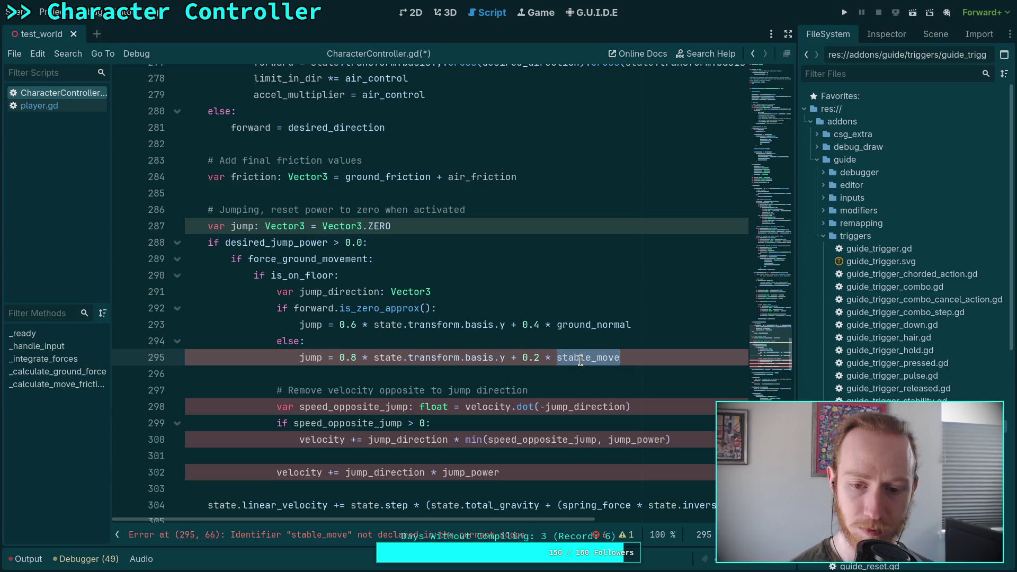
type("forward")
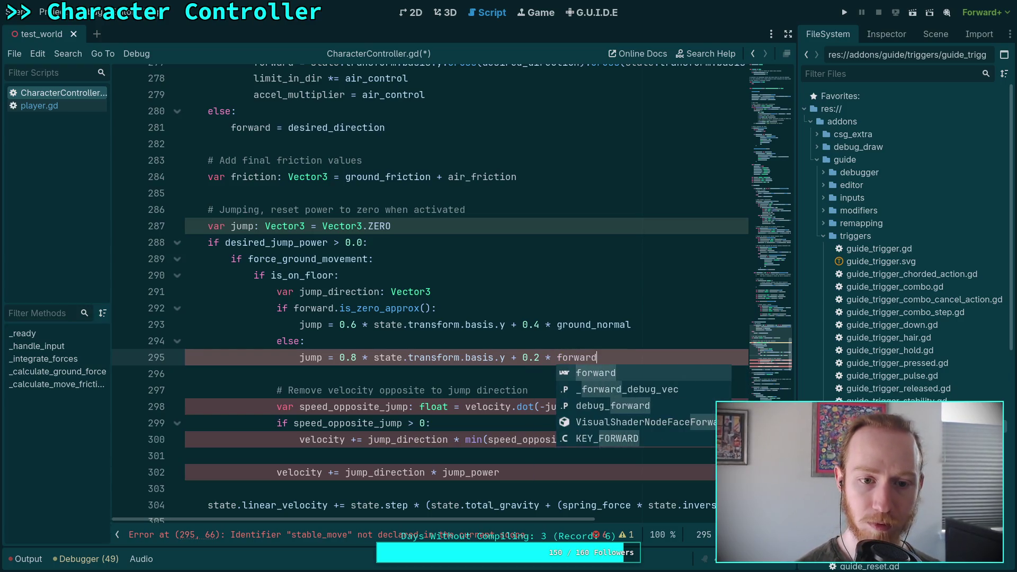
scroll(393, 261, "down", 3)
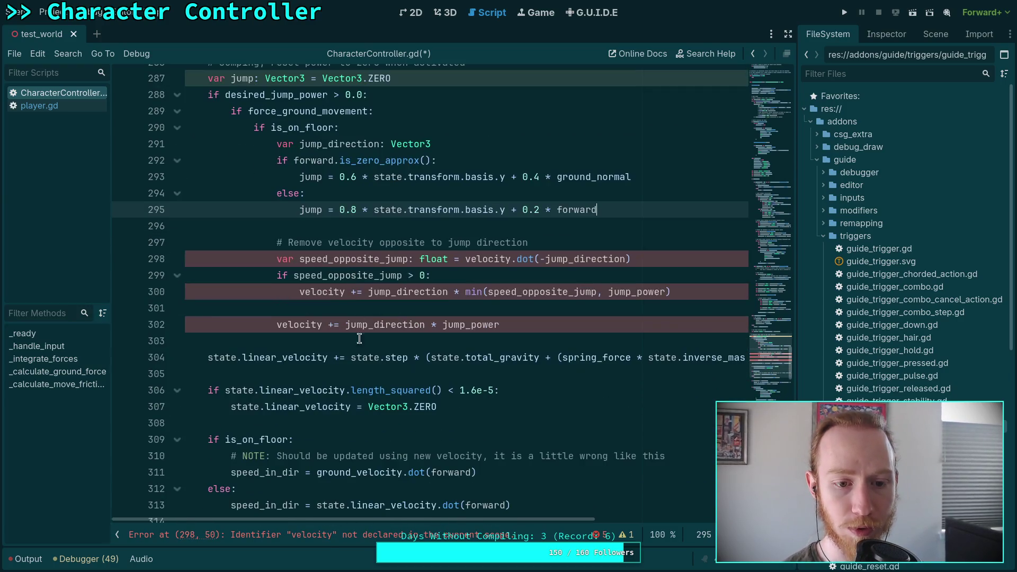
scroll(326, 347, "down", 4)
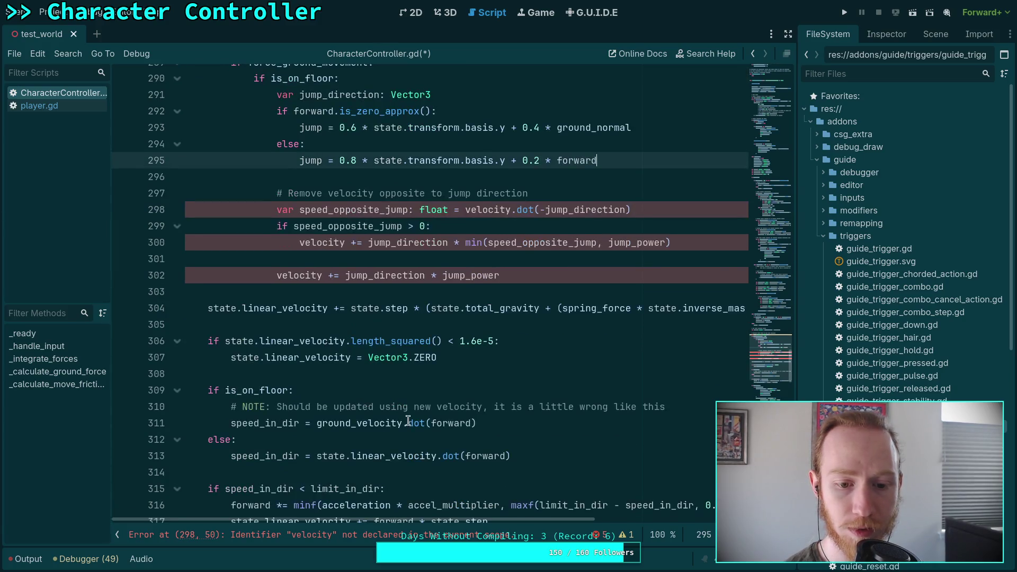
double_click(399, 374)
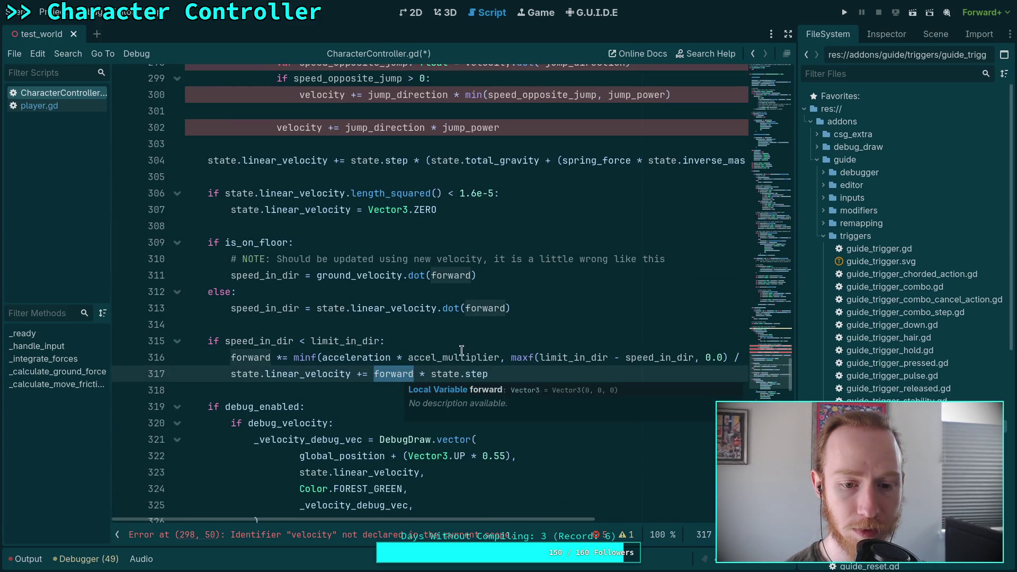
scroll(352, 350, "up", 8)
scroll(358, 341, "up", 1)
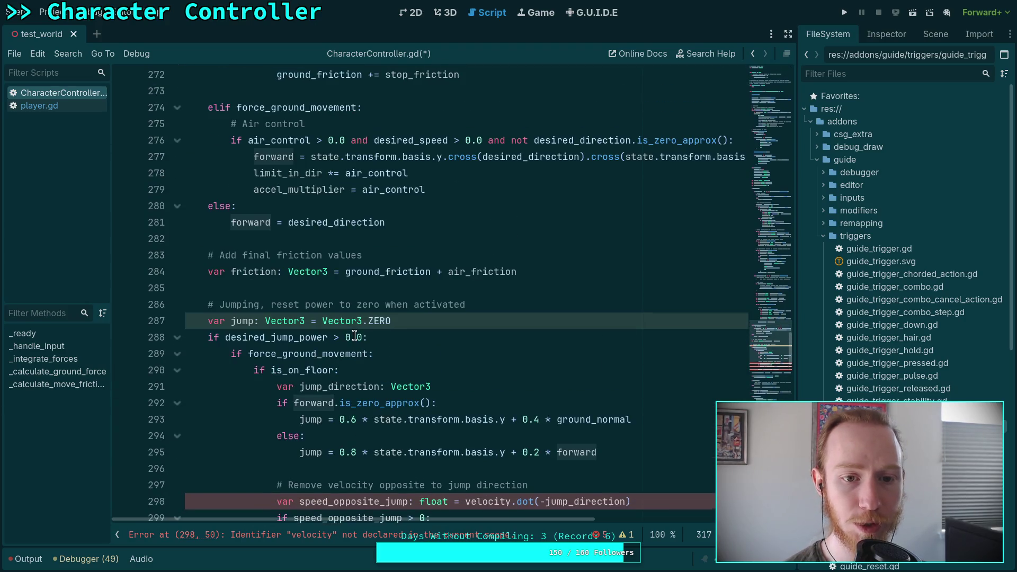
scroll(355, 339, "down", 3)
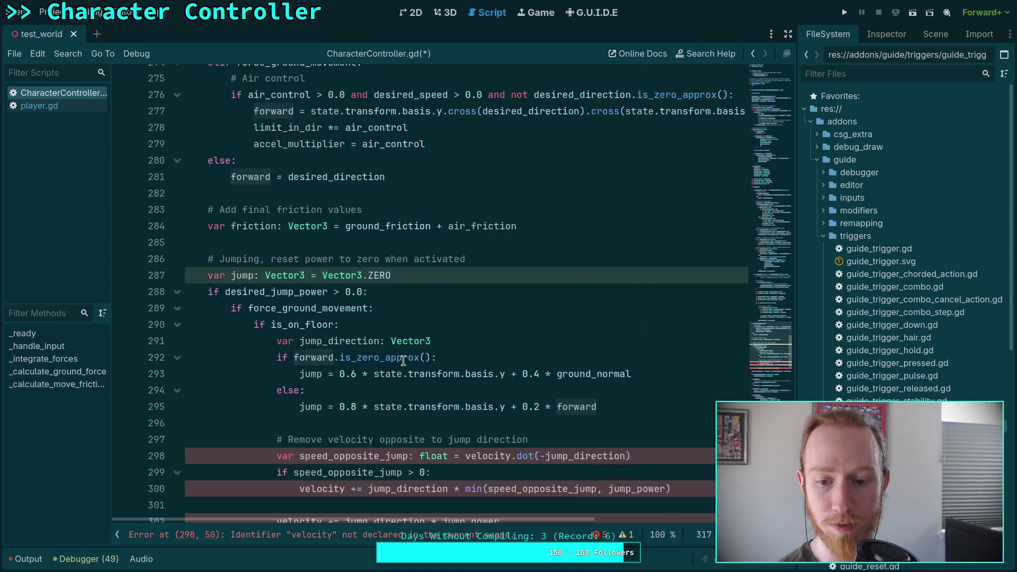
left_click(633, 314)
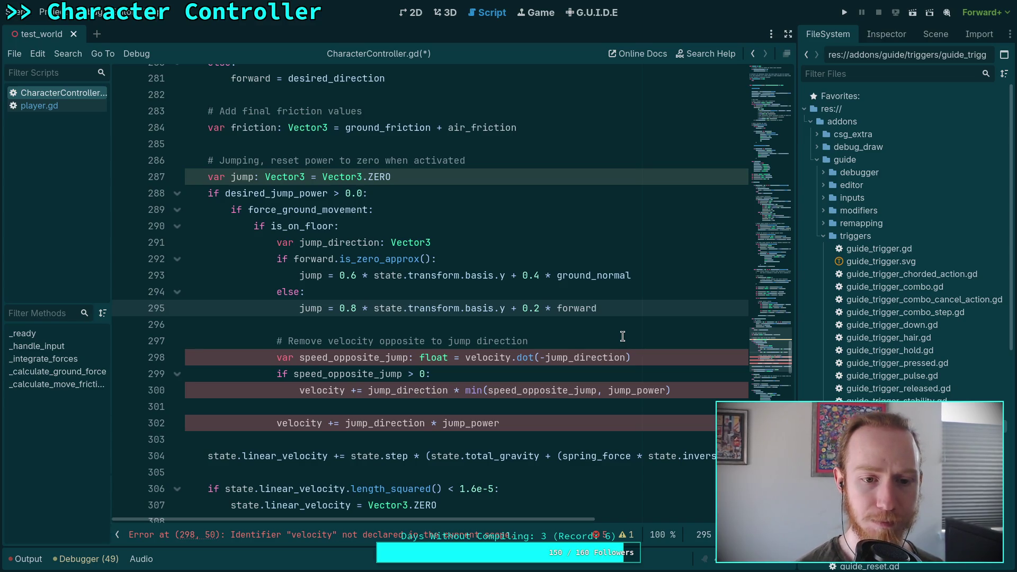
left_click_drag(449, 243, 452, 231)
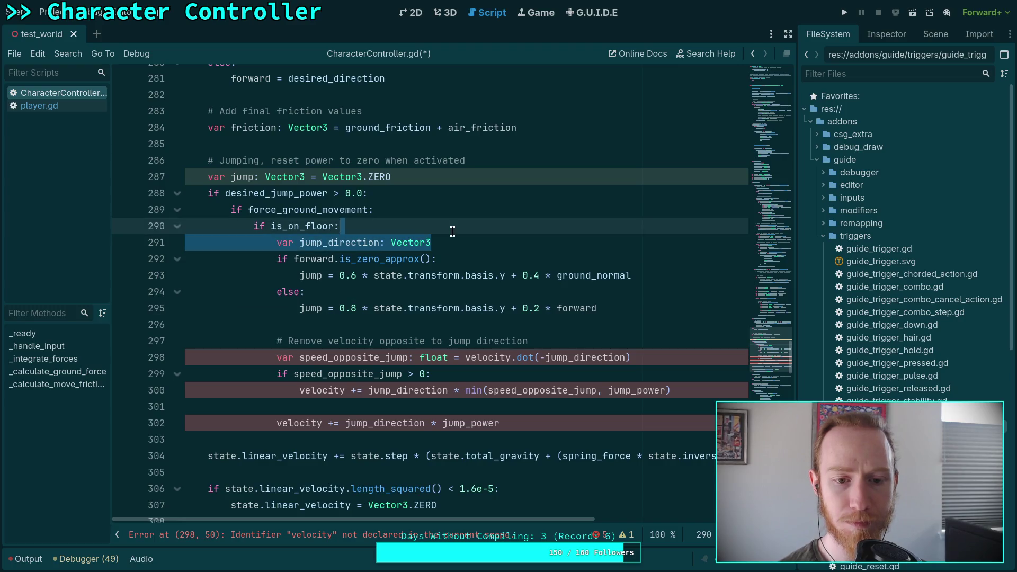
- Delete the jump_direction declaration and the speed_opposite_jump block with its comment
key("BackSpace")
mouse_move(673, 373)
left_mouse_down()
mouse_move(212, 333)
mouse_move(186, 308)
left_mouse_up()
key("BackSpace")
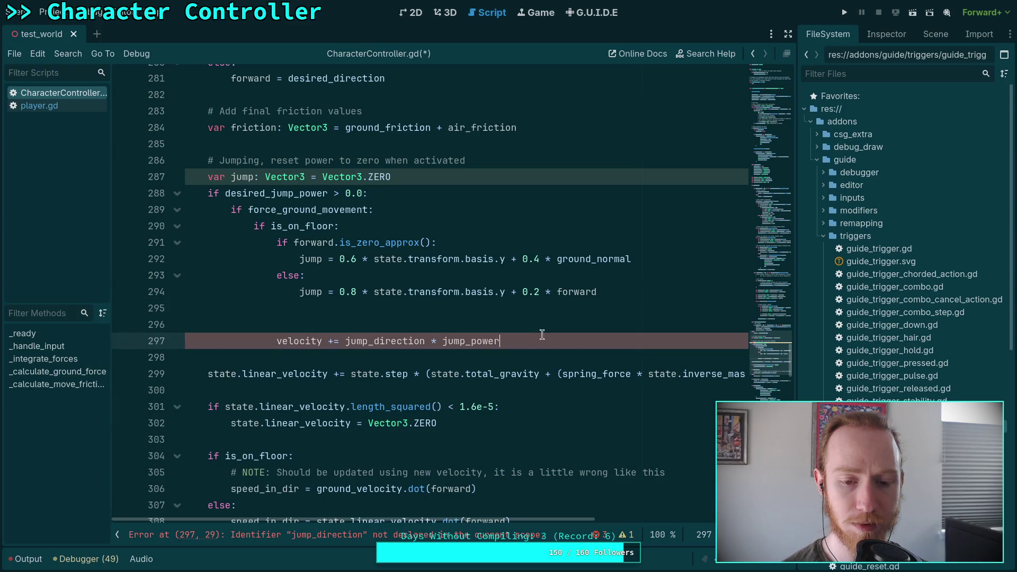
- Add jump *= desired_jump_power and desired_jump_power = 0.0 after the if/else
left_click(638, 295)
key("Return")
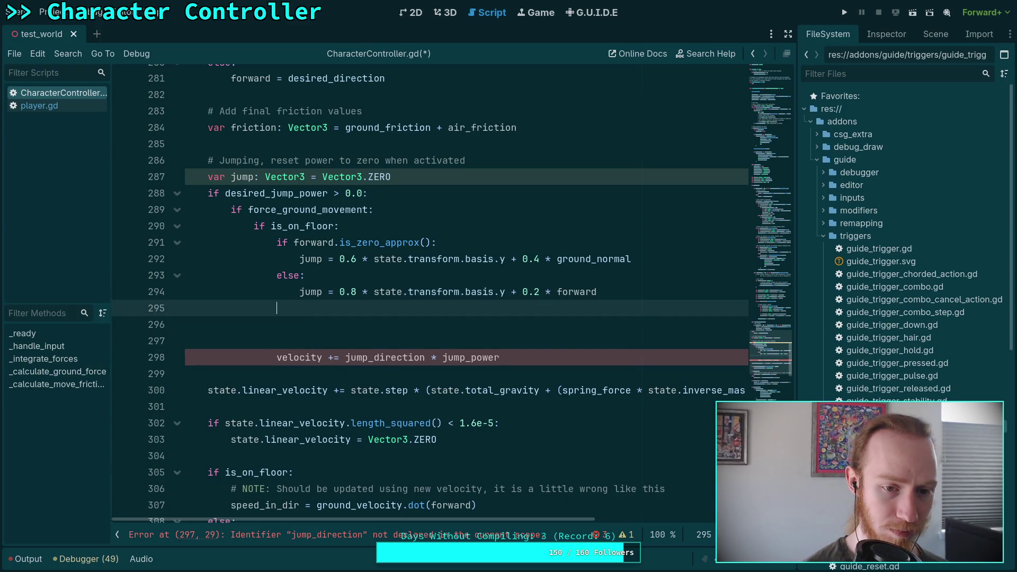
type("jump *=")
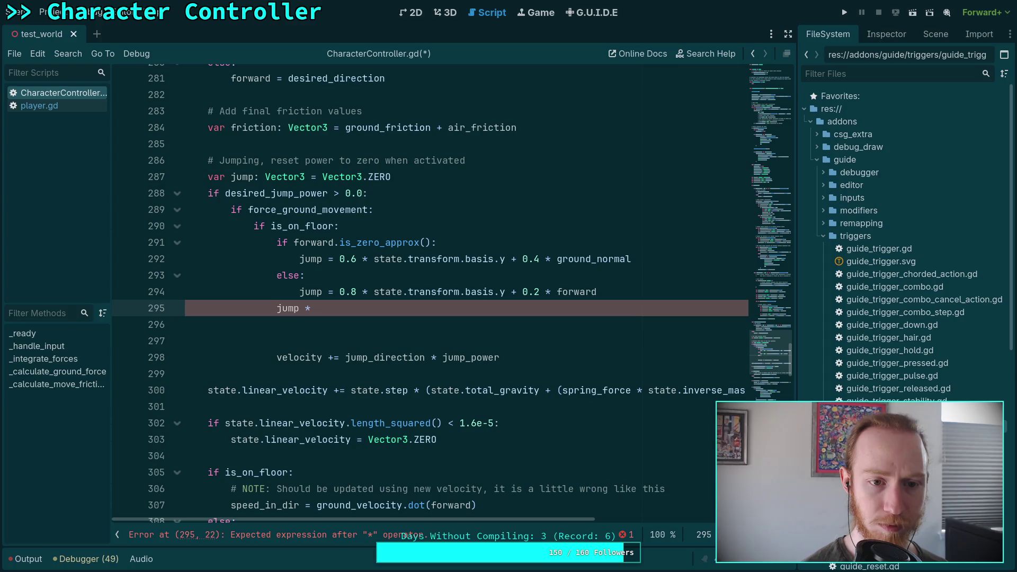
type(" des")
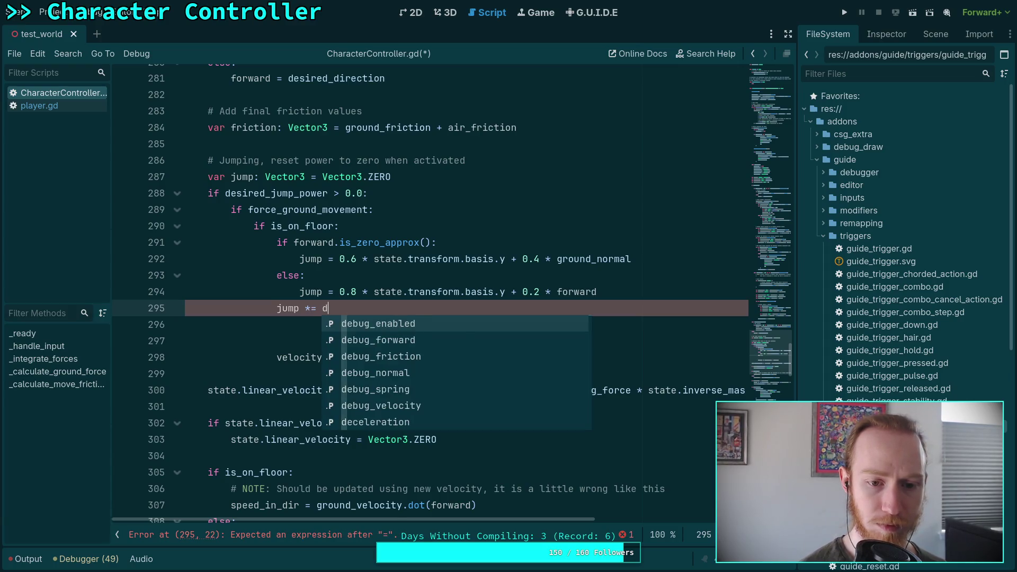
key("Down")
key("Down")
key("Down")
key("Up")
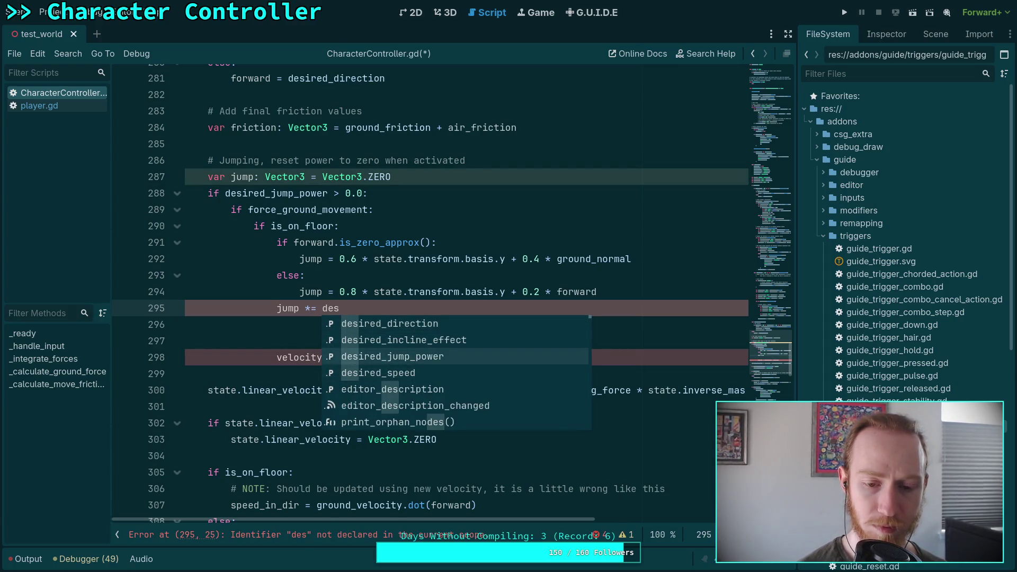
key("Return")
key("Return")
type("des")
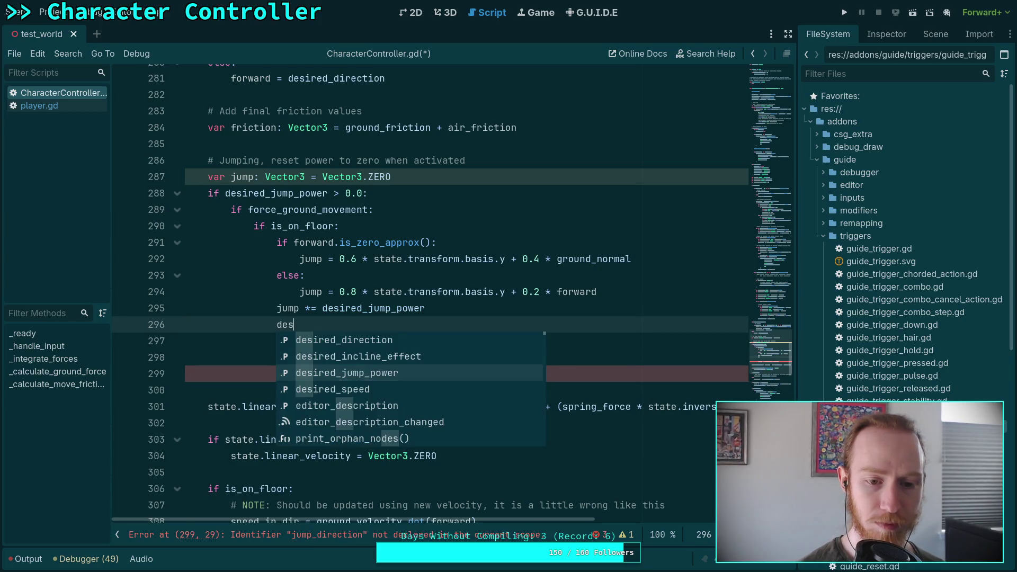
key("Down")
key("Down")
key("Return")
type("= 0.0")
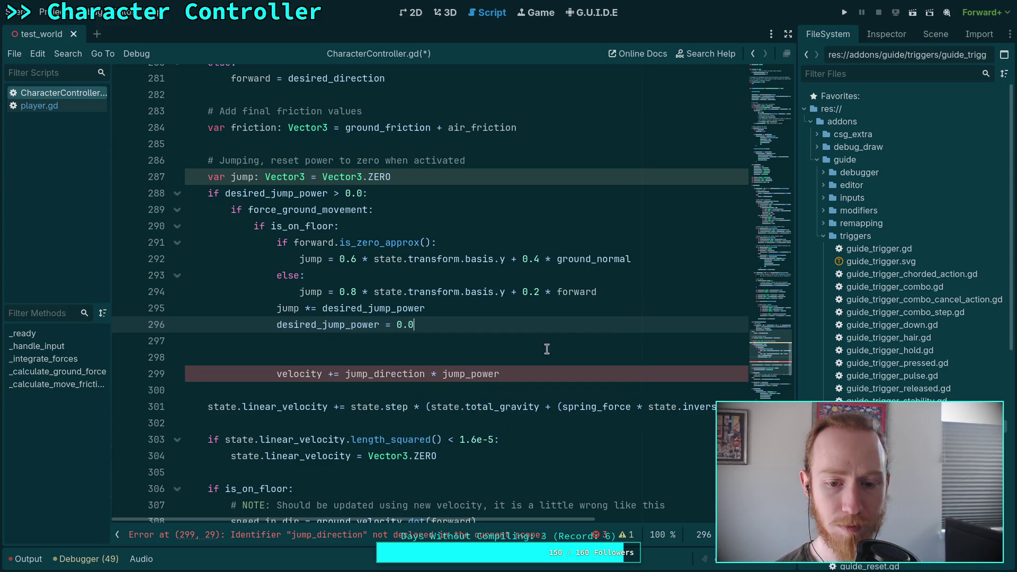
- Delete the leftover velocity += jump_direction line and blank lines
left_click_drag(548, 348, 537, 368)
key("BackSpace")
key("BackSpace")
key("BackSpace")
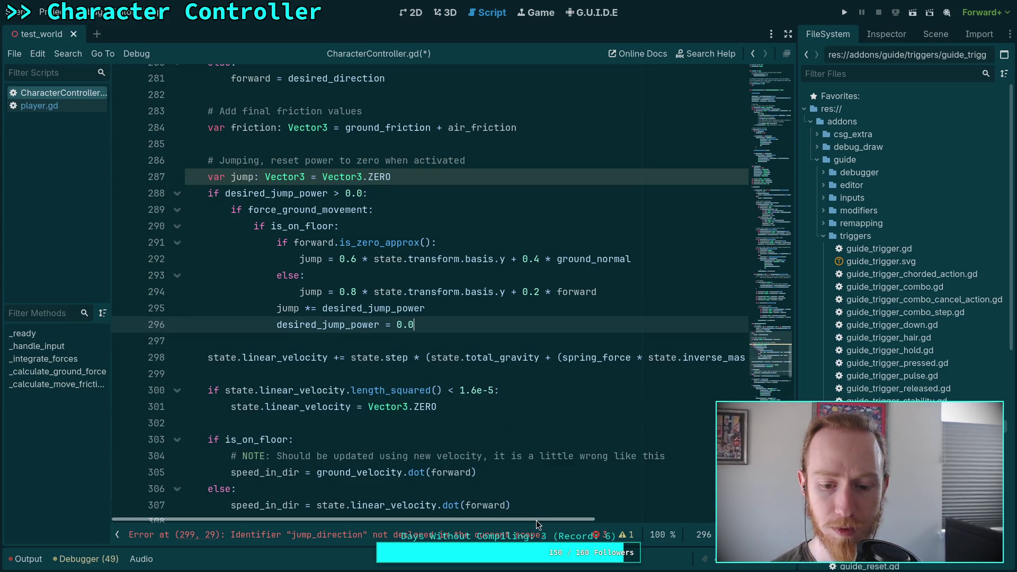
left_click_drag(526, 523, 673, 520)
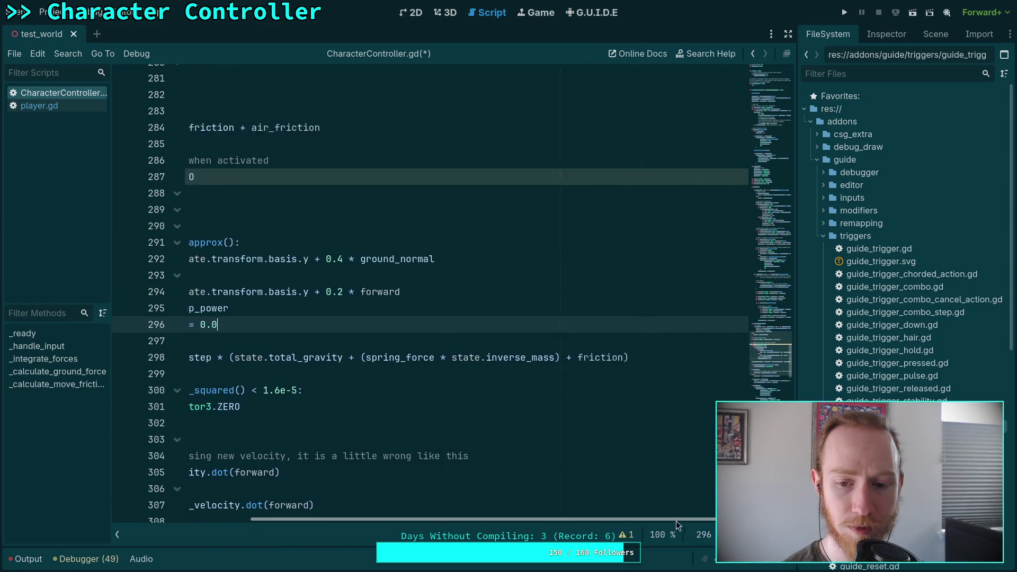
- Append '+ jump' to the state.linear_velocity update on line 298
scroll(504, 525, "left", 2)
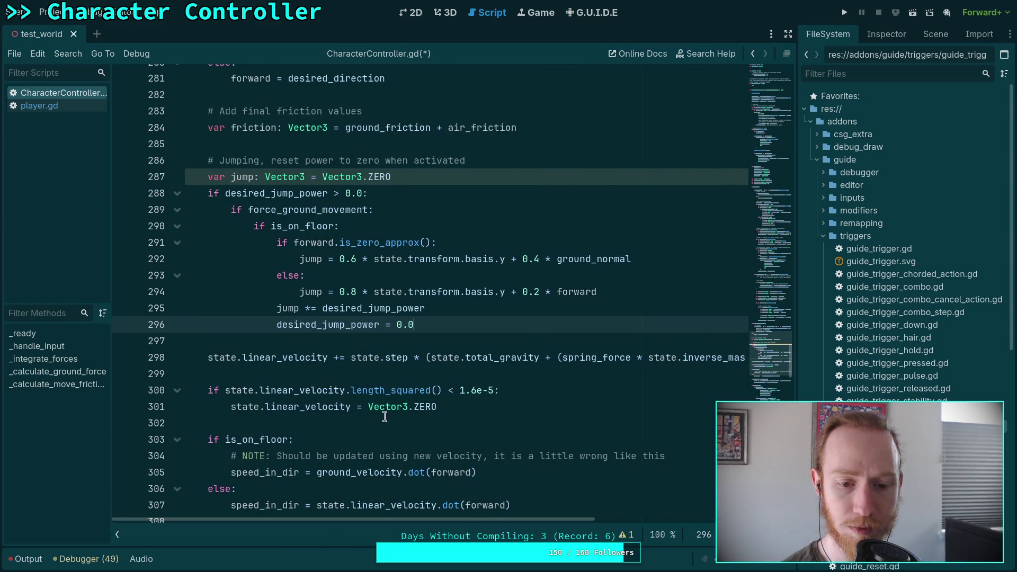
scroll(495, 522, "right", 8)
left_click(647, 358)
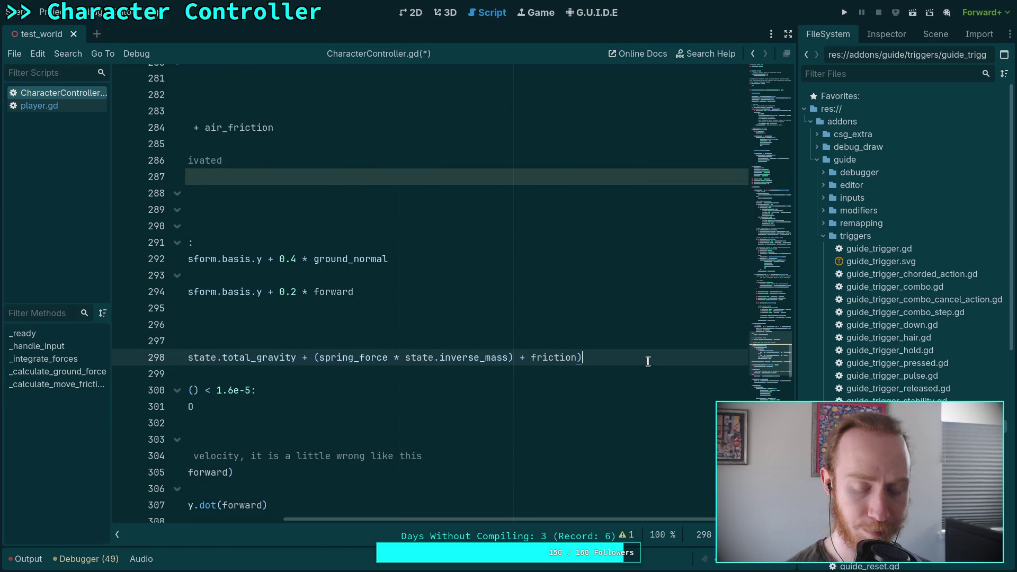
type("+ ju")
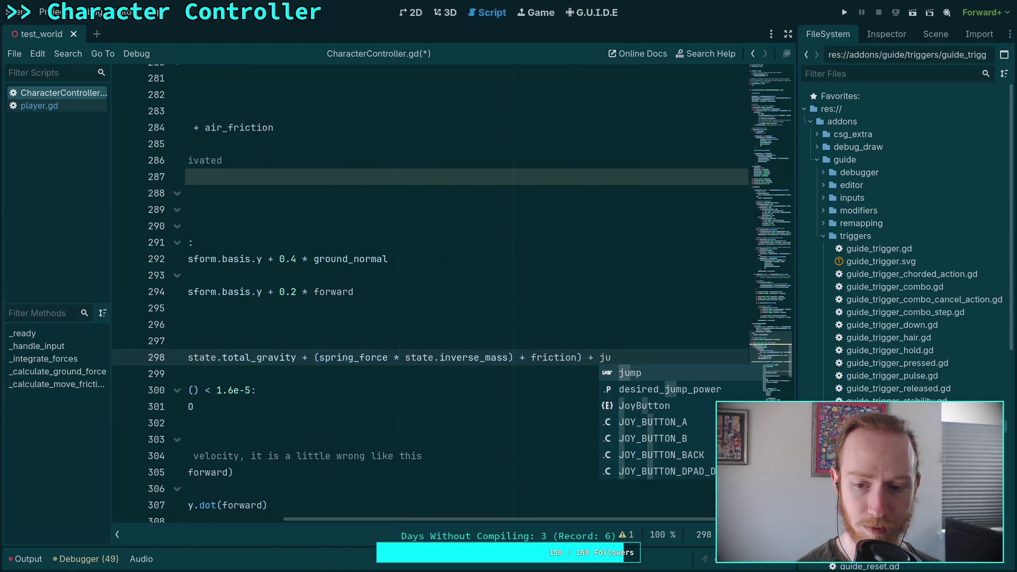
key("Return")
left_click_drag(589, 521, 358, 507)
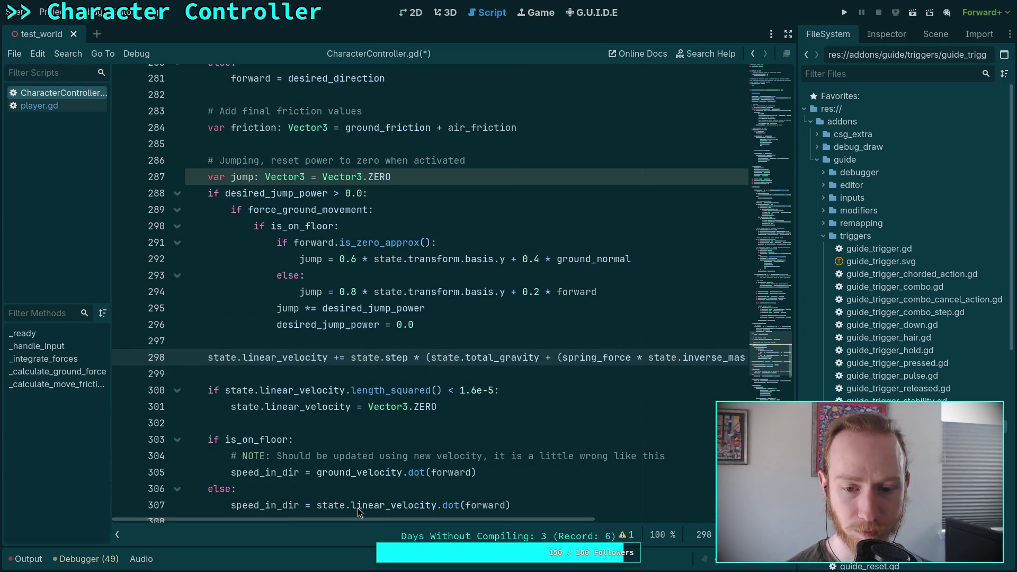
left_click(333, 355)
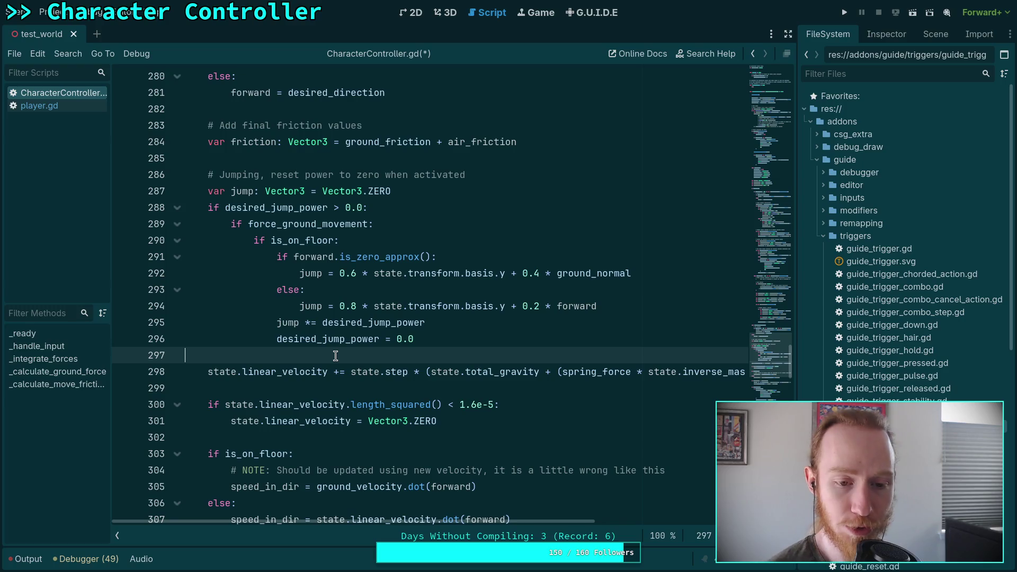
- Add an empty else: line after the desired_jump_power = 0.0 reset on line 296
left_click(466, 344)
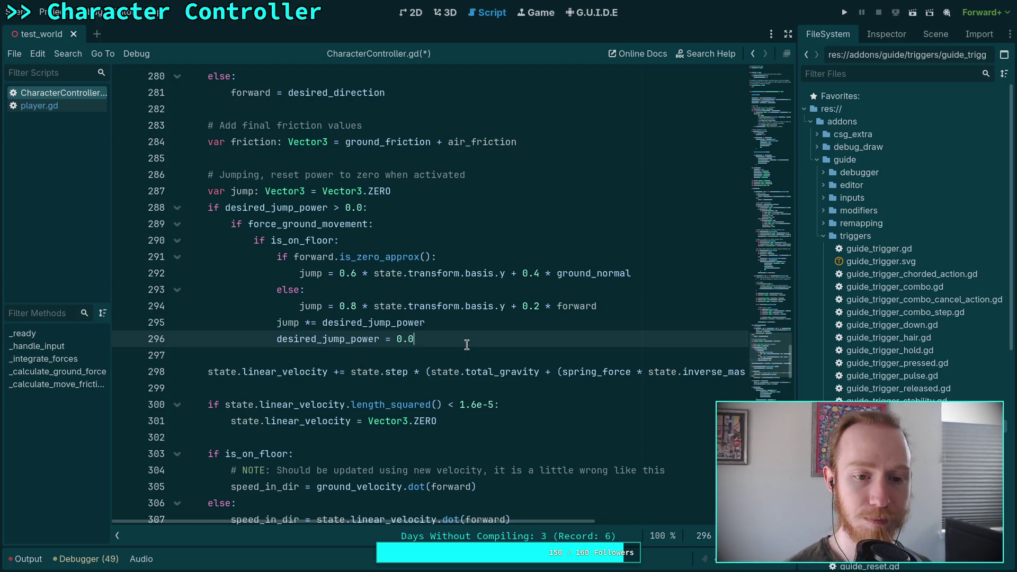
key("Return")
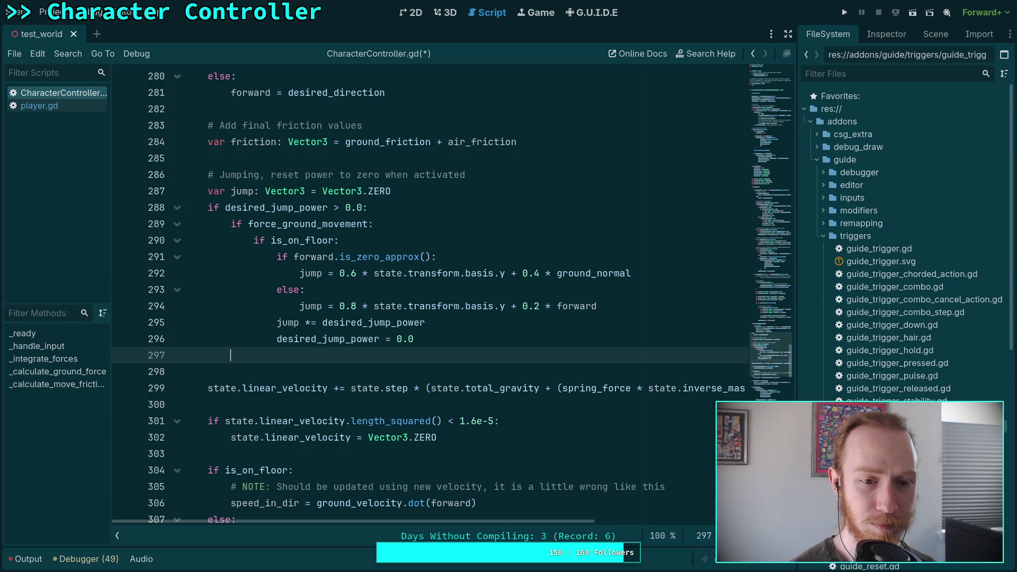
type("ern")
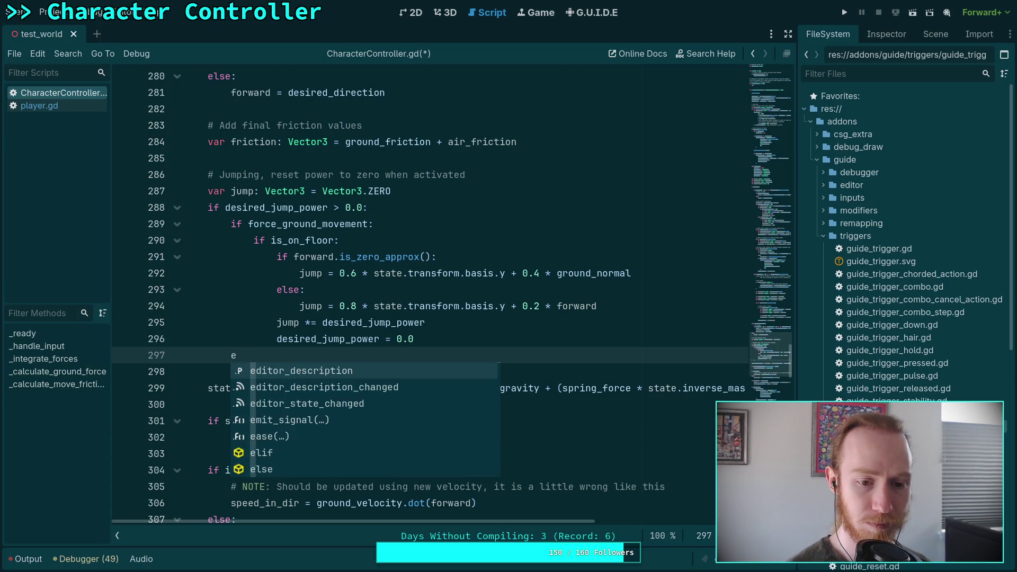
key("BackSpace")
key("BackSpace")
type("lse:")
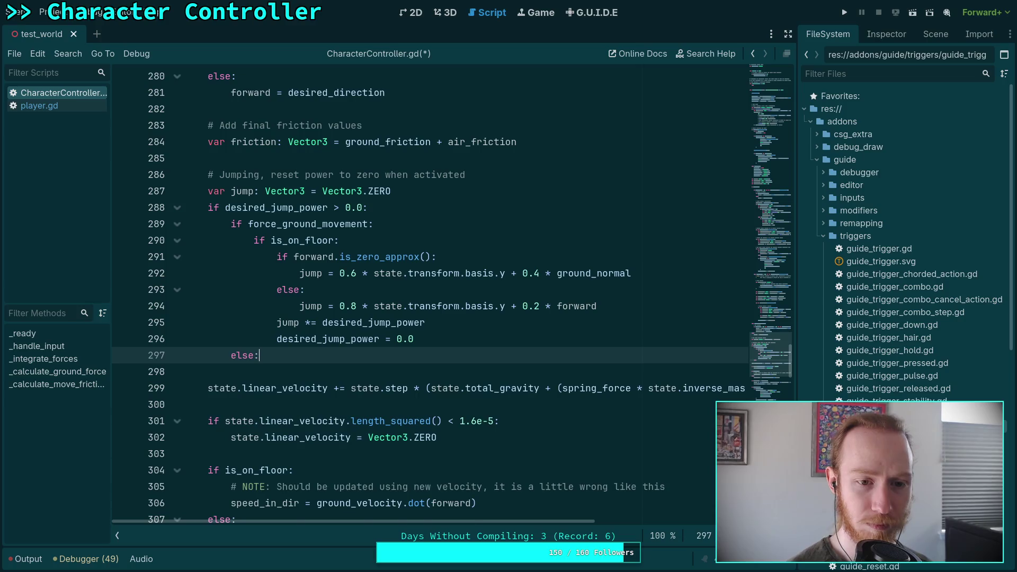
key("Return")
type("j")
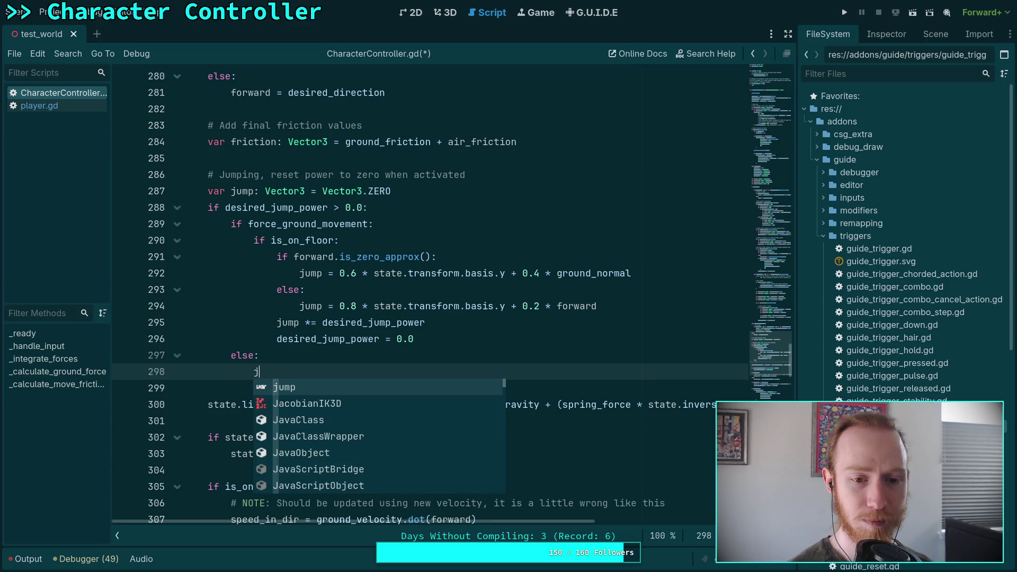
key("BackSpace")
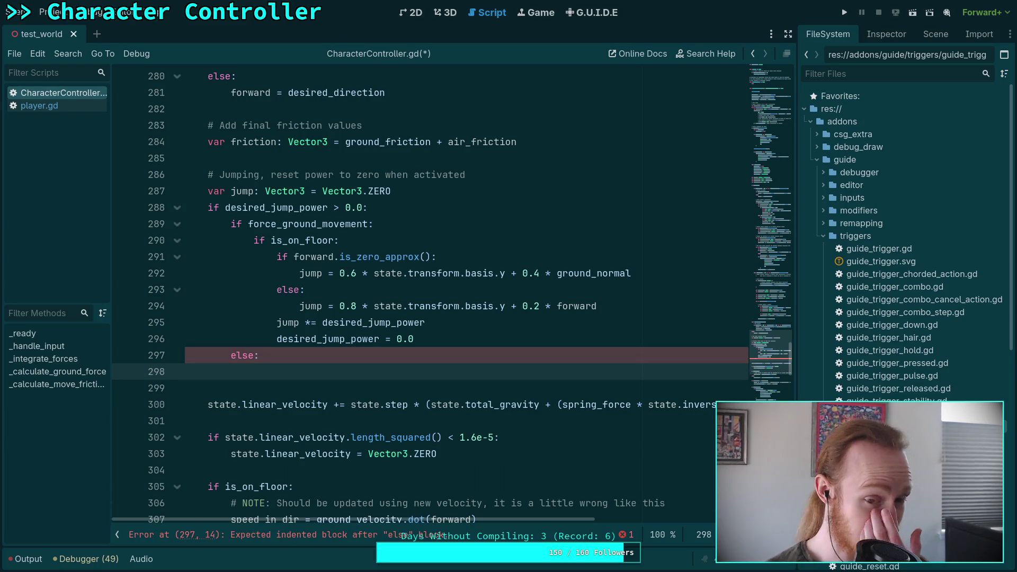
left_click(395, 211)
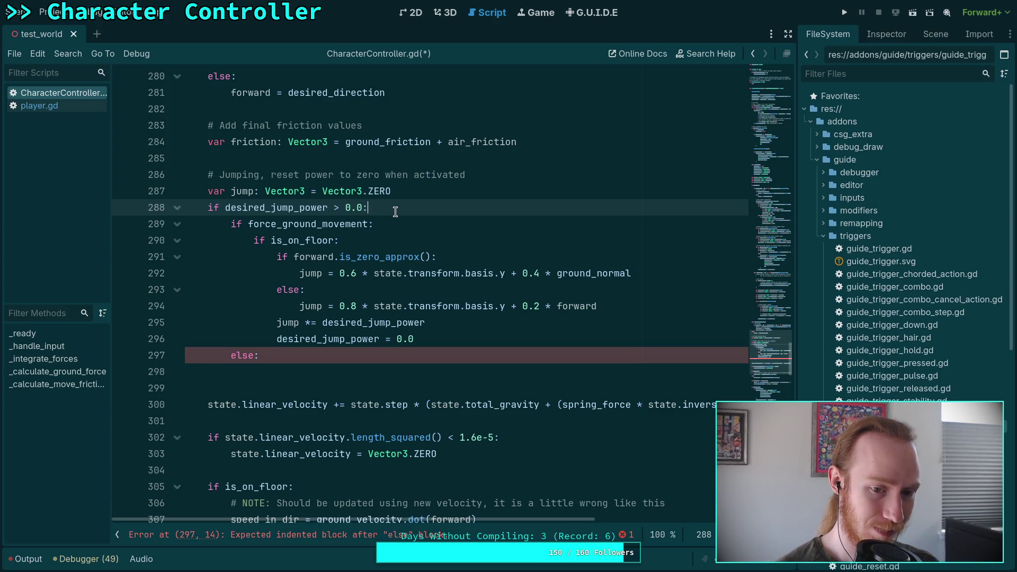
- Start a var can_jump: bool declaration on a new line under the desired_jump_power check
key("Return")
type("var ca")
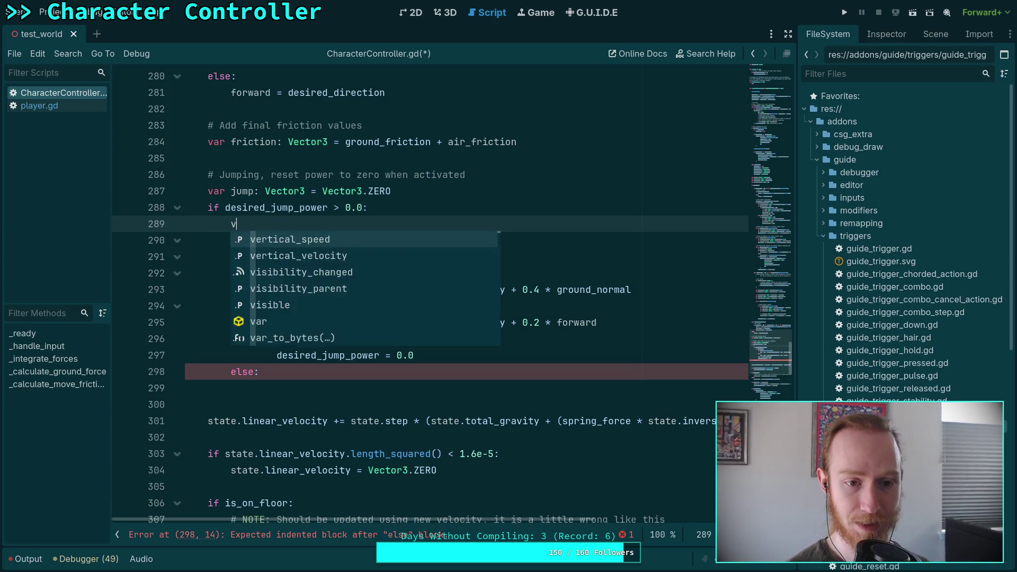
type("n_ju")
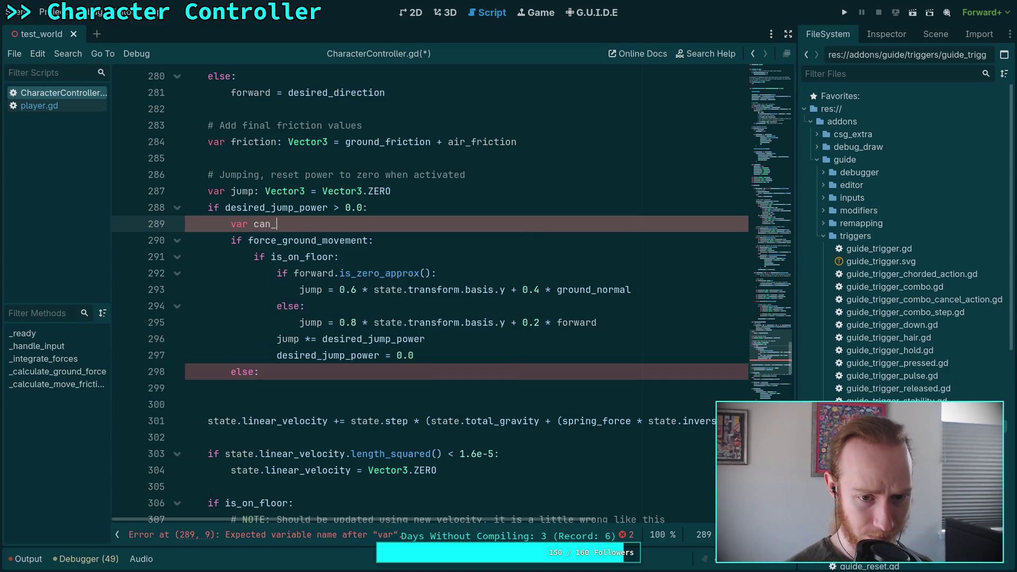
type("mp: bool")
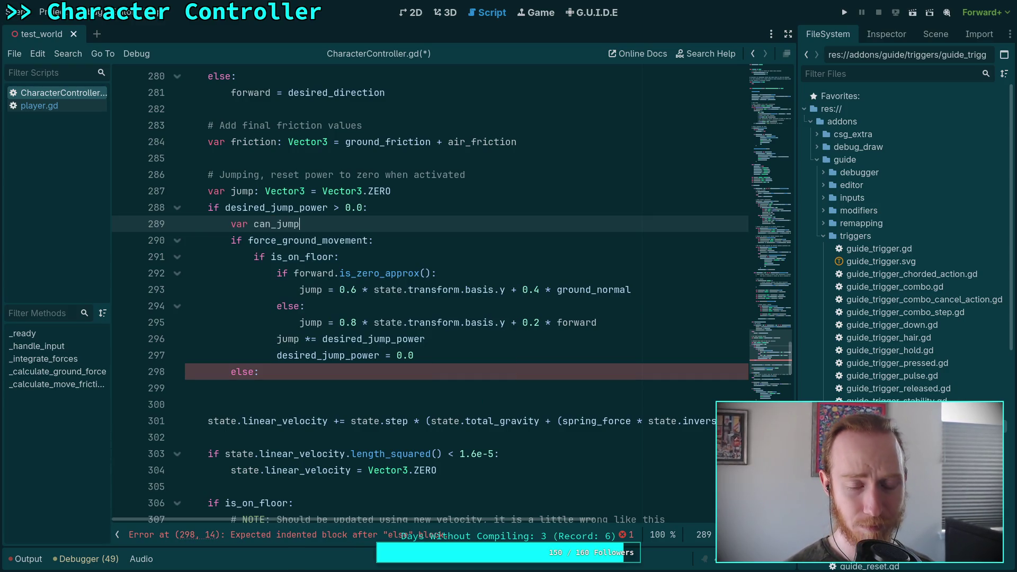
type(" =")
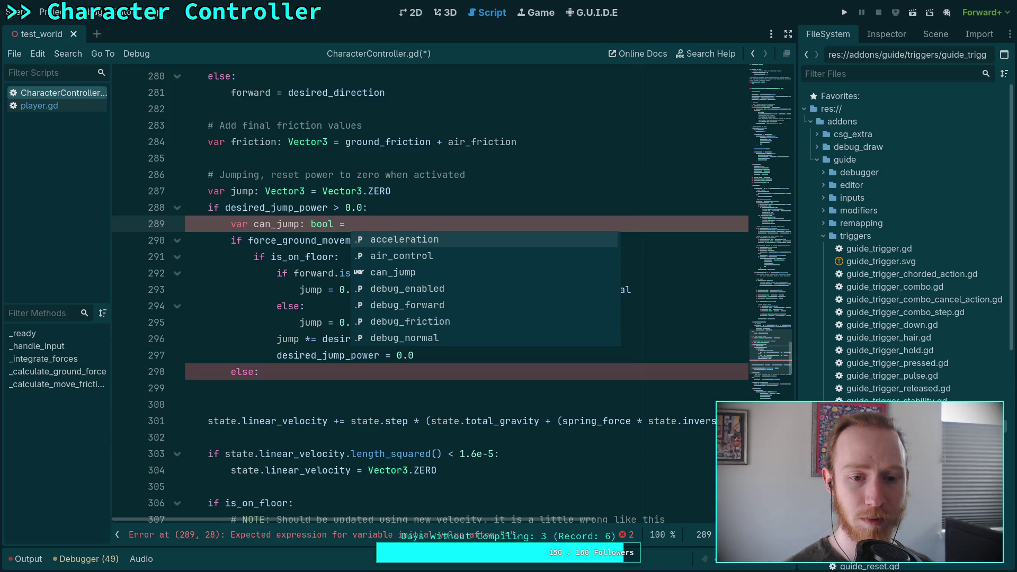
key("BackSpace")
key("BackSpace")
key("BackSpace")
key("Escape")
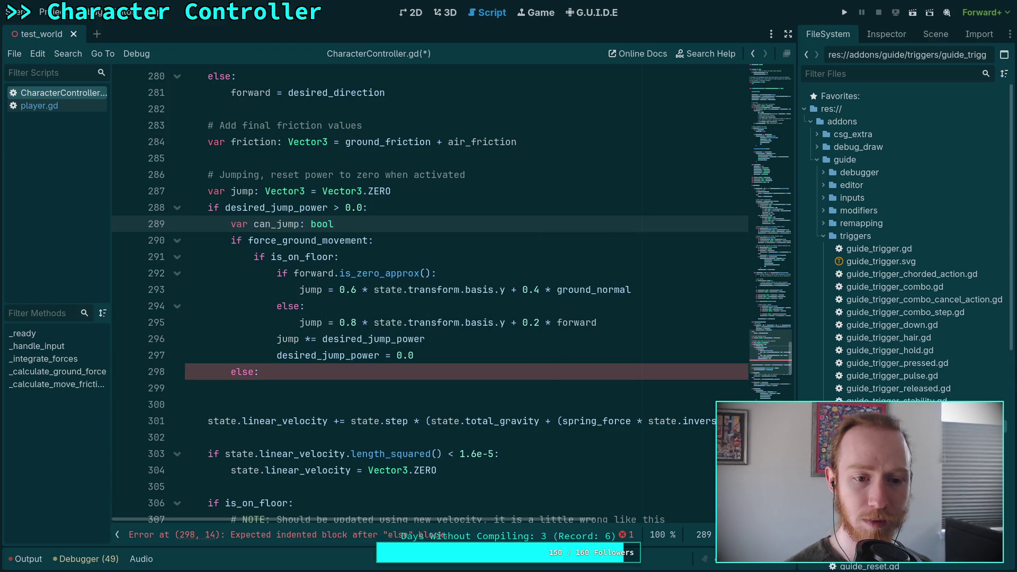
- Add can_jump = true in the is_on_floor branch and finish the declaration as = false
left_click(363, 257)
key("Return")
type("can")
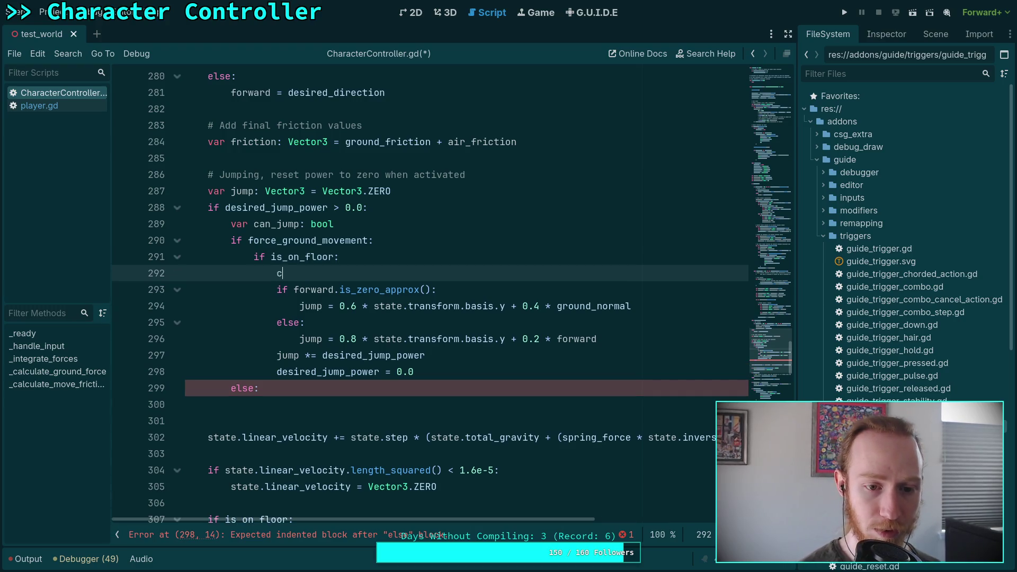
type("_jump")
key("BackSpace")
key("BackSpace")
key("BackSpace")
type("jump = true")
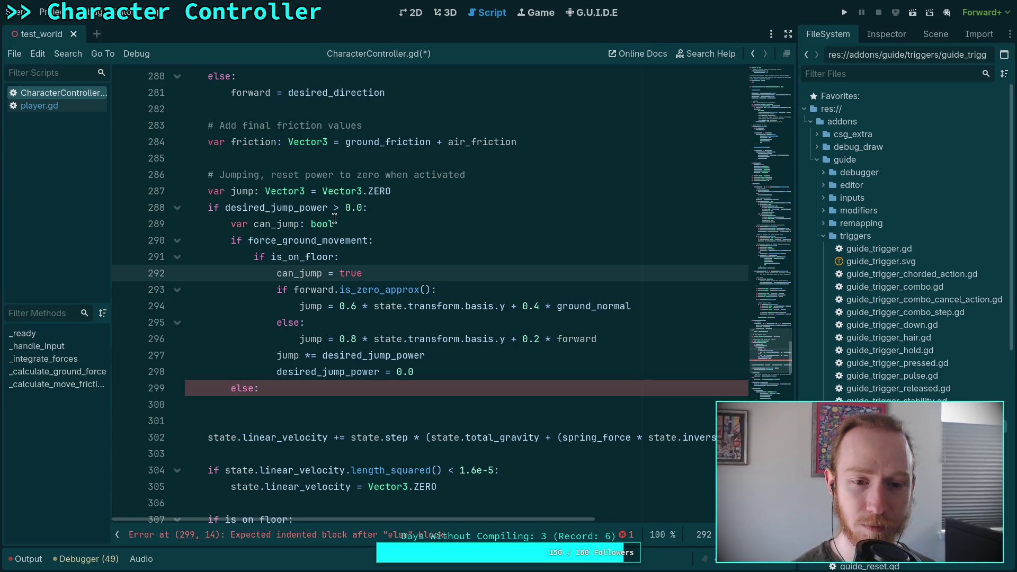
left_click(372, 221)
type("= false")
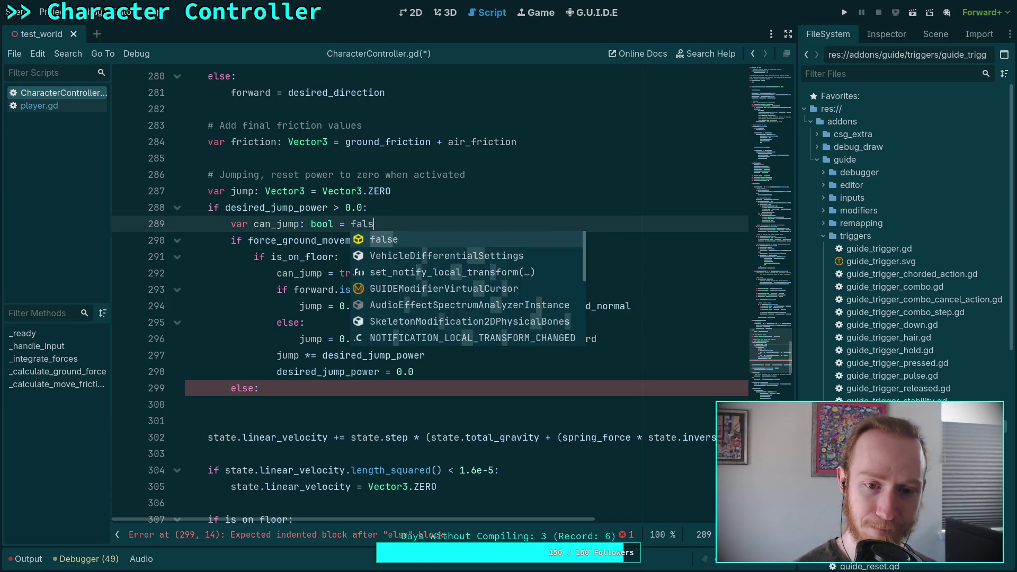
- Add a trial else: can_jump = true branch, then delete the trial assignment lines
left_click(363, 273)
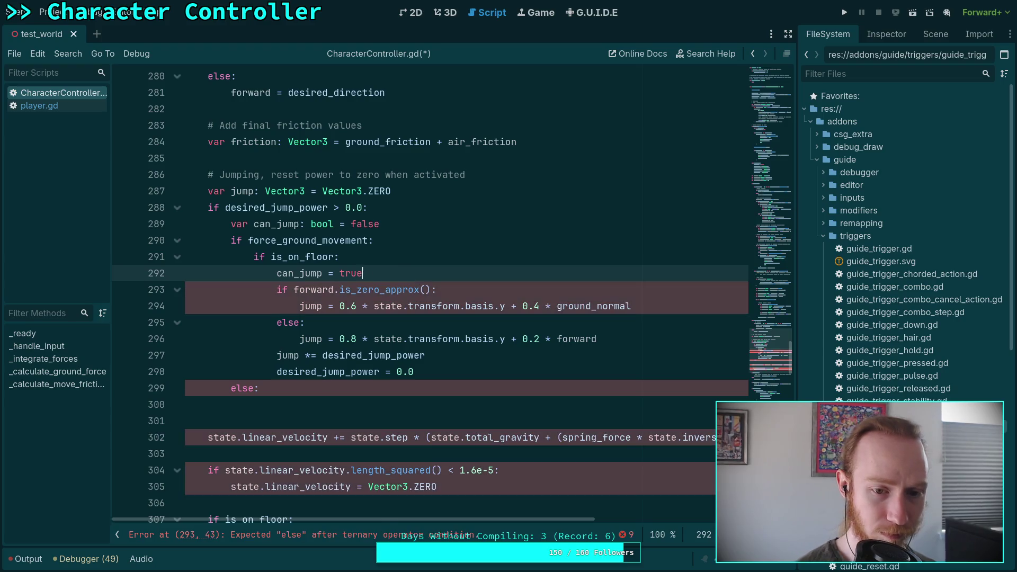
key("Return")
type("else:")
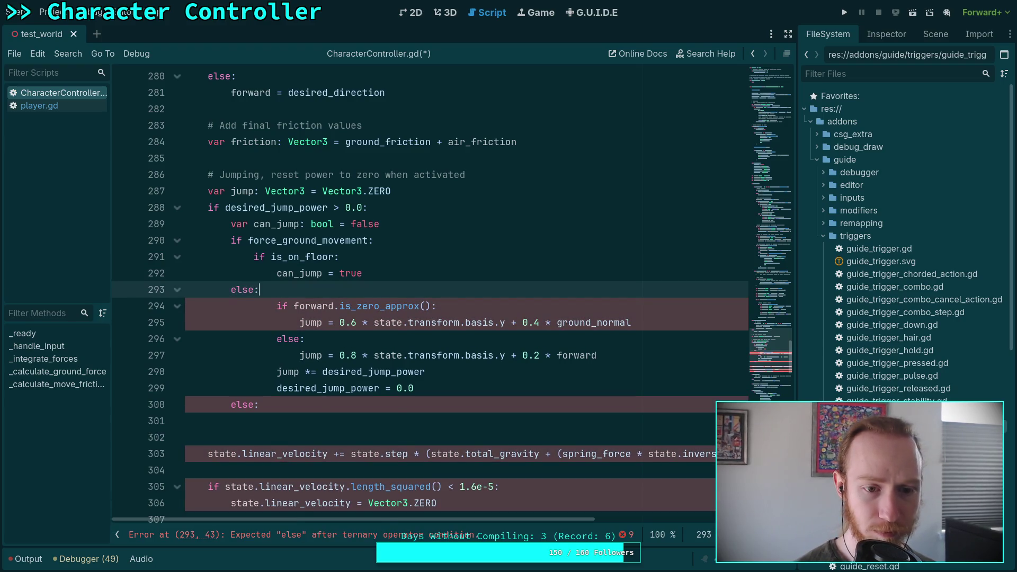
key("Return")
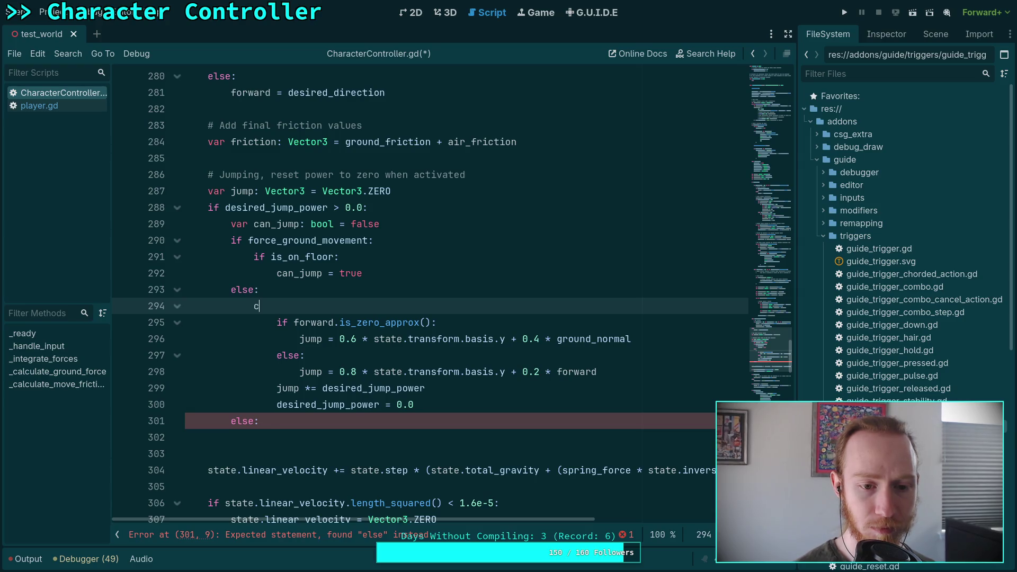
type("can_jump = true")
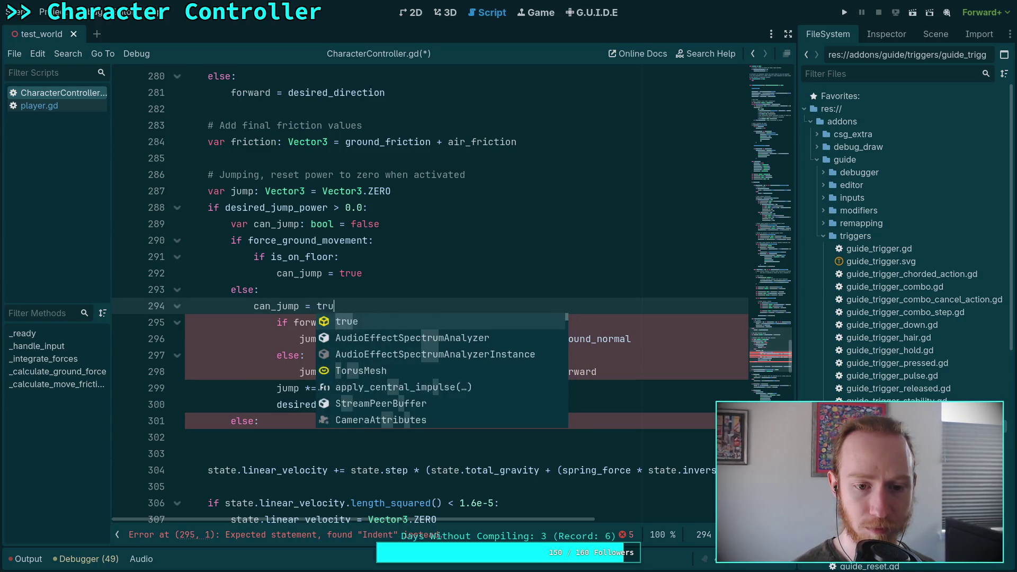
key("shift+Up")
key("shift+Up")
key("shift+Up")
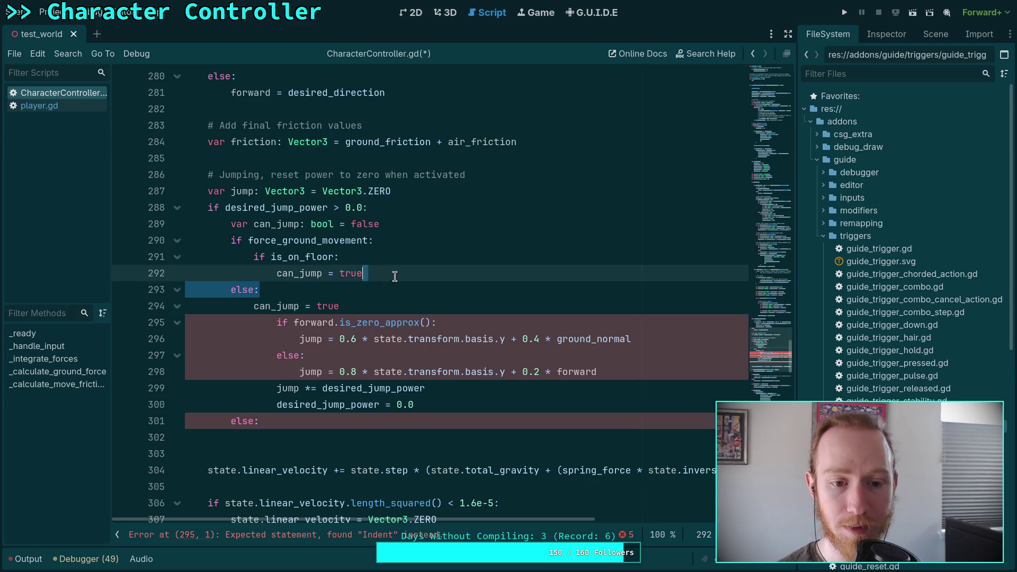
key("BackSpace")
left_click(402, 225)
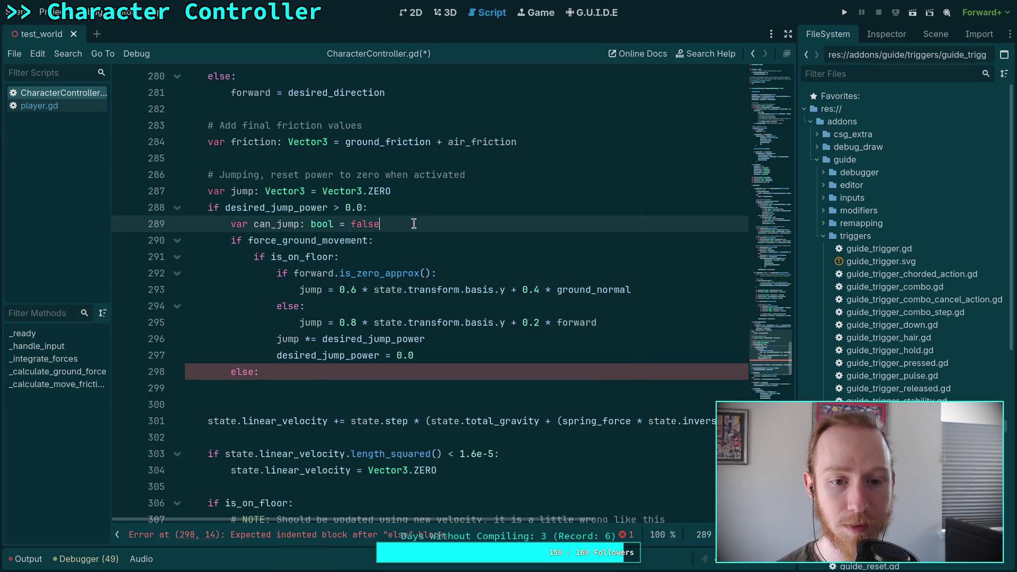
- Delete the can_jump declaration and change else: into elif is_on_floor:
key("ctrl+shift+k")
left_click(354, 366)
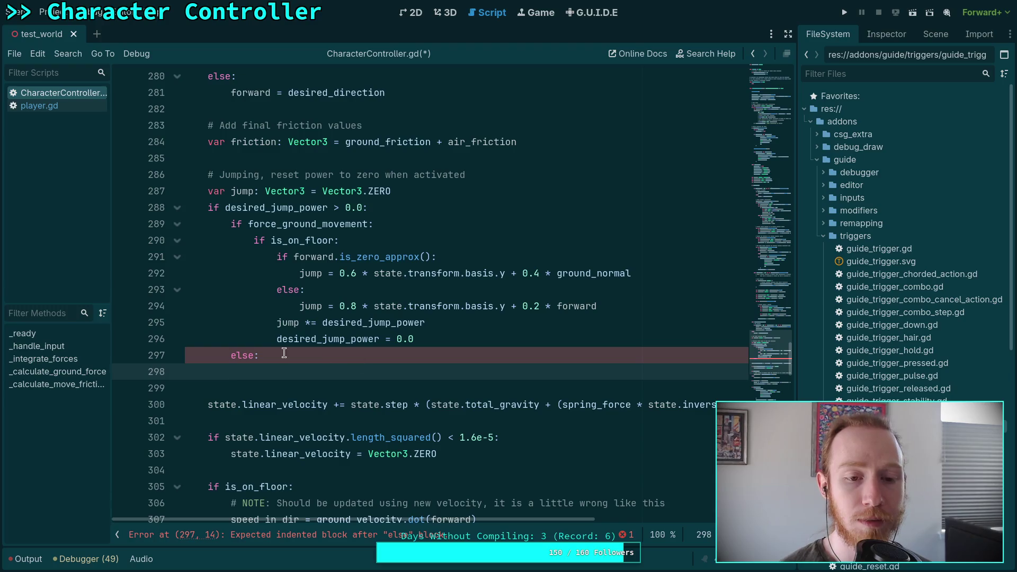
left_click(261, 355)
key("BackSpace")
key("BackSpace")
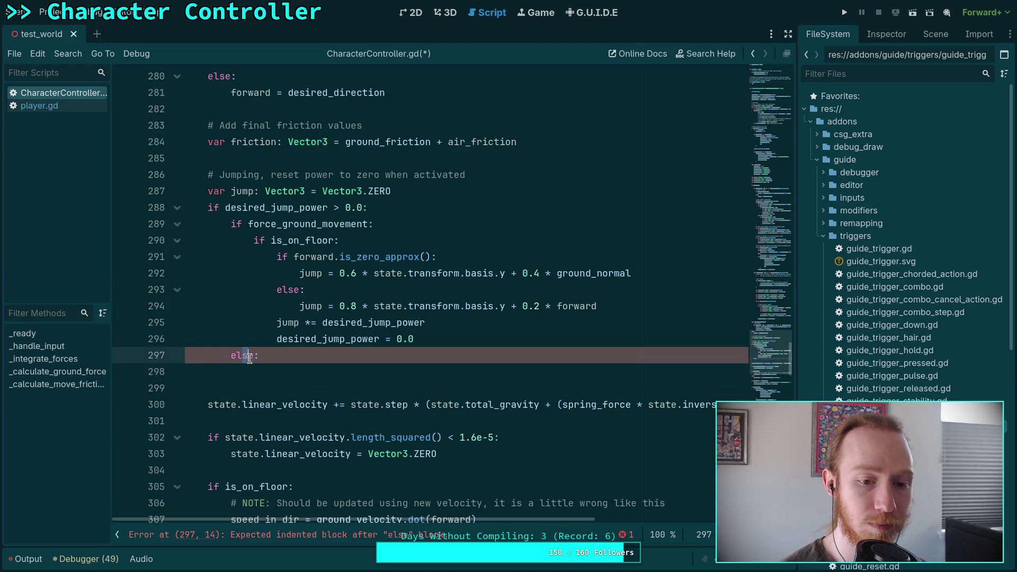
type("if ")
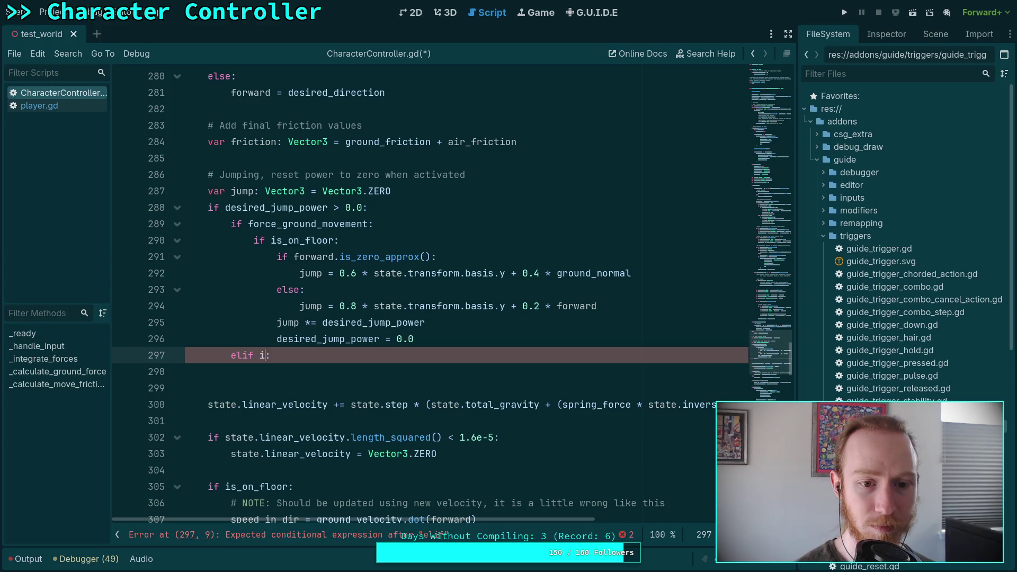
type("is_")
key("Return")
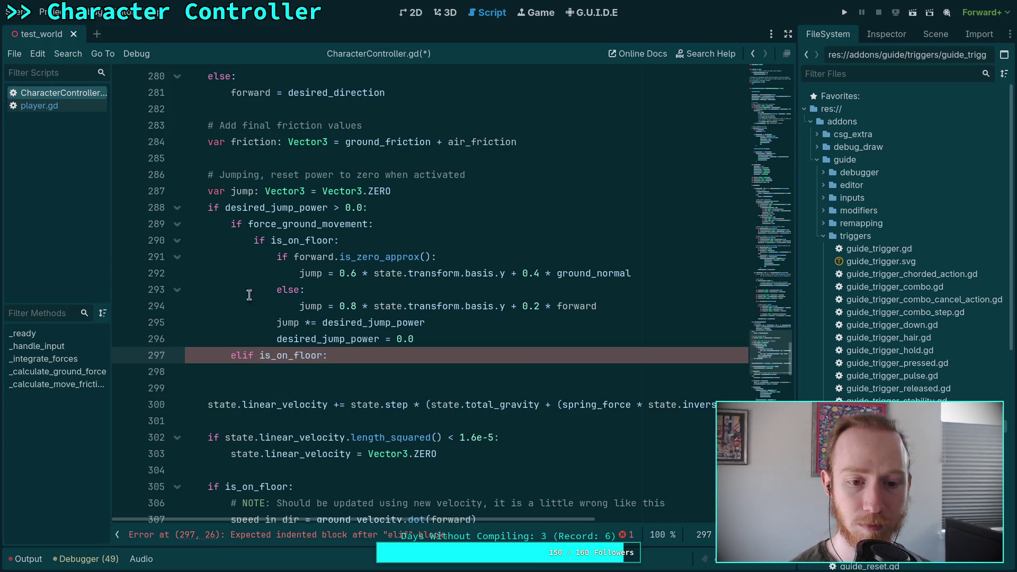
- Copy the jump computation lines 291–296 under the elif and unindent them one level
left_click_drag(276, 257, 408, 335)
key("ctrl+c")
right_click(408, 333)
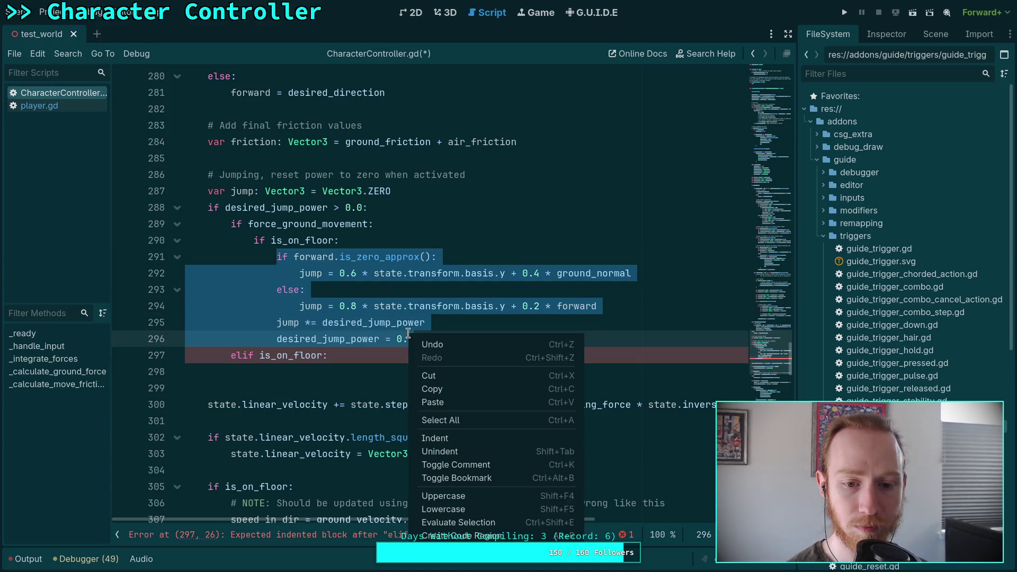
left_click(431, 389)
left_click(375, 356)
key("Return")
key("ctrl+v")
left_click_drag(351, 389, 346, 454)
key("shift+Tab")
left_click(393, 449)
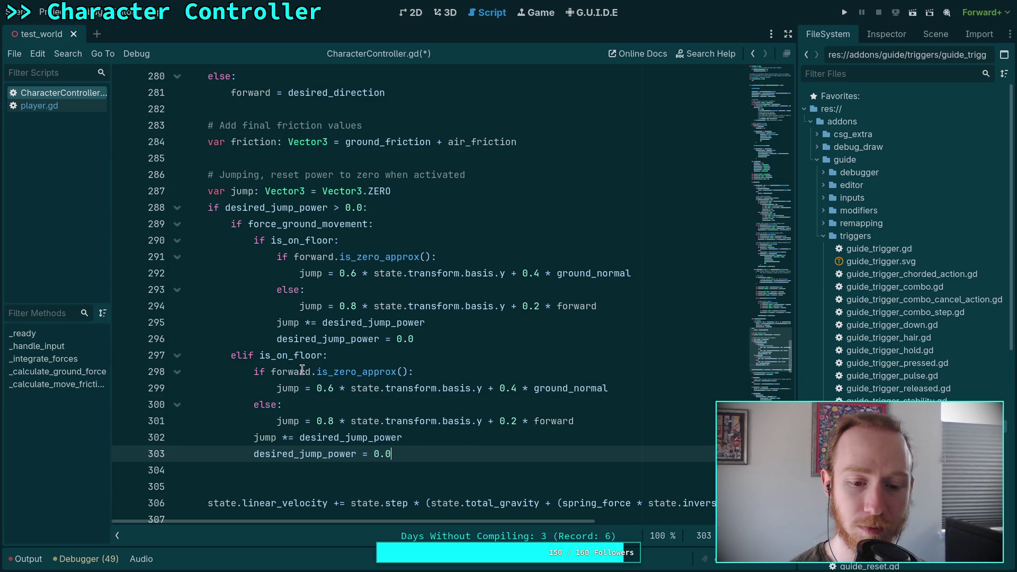
- Remove the stray space before the colon in the is_zero_approx check on line 298
left_click(270, 369)
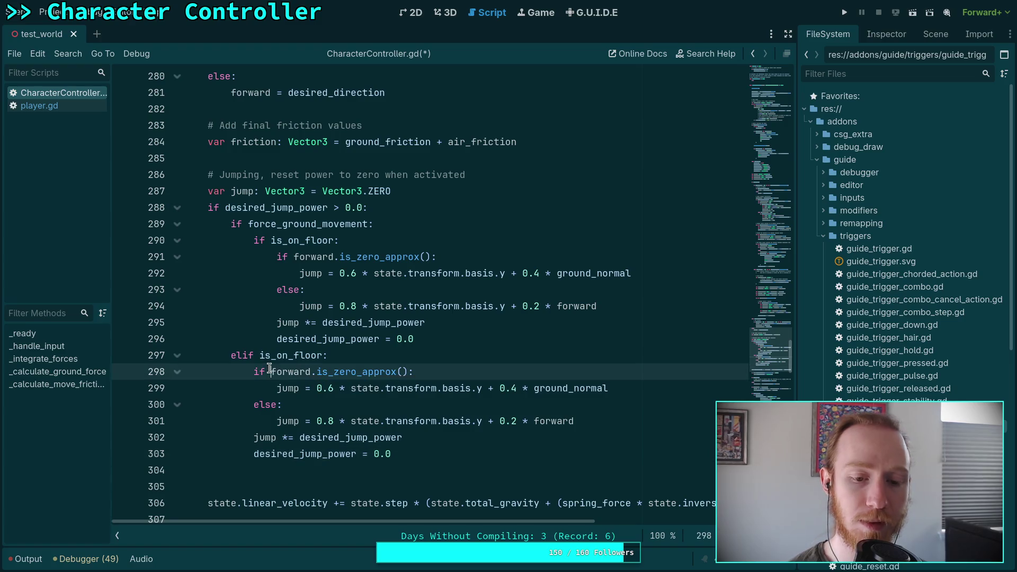
left_click(408, 371)
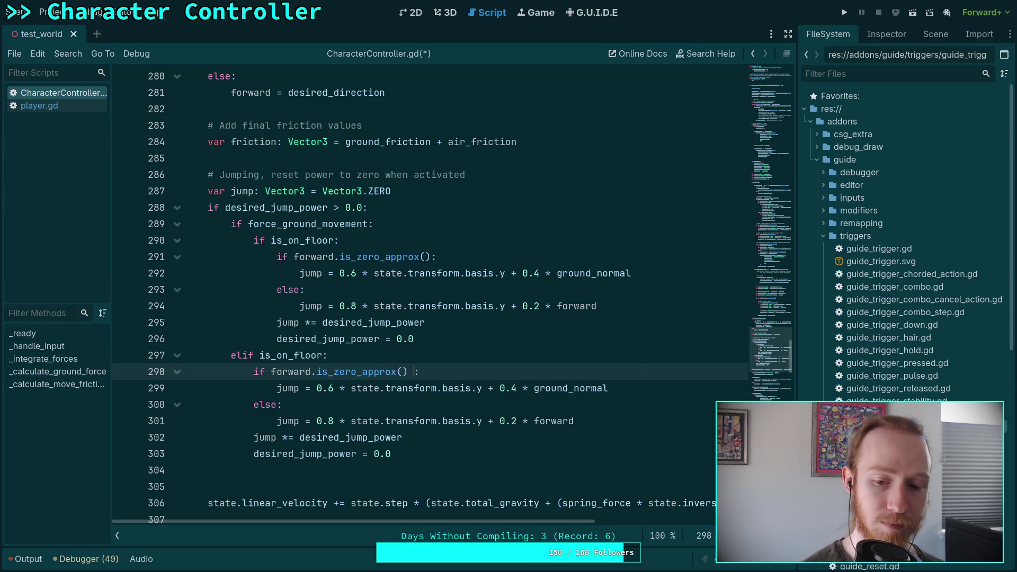
key("BackSpace")
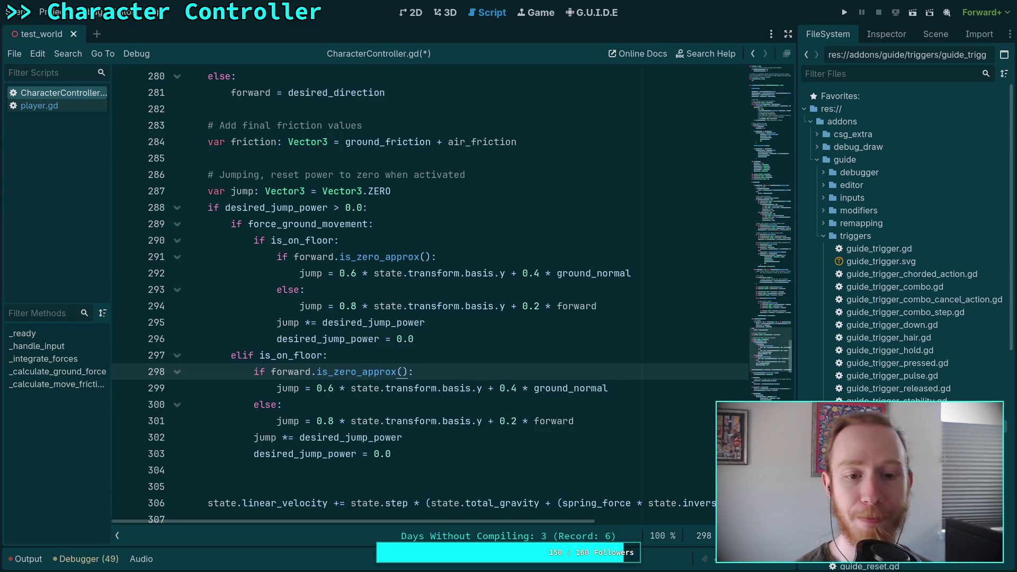
mouse_move(328, 371)
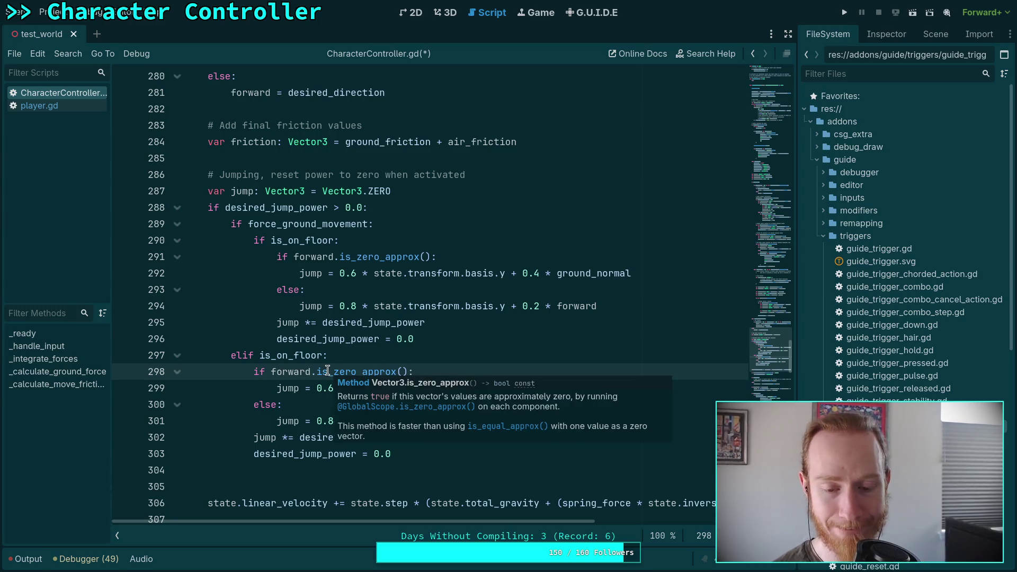
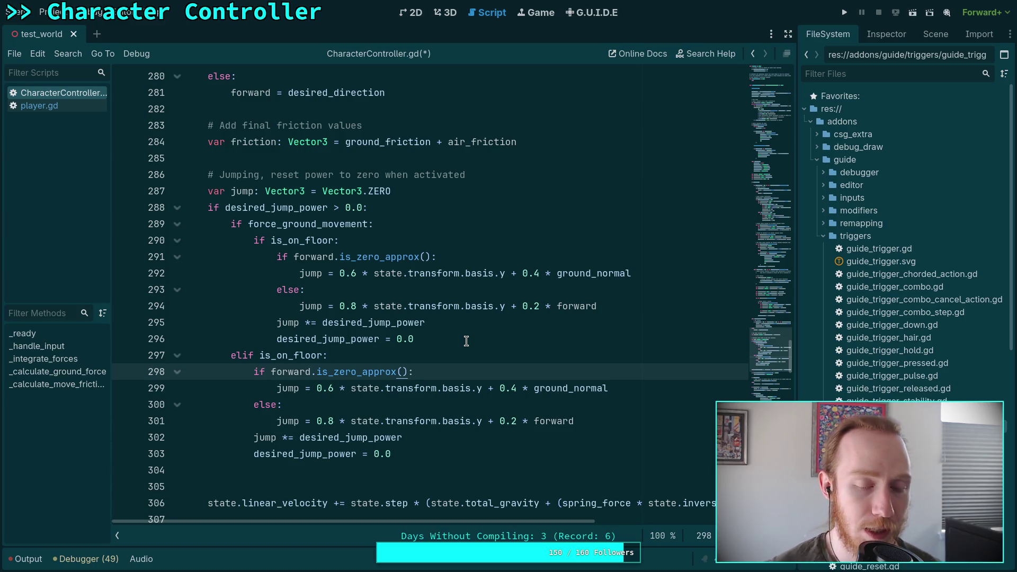
- Move the is_on_floor check above force_ground_movement and fix both lines' indentation
left_click(383, 243)
key("alt+Up")
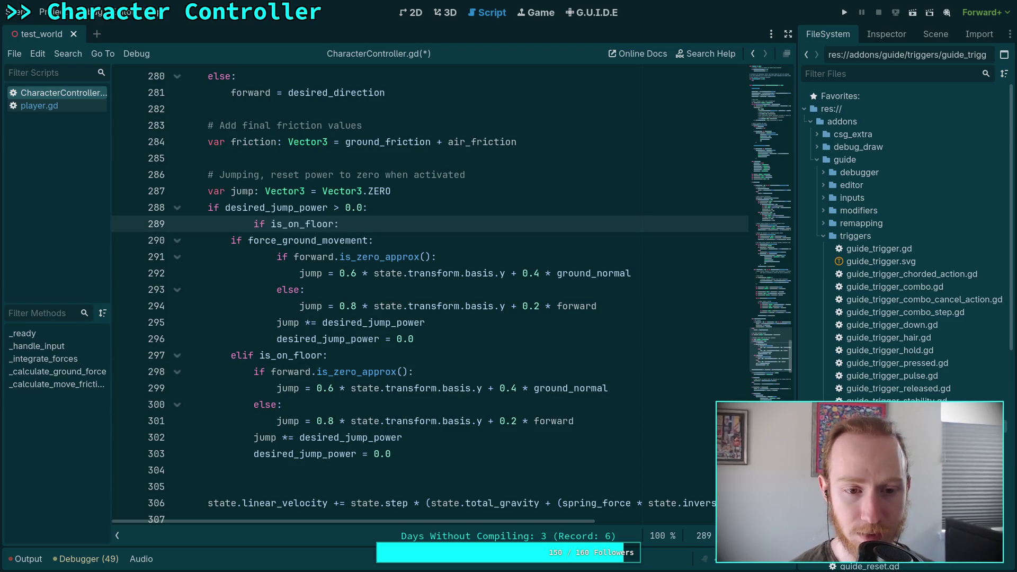
key("shift+Tab")
key("Down")
key("Home")
key("Tab")
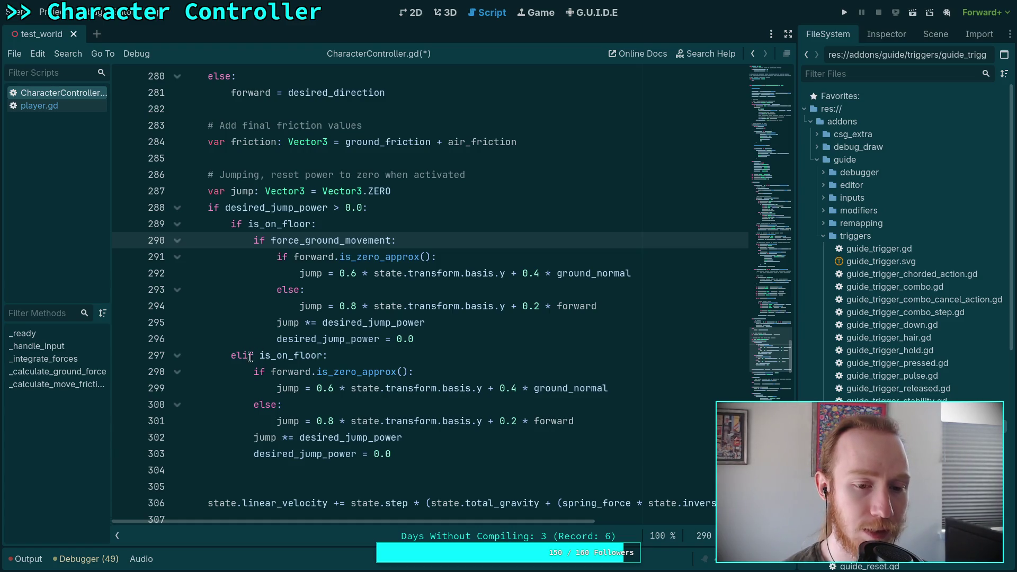
- Change the elif condition from is_on_floor to 'not force_ground_movement'
left_click_drag(259, 354, 337, 357)
key("shift+Left")
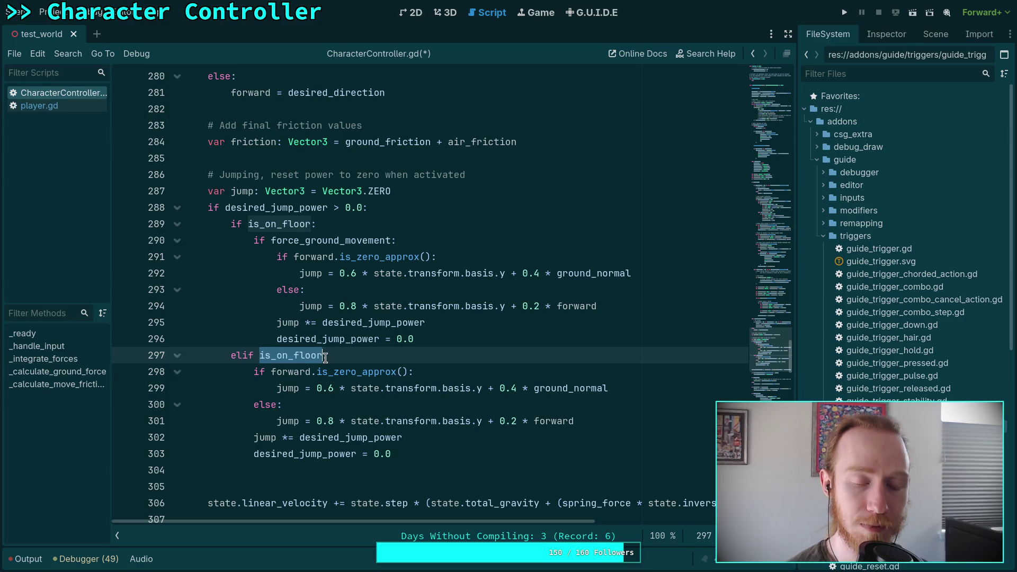
type("not ")
type("for")
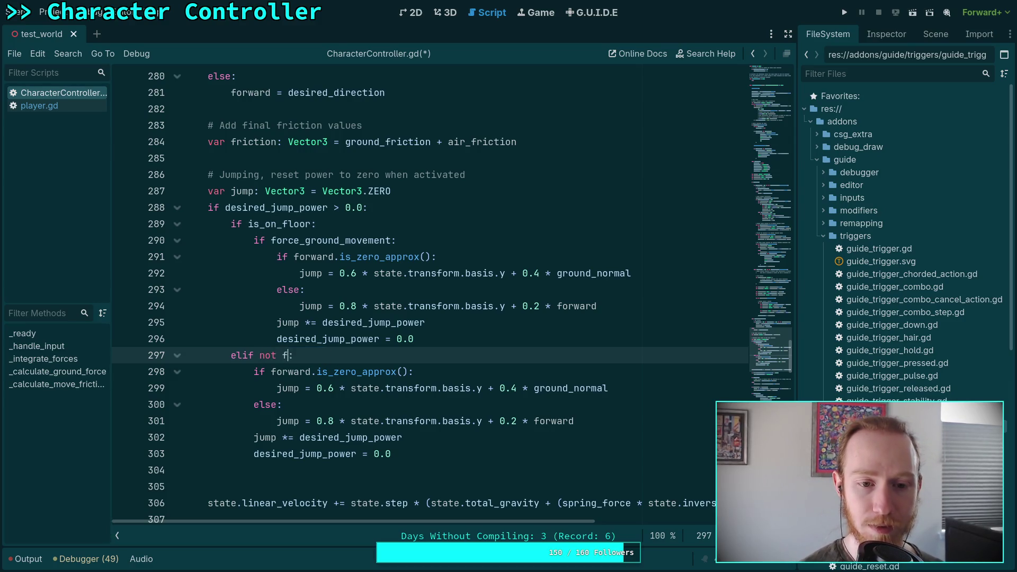
key("Return")
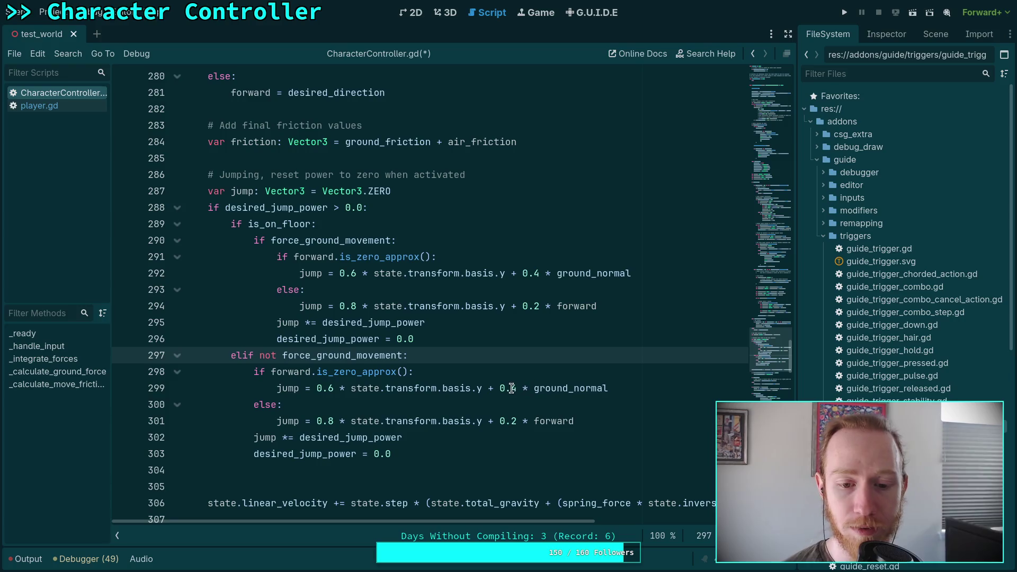
- Trim line 299's jump to state.transform.basis.y, dropping the 0.6 multiplier and ground_normal term
left_click_drag(317, 388, 351, 388)
key("BackSpace")
left_click(448, 389)
key("shift+End")
key("BackSpace")
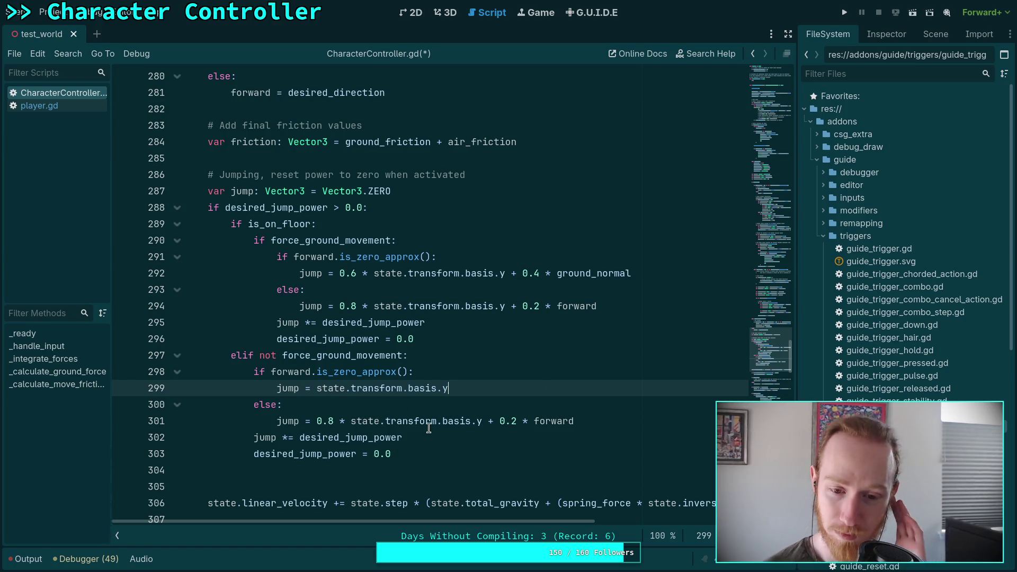
key("Down")
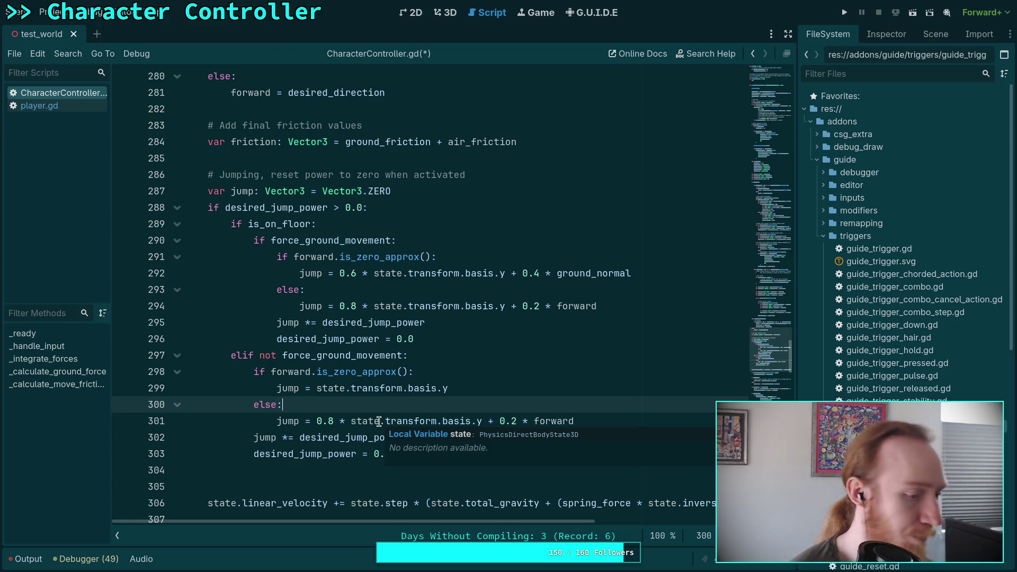
- Move the inner forward-check jump block out of the force_ground_movement check and delete that leftover line
left_click(279, 257)
mouse_move(278, 257)
left_mouse_down()
mouse_move(400, 339)
mouse_move(423, 325)
left_mouse_up()
key("alt+Up")
key("shift+Tab")
key("BackSpace")
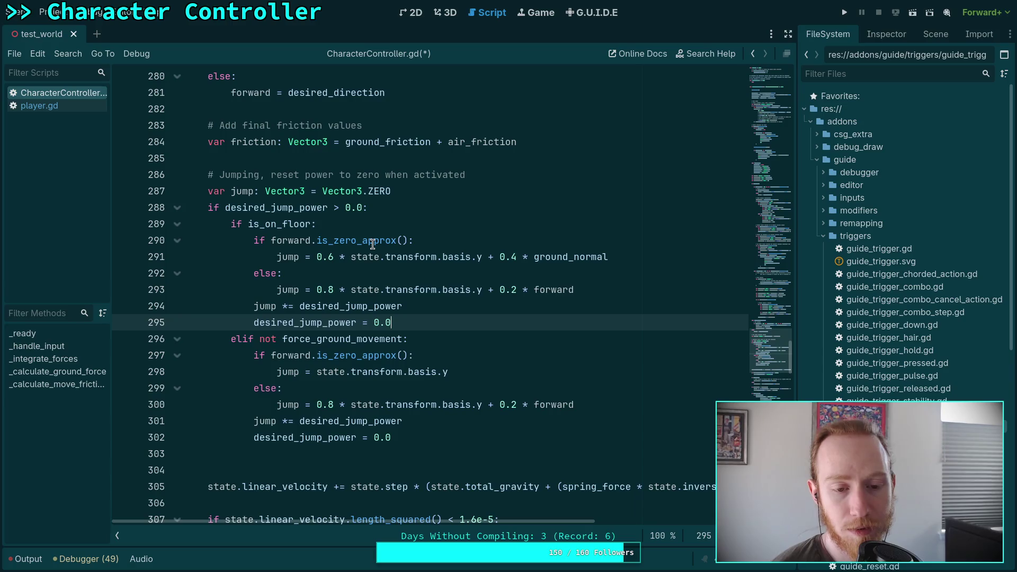
- Erase is_on_floor from line 289's if condition, leaving it empty
left_click(392, 207)
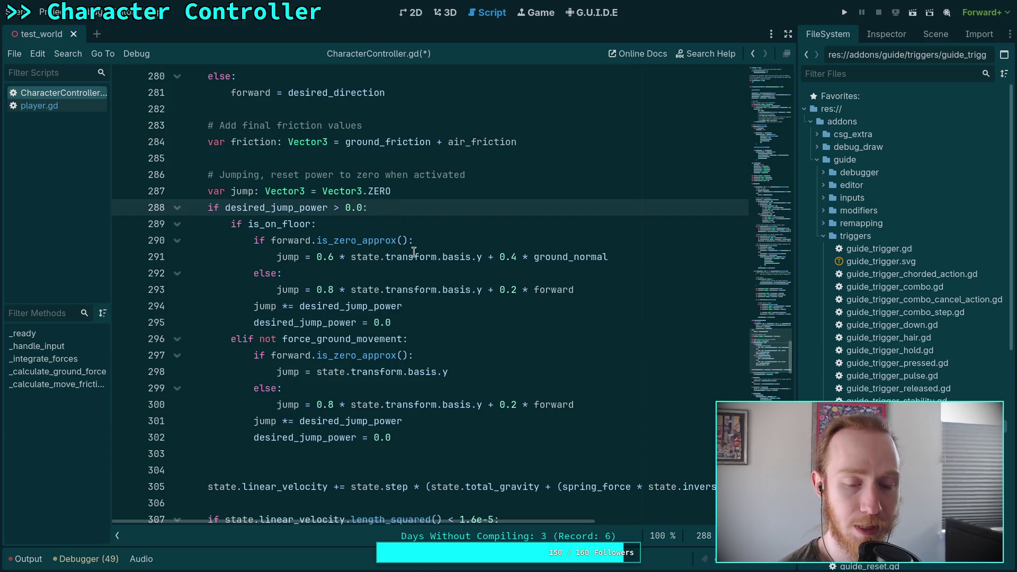
key("Down")
key("BackSpace")
key("BackSpace")
key("BackSpace")
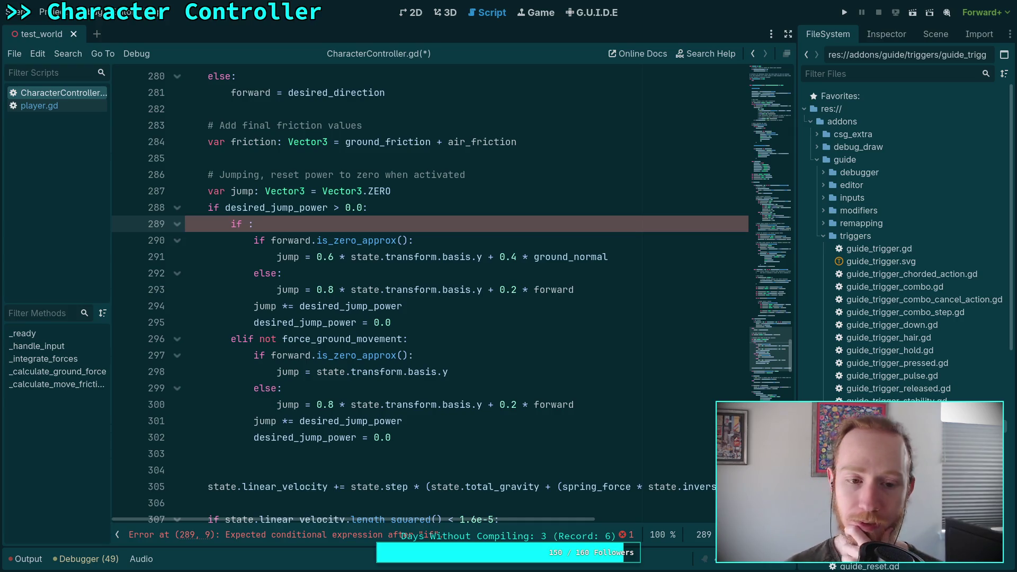
- Try 'not force_ground_movement or is_on_floor' on line 289, then revert it to 'if is_on_floor:'
type("not fo")
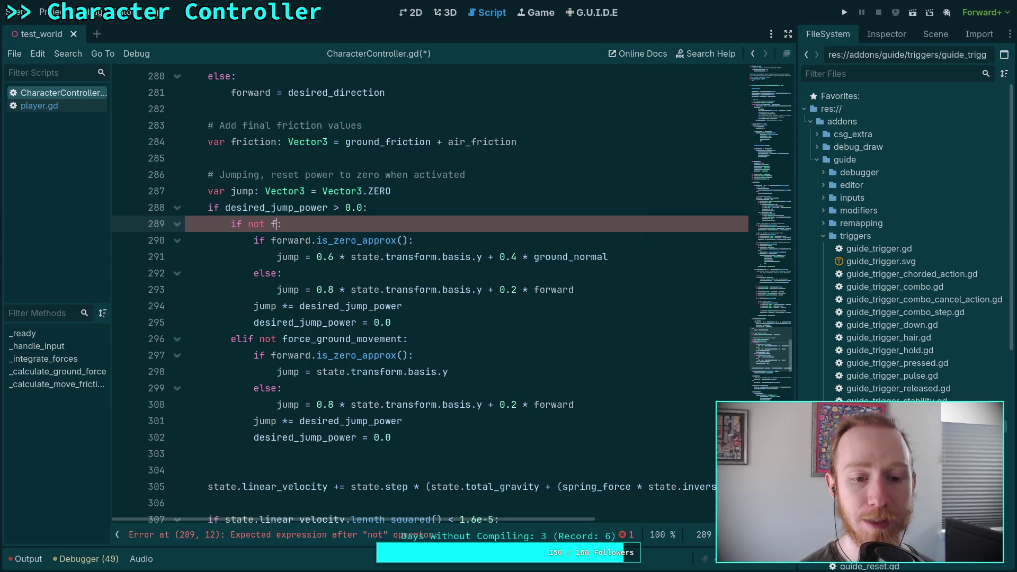
key("Return")
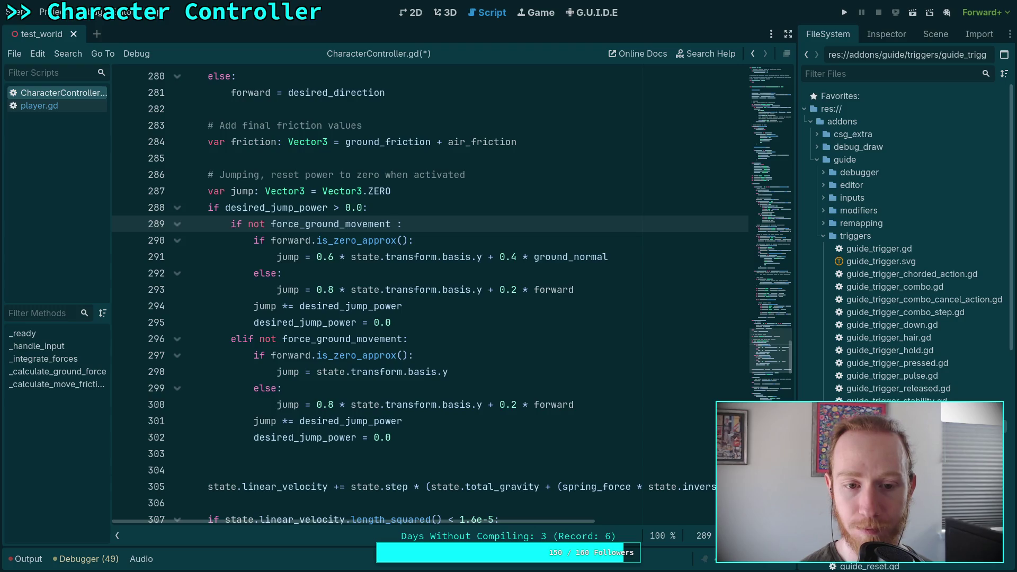
type("or is")
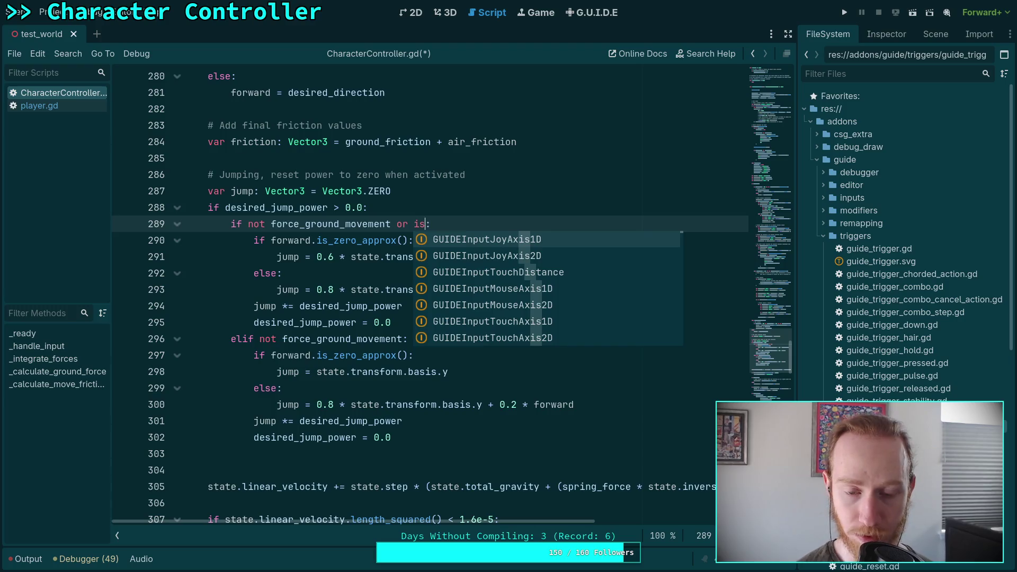
type("_on")
key("Return")
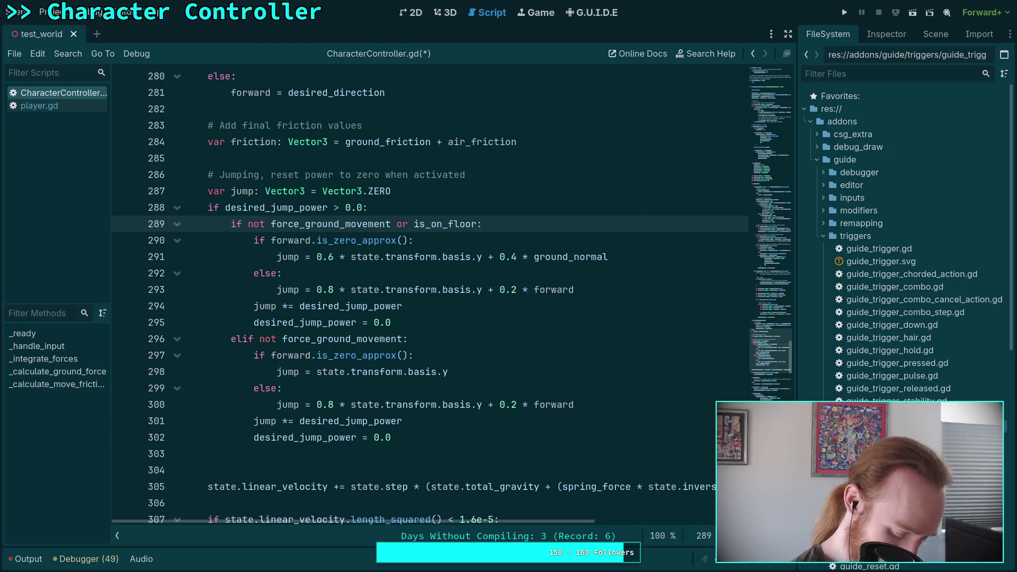
key("ctrl+BackSpace")
key("ctrl+BackSpace")
key("ctrl+BackSpace")
type("fo")
key("ctrl+BackSpace")
key("ctrl+BackSpace")
type("is_on_floor:")
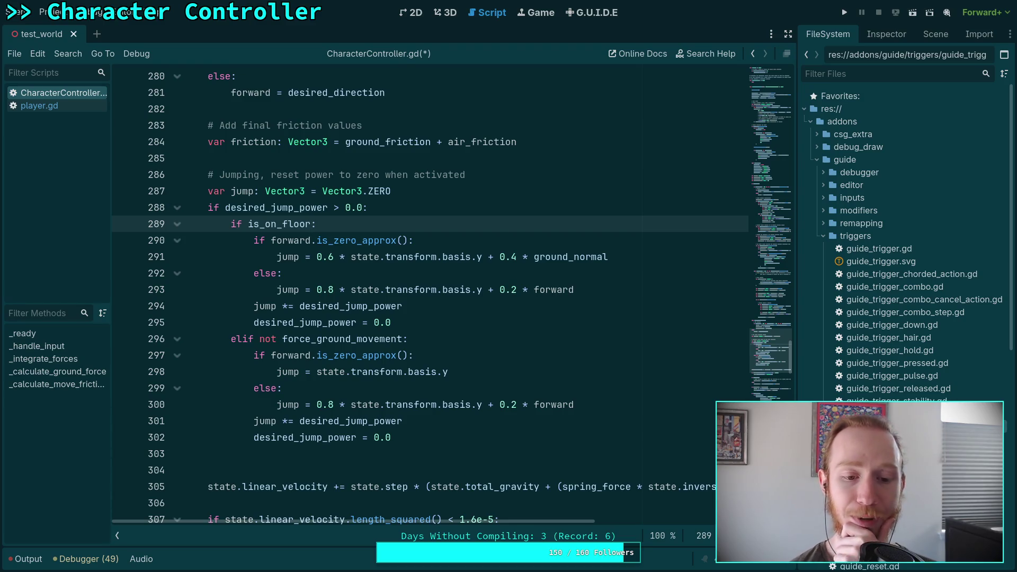
- Remove the empty line 303 after the jump block and save CharacterController.gd
left_click(448, 372)
key("shift+Home")
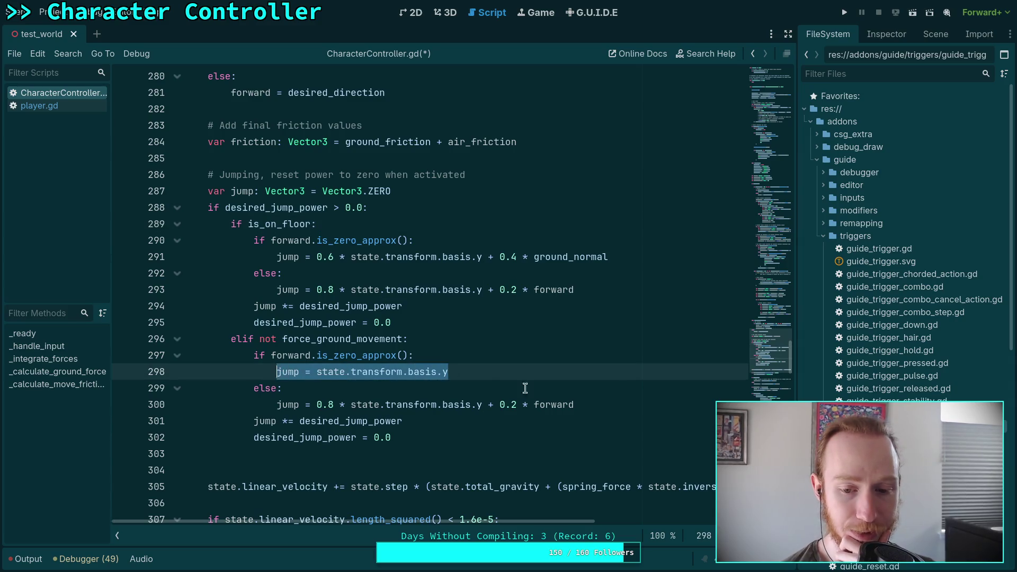
left_click_drag(456, 372, 276, 374)
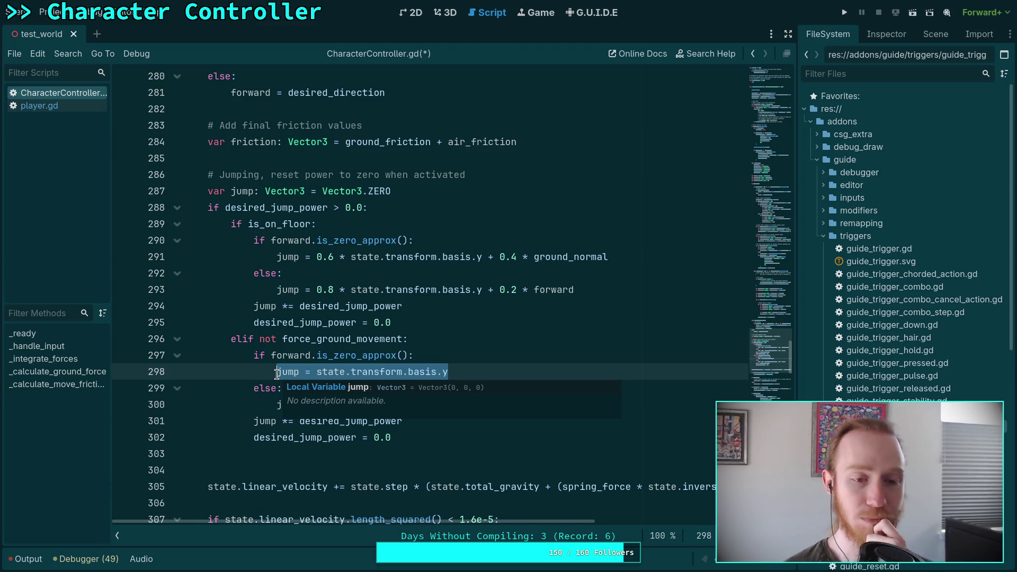
left_click(418, 309)
left_click(447, 449)
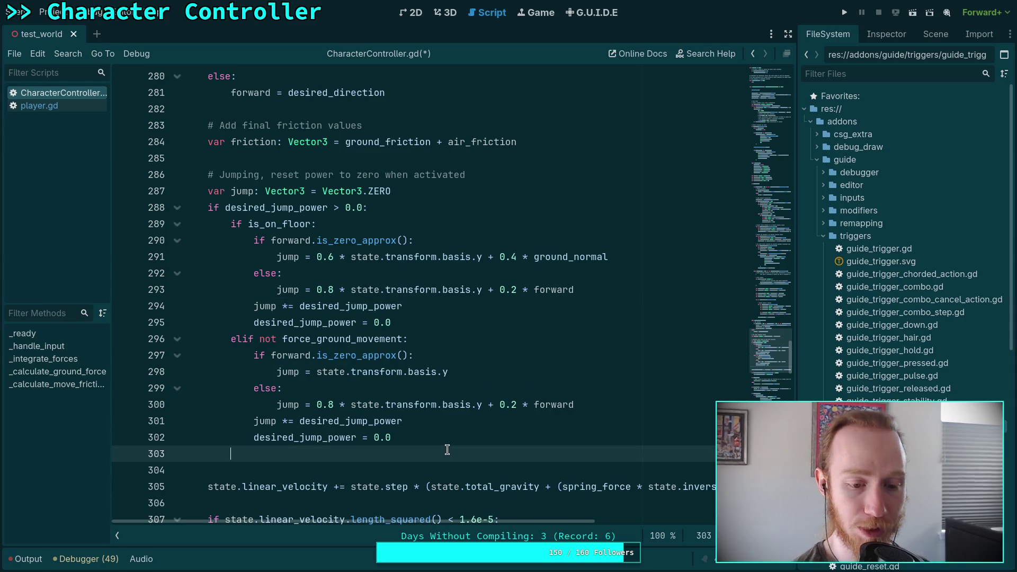
key("BackSpace")
key("ctrl+s")
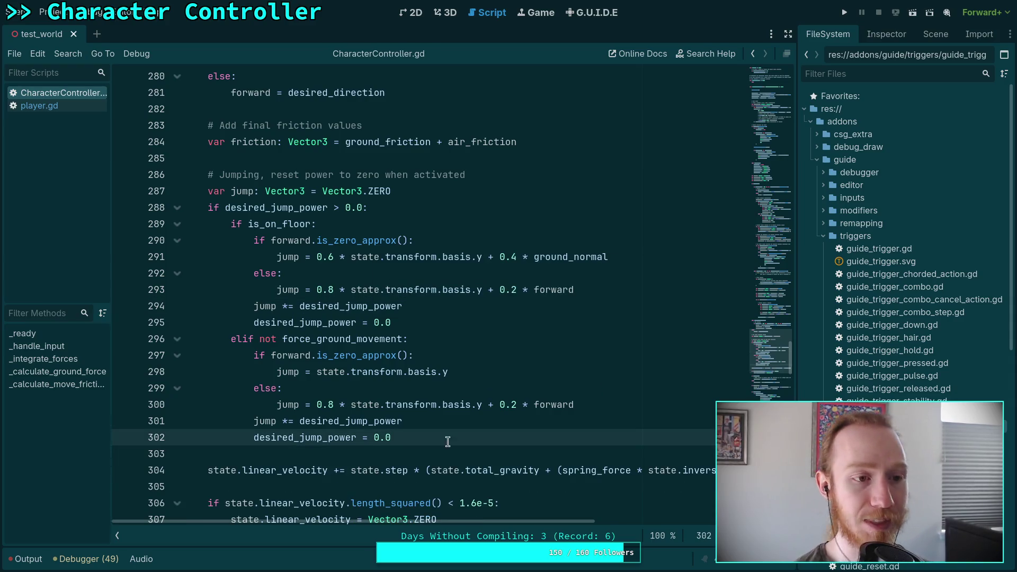
- Play the game to test the jump, stop it, and switch to the GitHub character_base.gd page
left_click(845, 13)
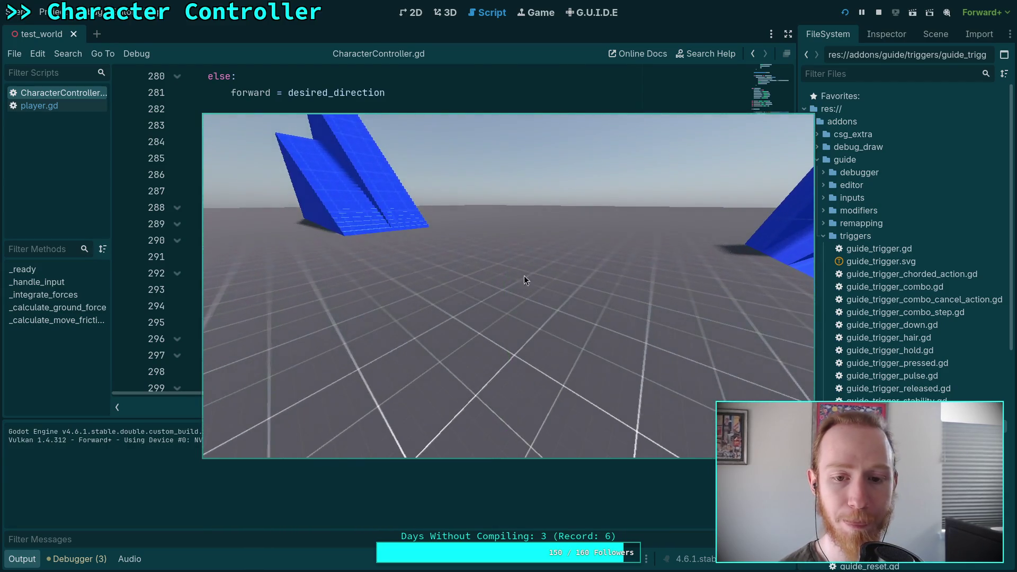
left_click(880, 13)
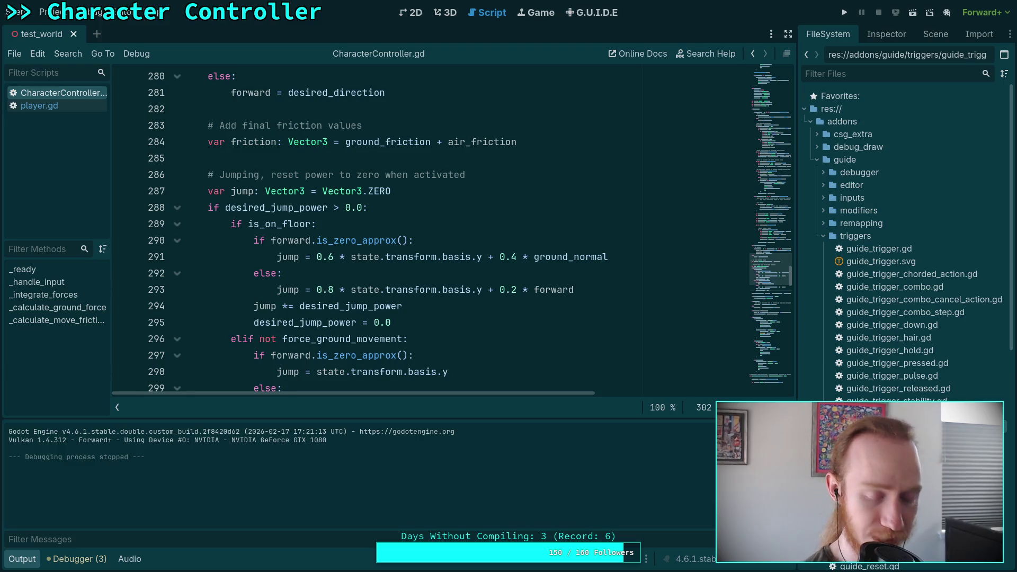
key("super+3")
key("super+4")
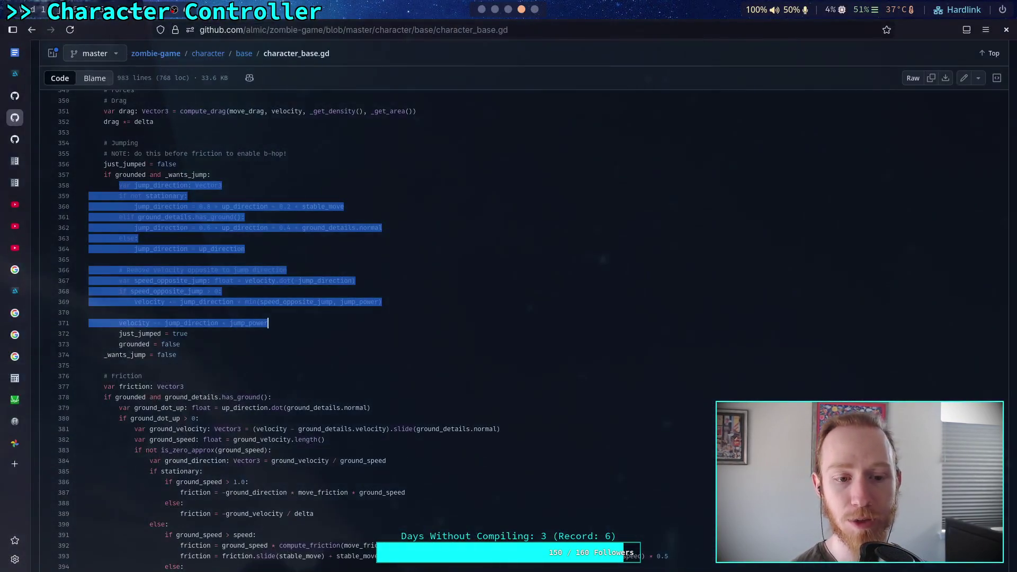
- Copy the velocity-removal lines 366–369 from GitHub's character_base.gd
left_click(460, 269)
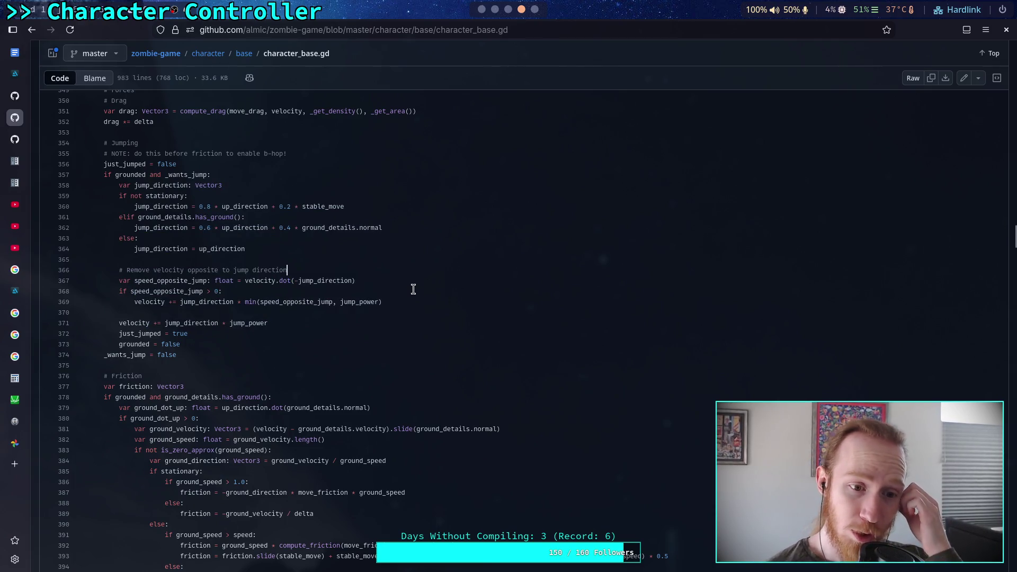
left_click_drag(388, 303, 236, 291)
left_click(269, 287)
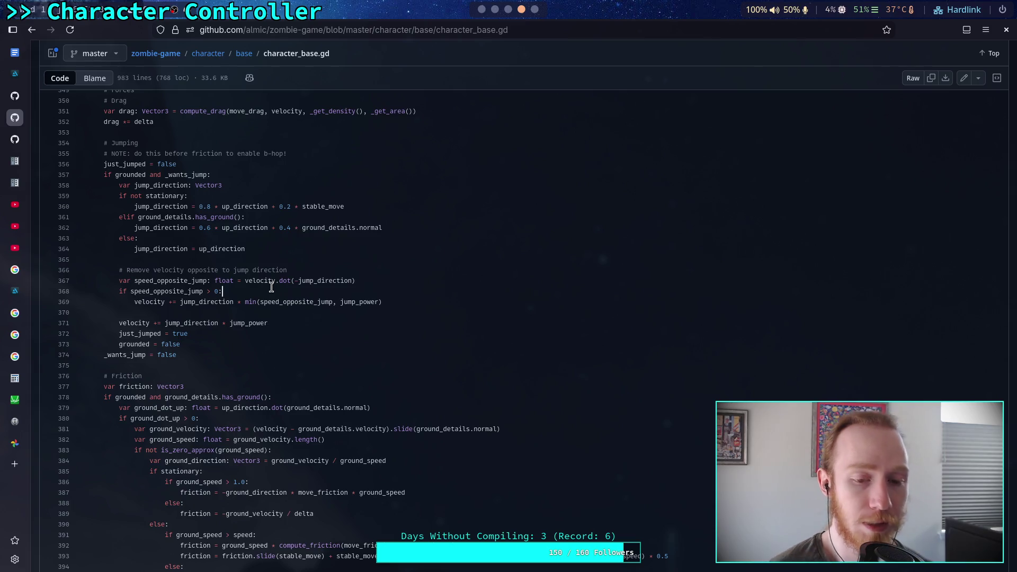
mouse_move(390, 301)
left_mouse_down()
mouse_move(215, 292)
mouse_move(117, 271)
left_mouse_up()
right_click(133, 274)
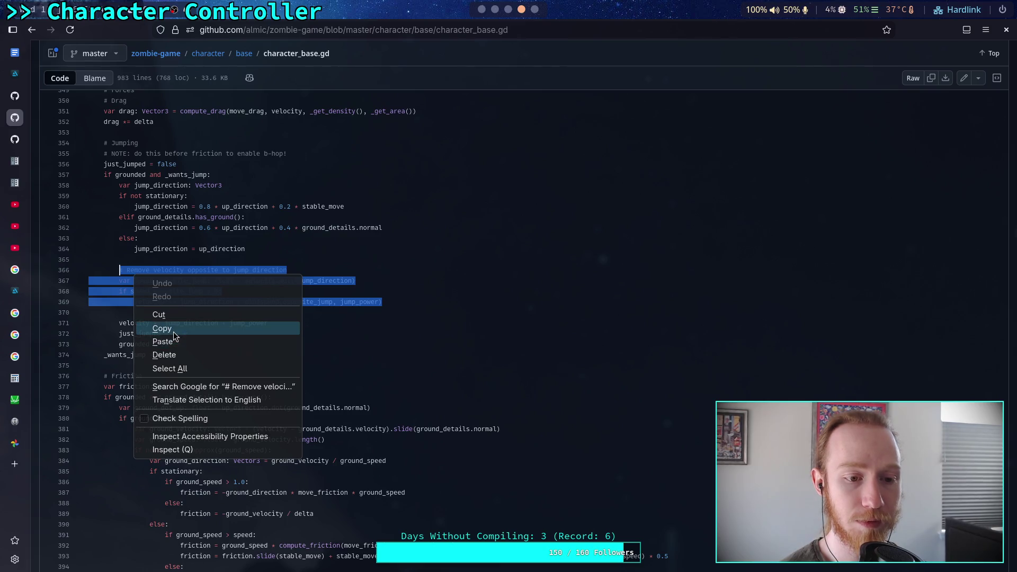
left_click(173, 331)
- Switch workspaces back to the Godot script editor
left_click(509, 9)
left_click(495, 9)
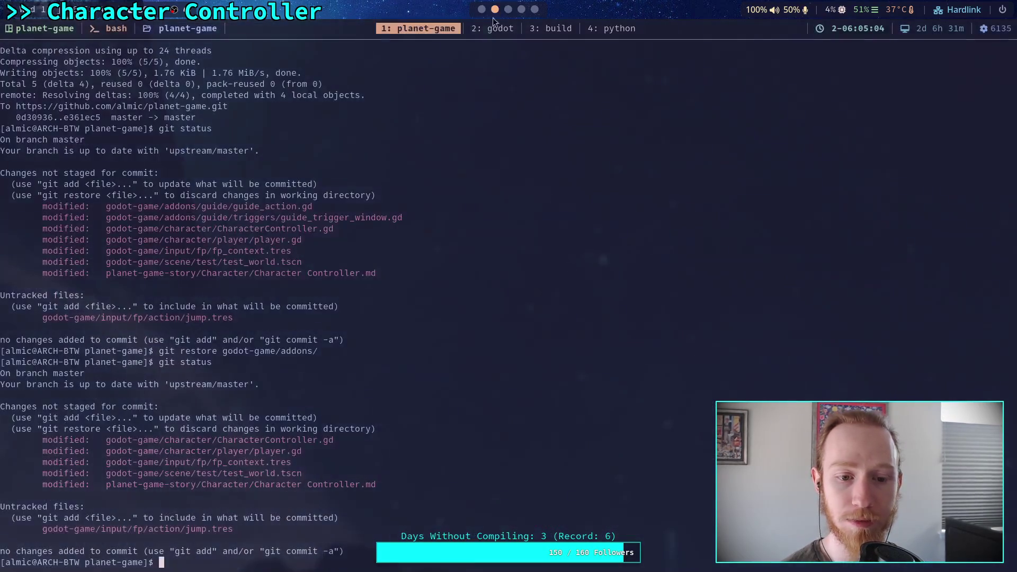
key("super+1")
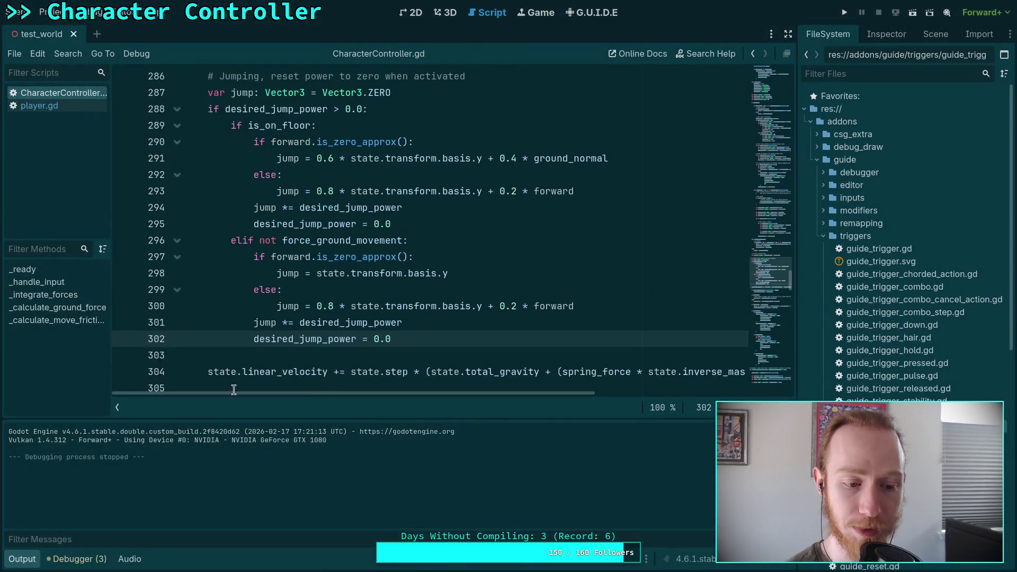
- Hide the output panel and bring the jump code around line 294 into view
left_click(21, 559)
scroll(309, 424, "up", 1)
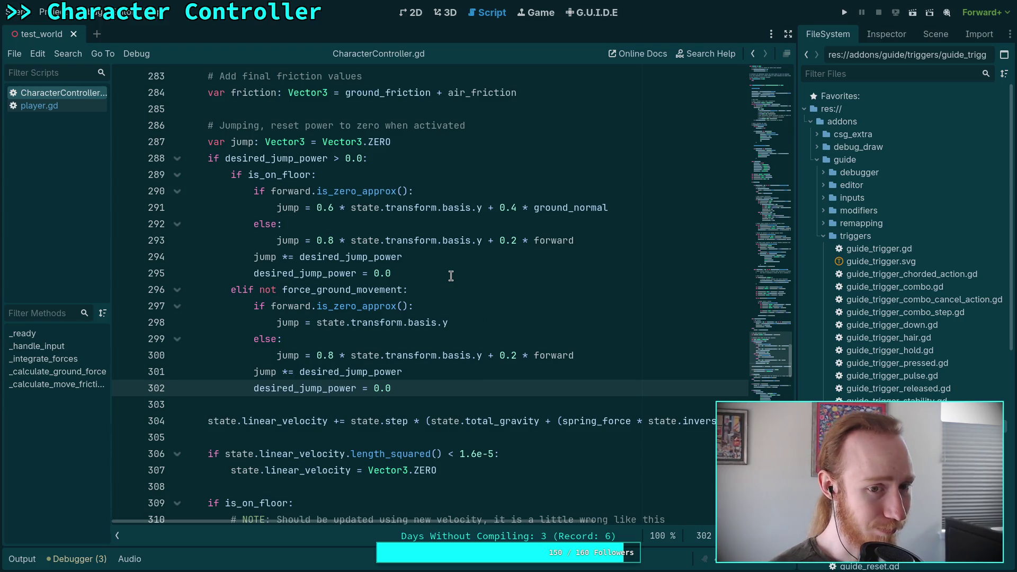
left_click(502, 251)
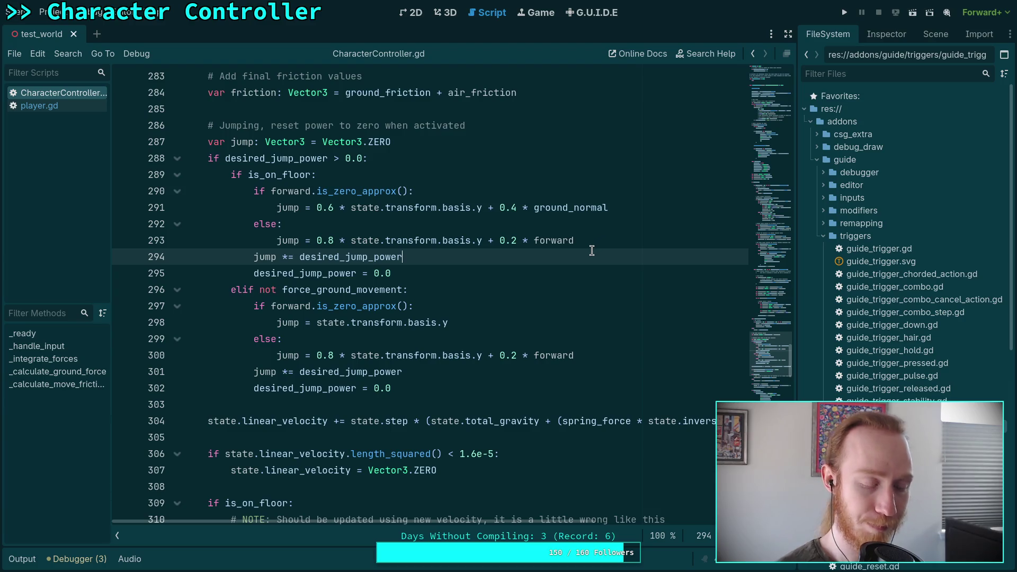
key("alt+Tab")
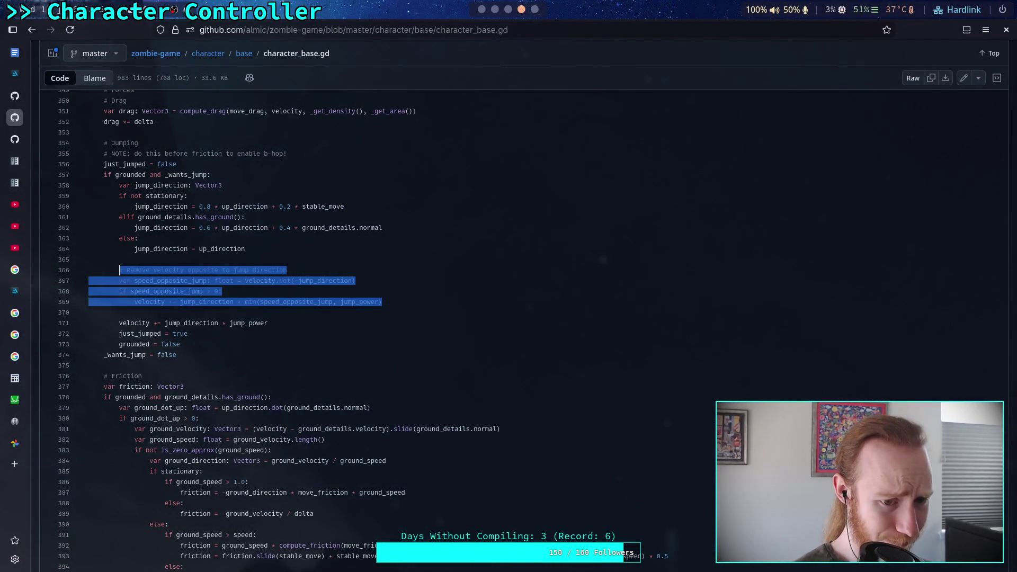
key("super+2")
key("super+3")
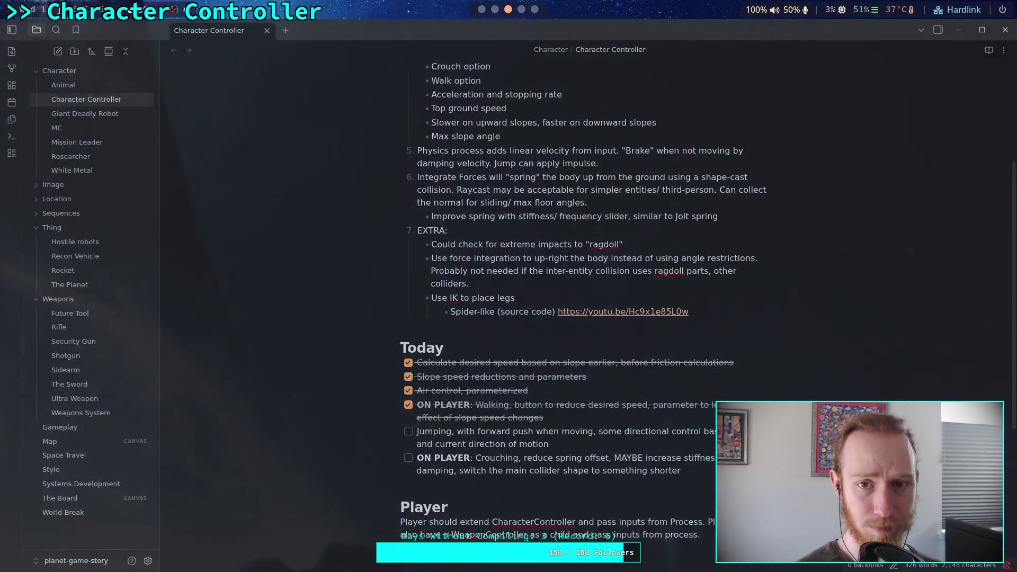
key("super+4")
- Paste the copied velocity-removal lines below line 293 and indent them one level
left_click(614, 239)
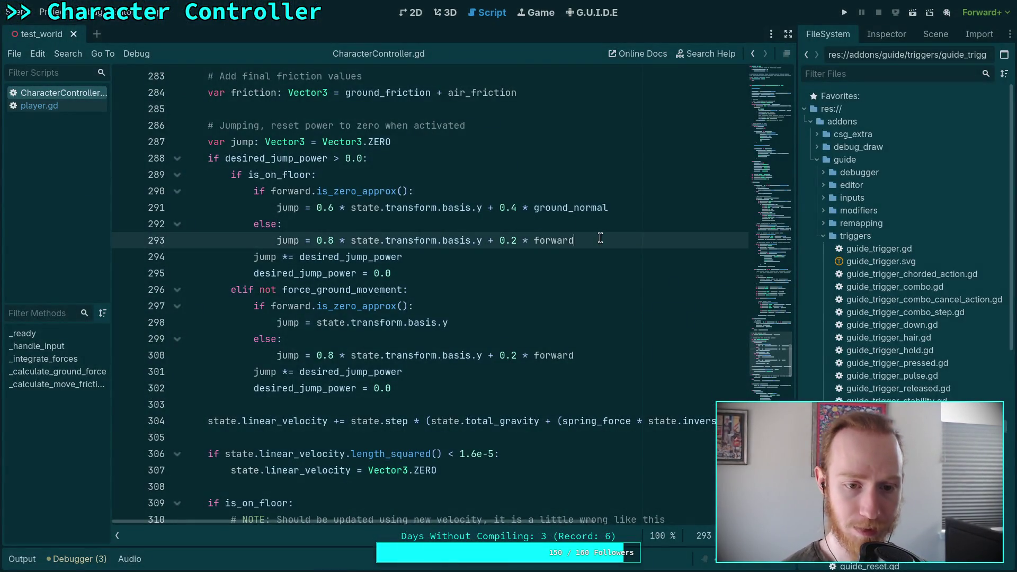
key("Return")
key("Return")
key("Up")
key("Down")
key("ctrl+v")
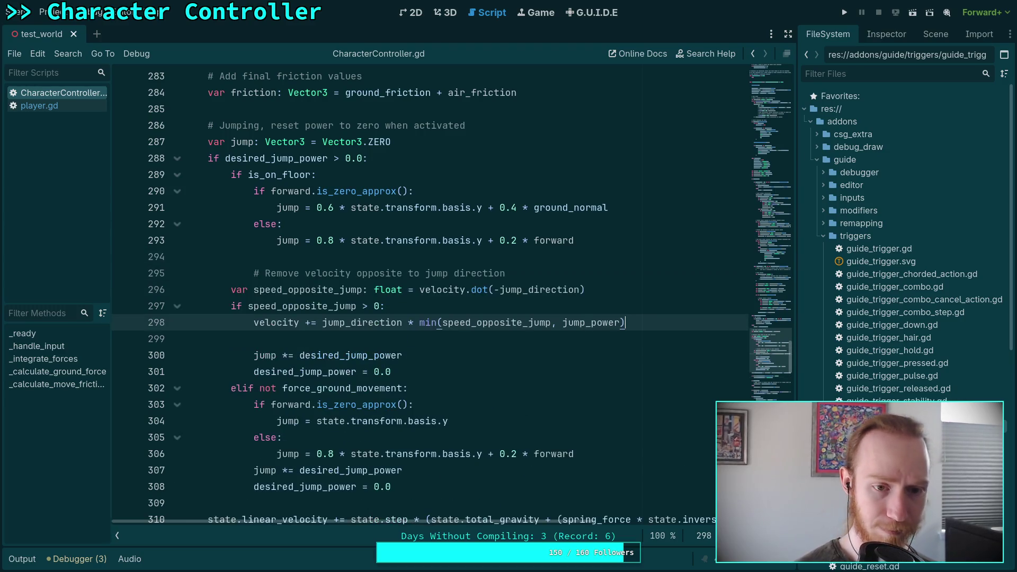
left_click_drag(340, 328, 445, 291)
key("Tab")
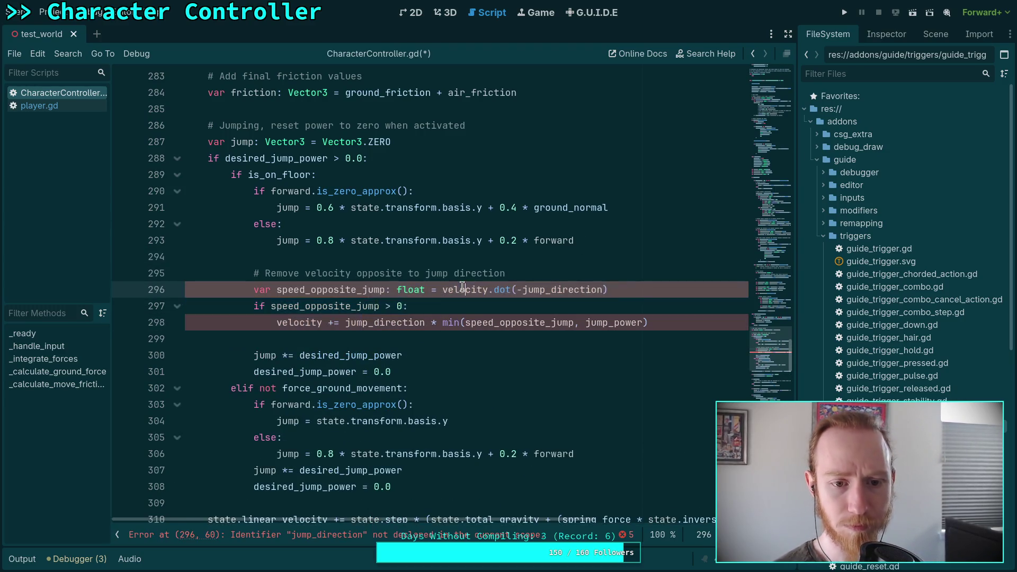
left_click_drag(523, 272, 343, 288)
- Add a comment above them: '# When landing, jump power is effectively lost just stopping the'
left_click(359, 258)
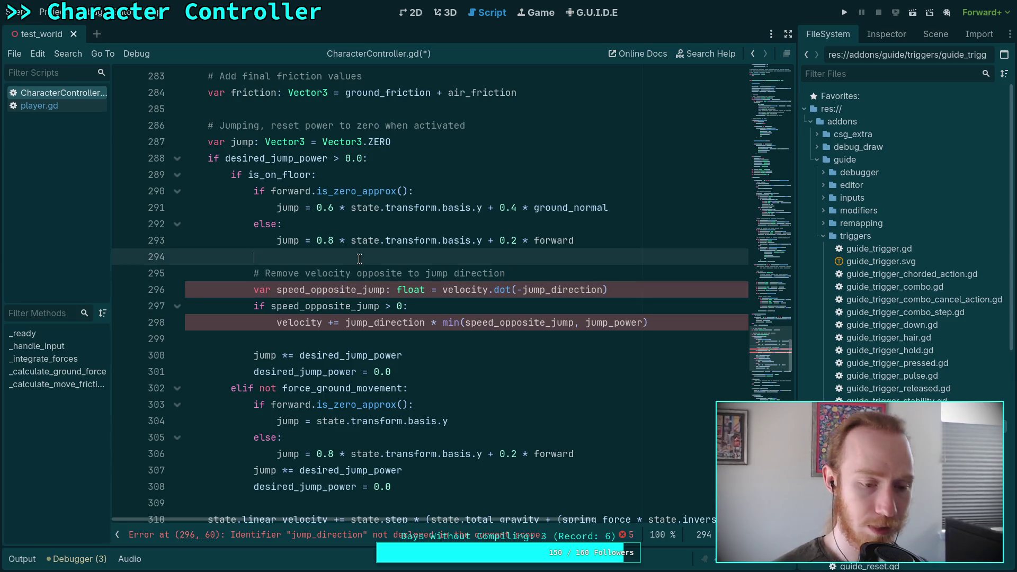
key("Return")
key("Up")
key("Return")
type("# When landing,")
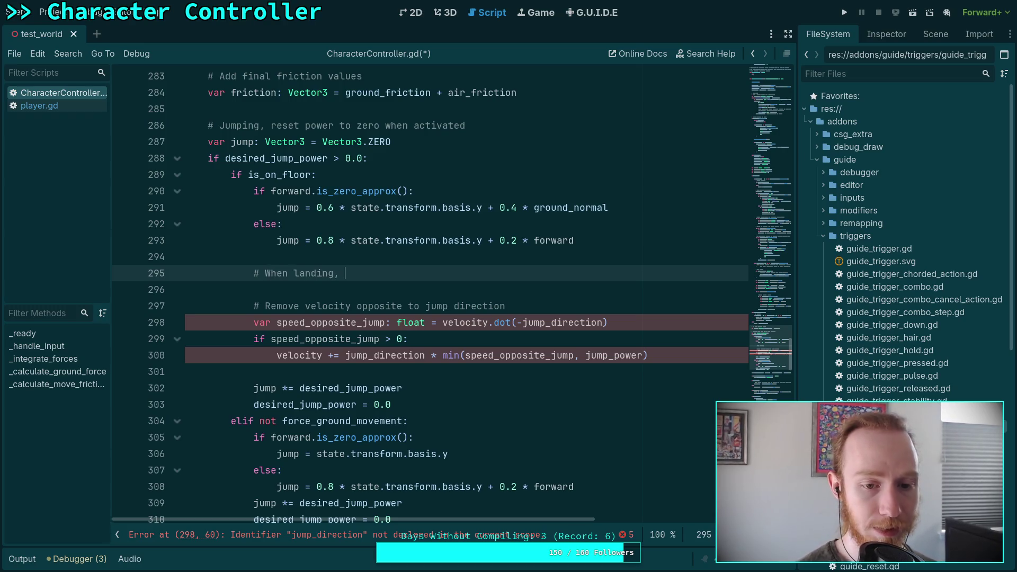
type(" jump may")
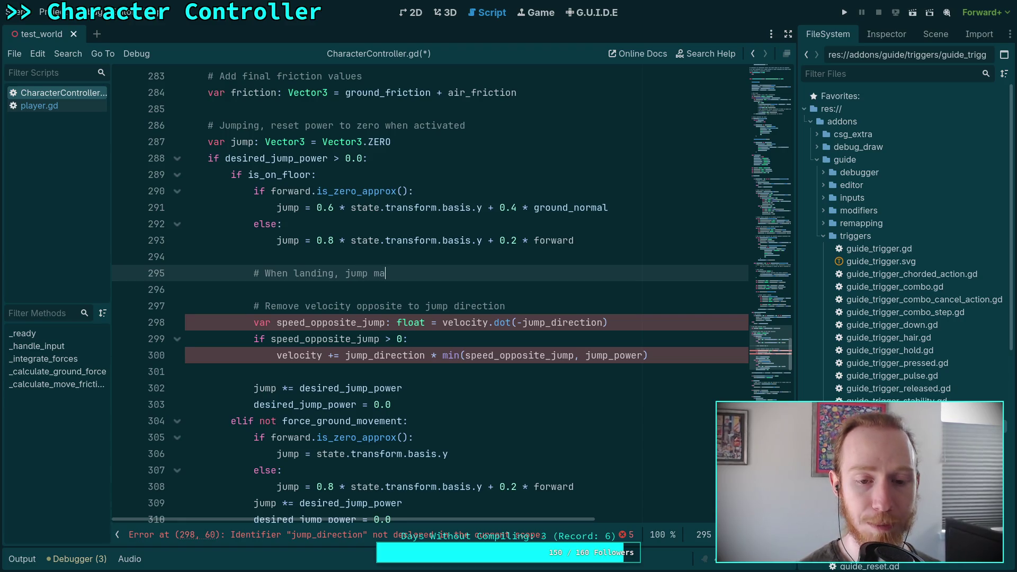
key("BackSpace")
key("BackSpace")
key("BackSpace")
type("power is lost")
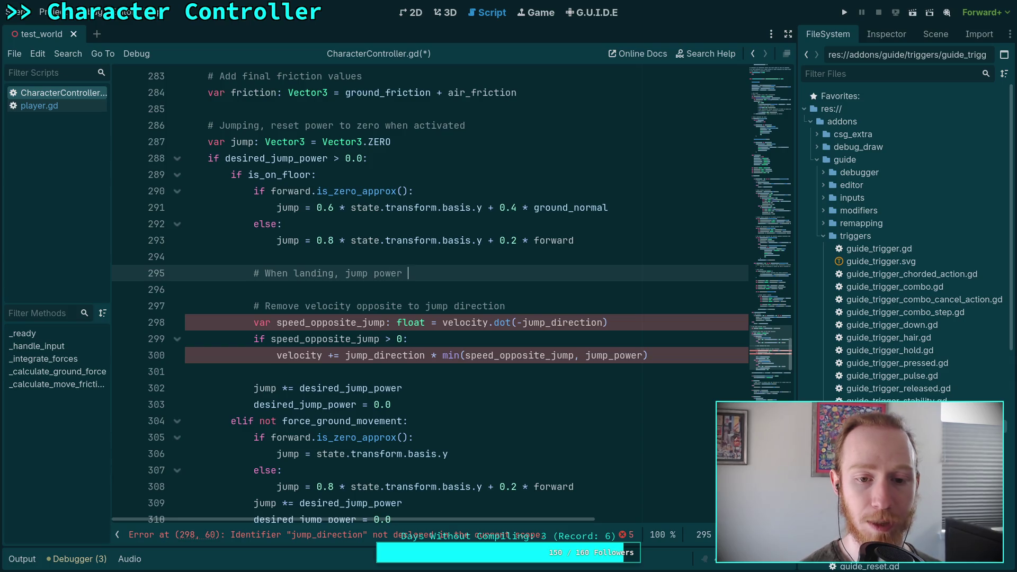
type(" due to ")
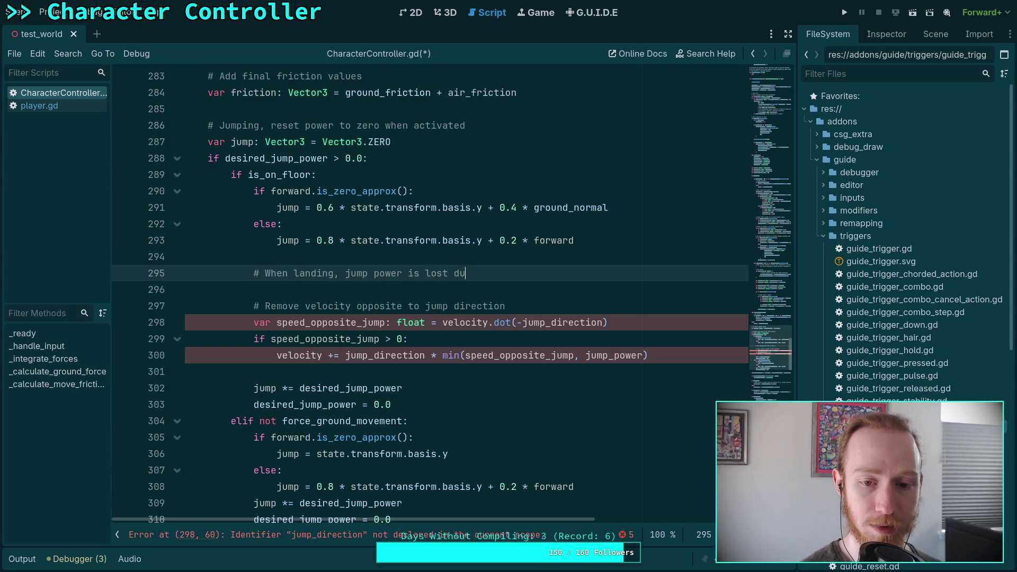
type("the landing")
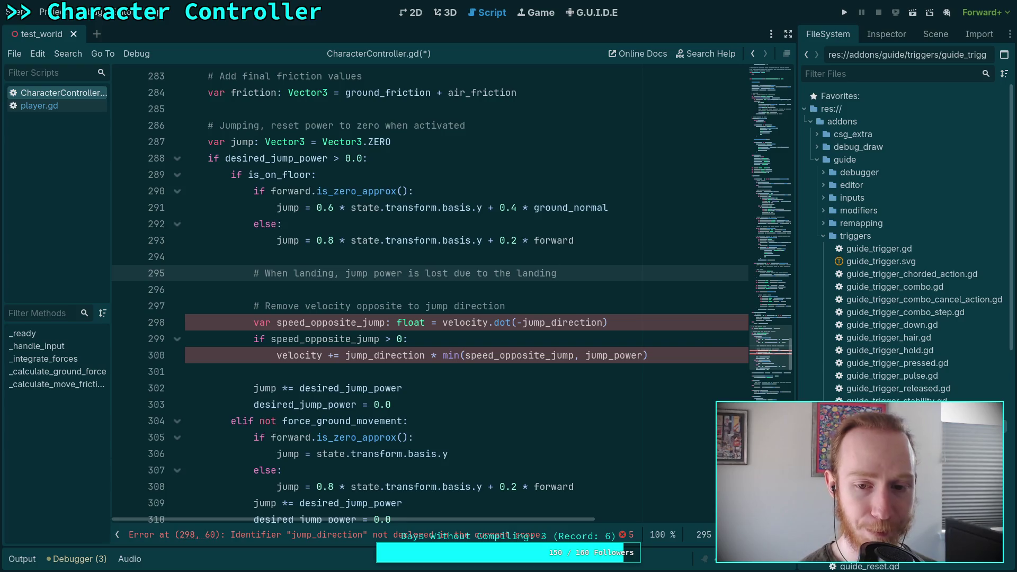
mouse_move(351, 274)
left_mouse_down()
mouse_move(259, 274)
mouse_move(332, 274)
left_mouse_up()
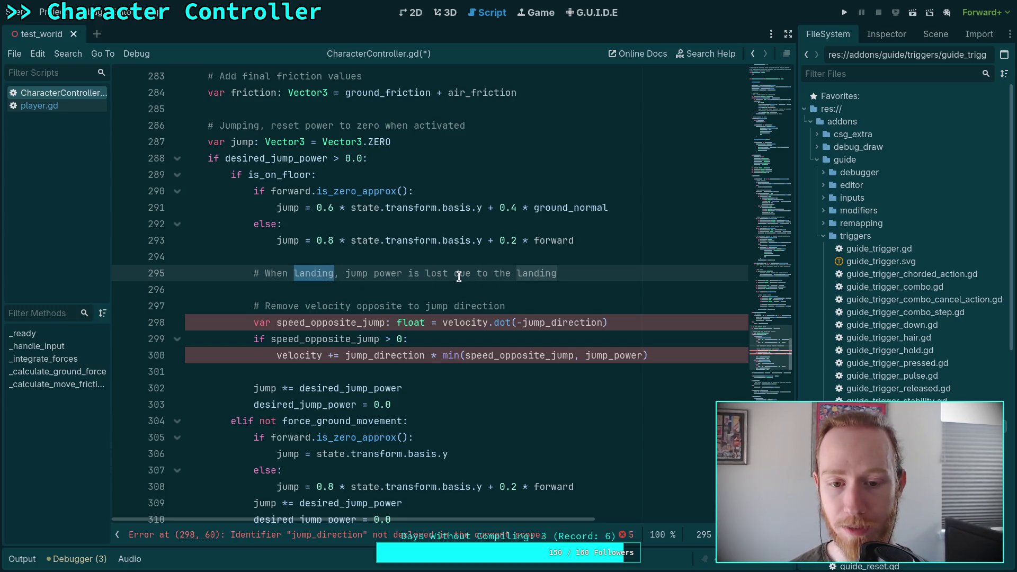
left_click_drag(449, 273, 574, 273)
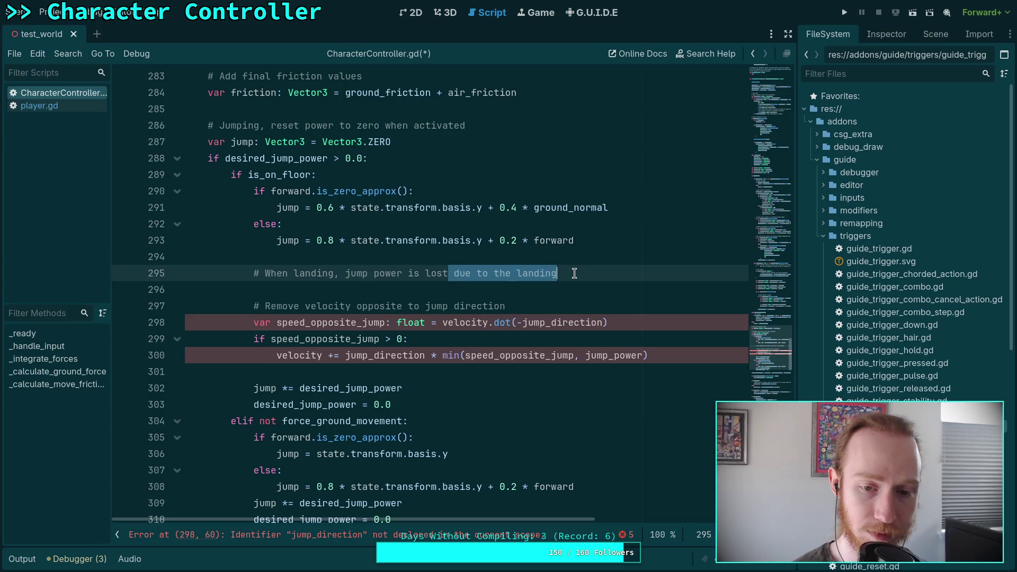
key("BackSpace")
key("BackSpace")
key("BackSpace")
key("BackSpace")
type("effi")
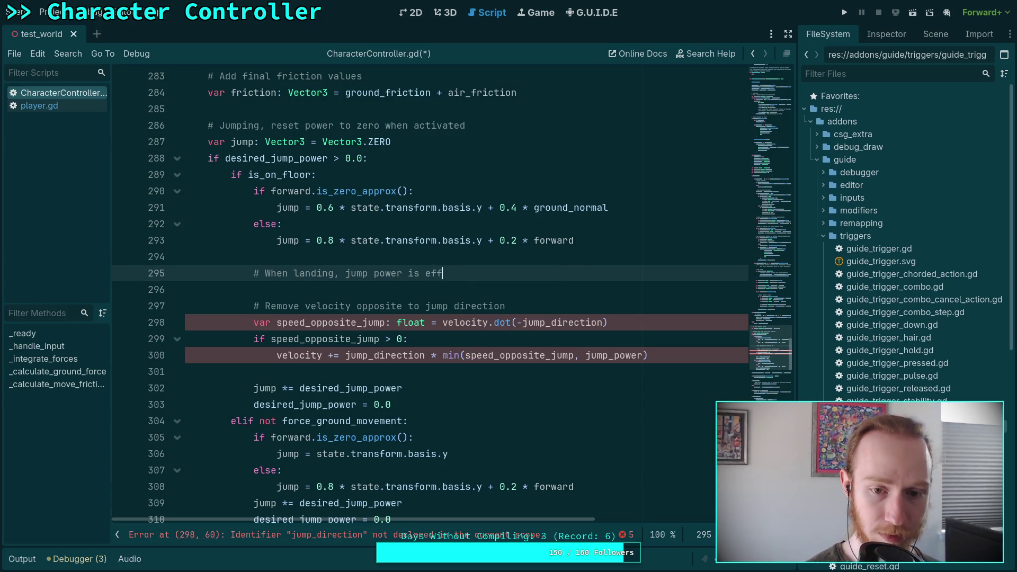
key("BackSpace")
type("ectively ")
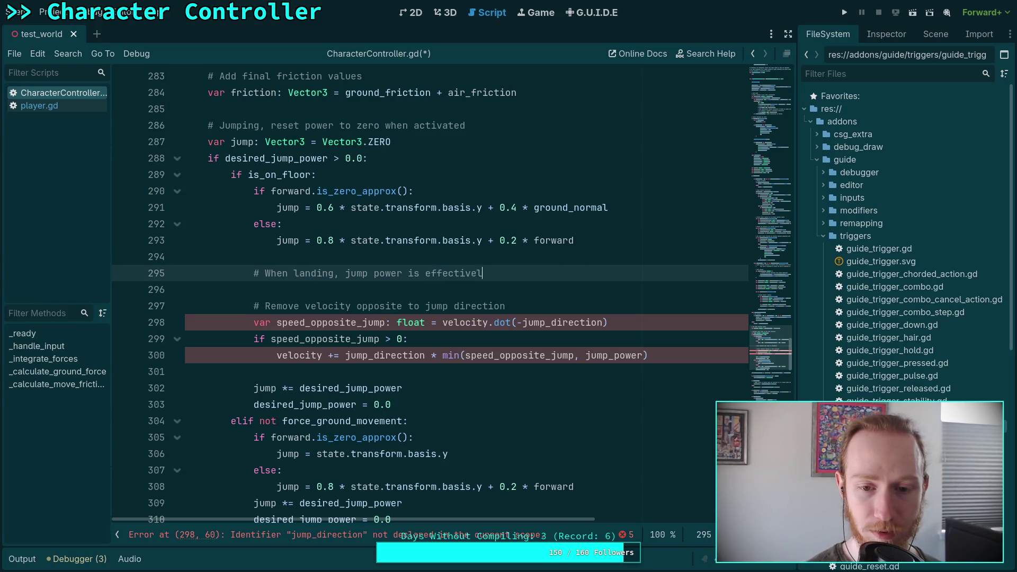
type("lost just stopping ")
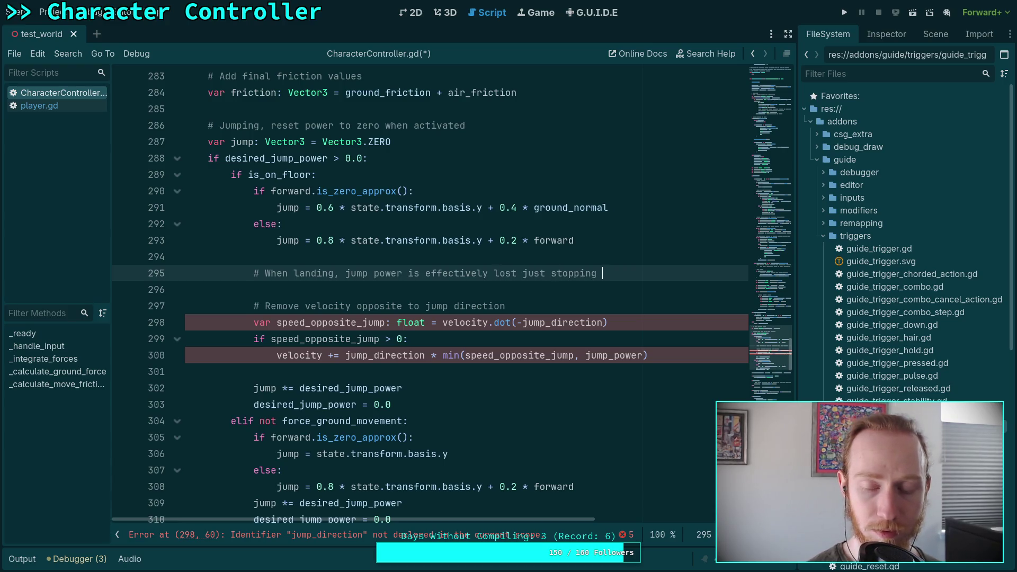
type("the")
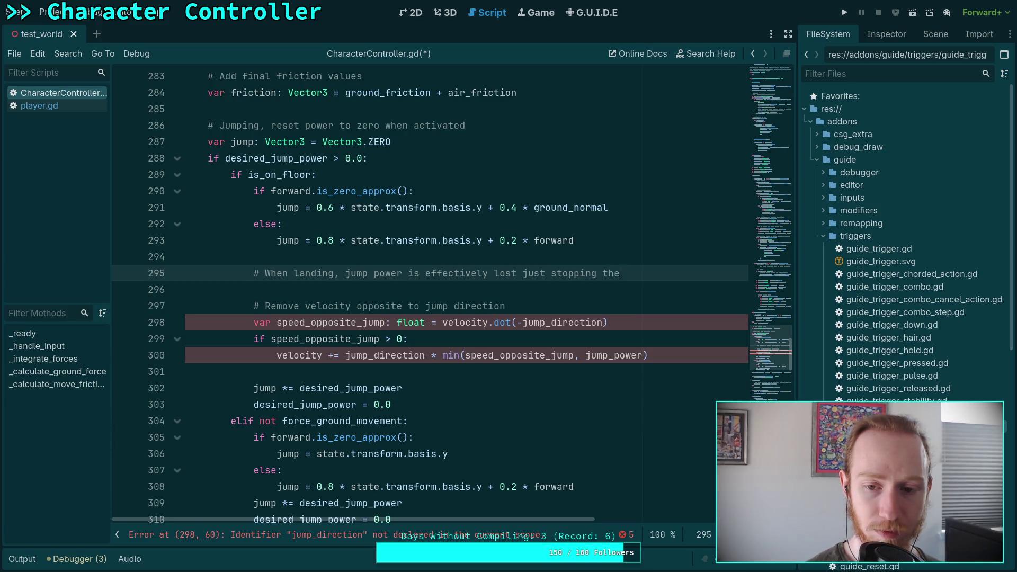
- Finish the comment: 'momentum of the body. So, allow up to double the power if needed to allow a jump to happen.'
key("Return")
type("# momentum of ")
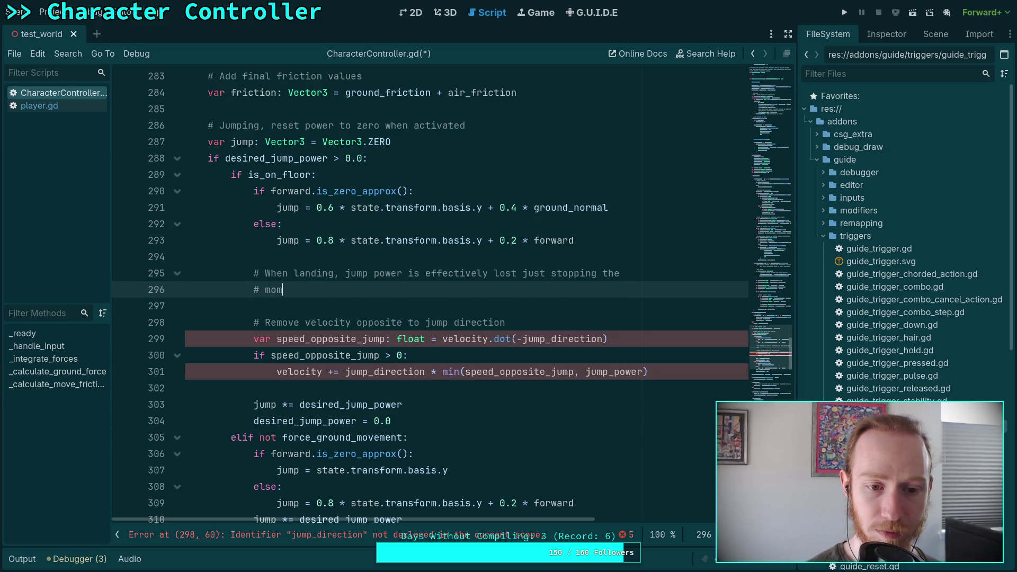
type("the body. ")
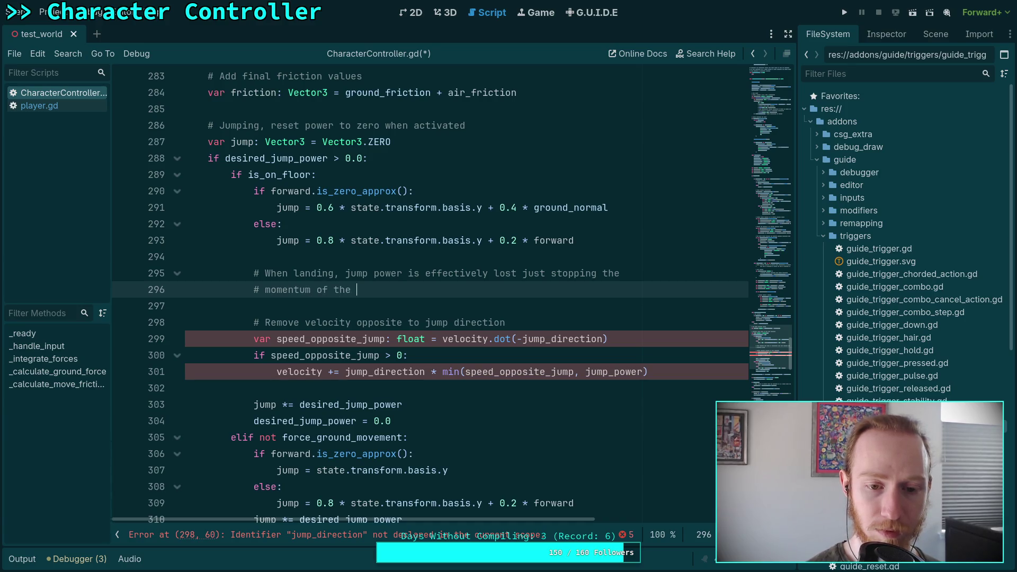
type("So, ")
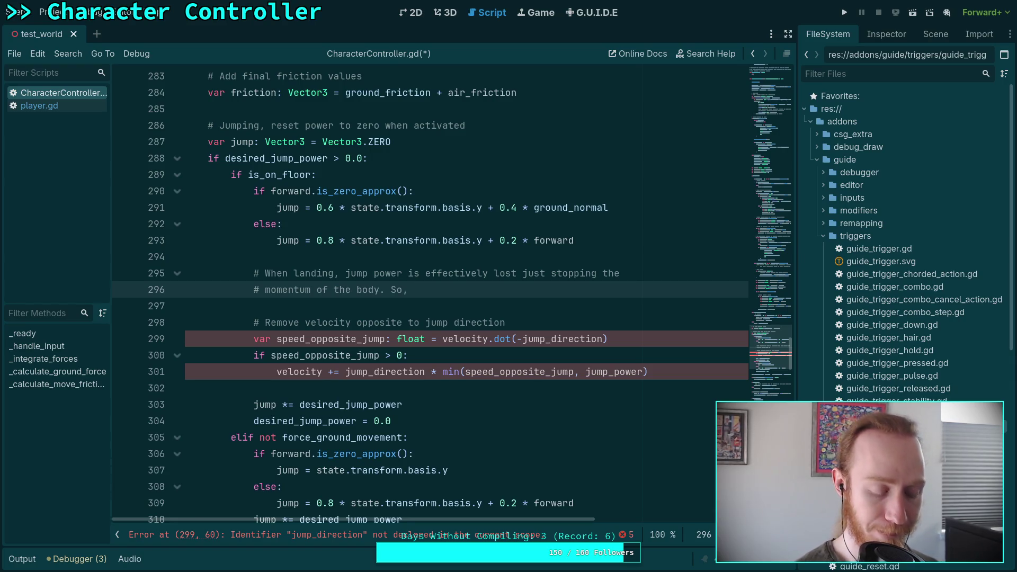
type("allow ")
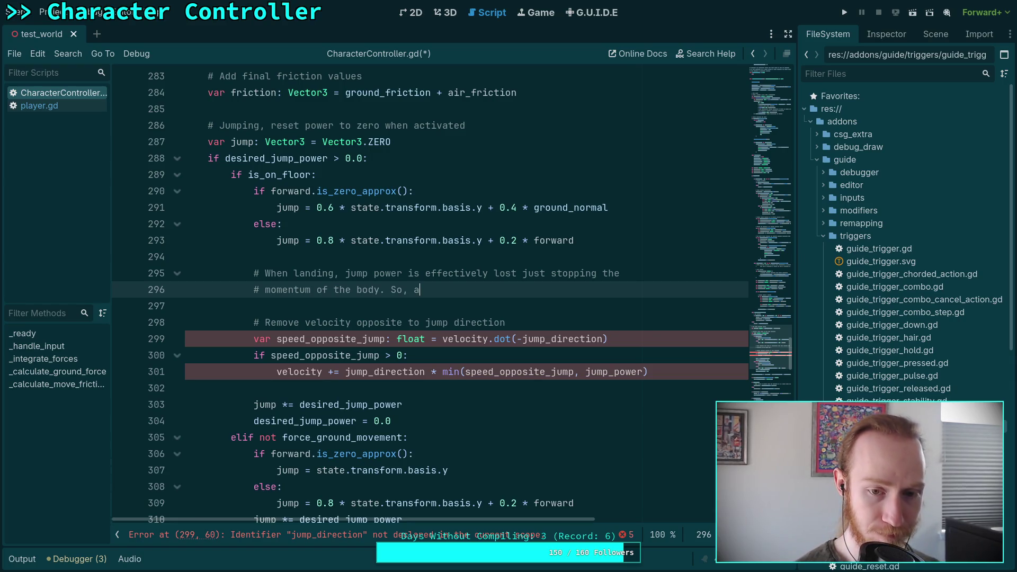
type("up to double ht")
key("BackSpace")
key("BackSpace")
type("the")
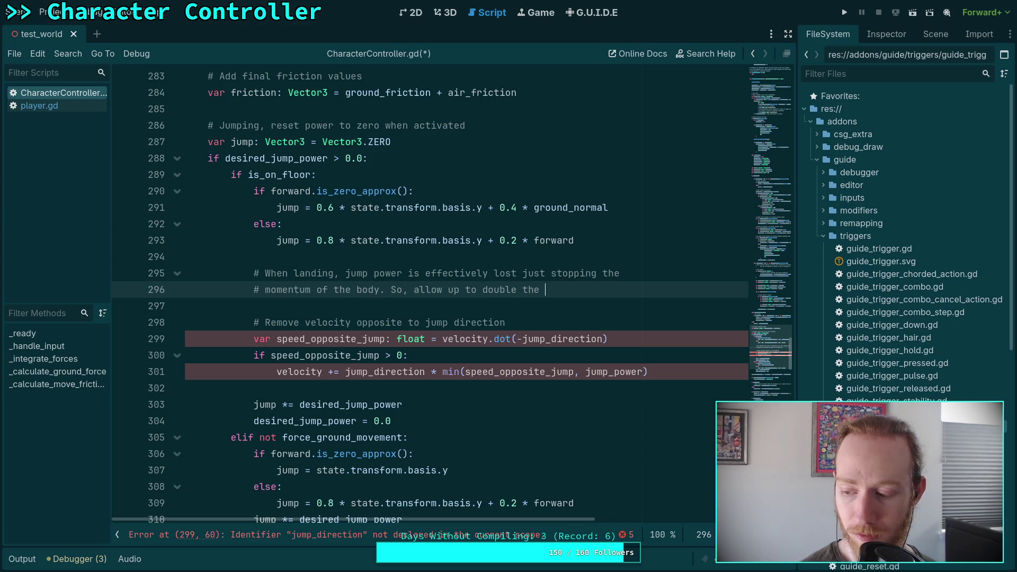
type(" power")
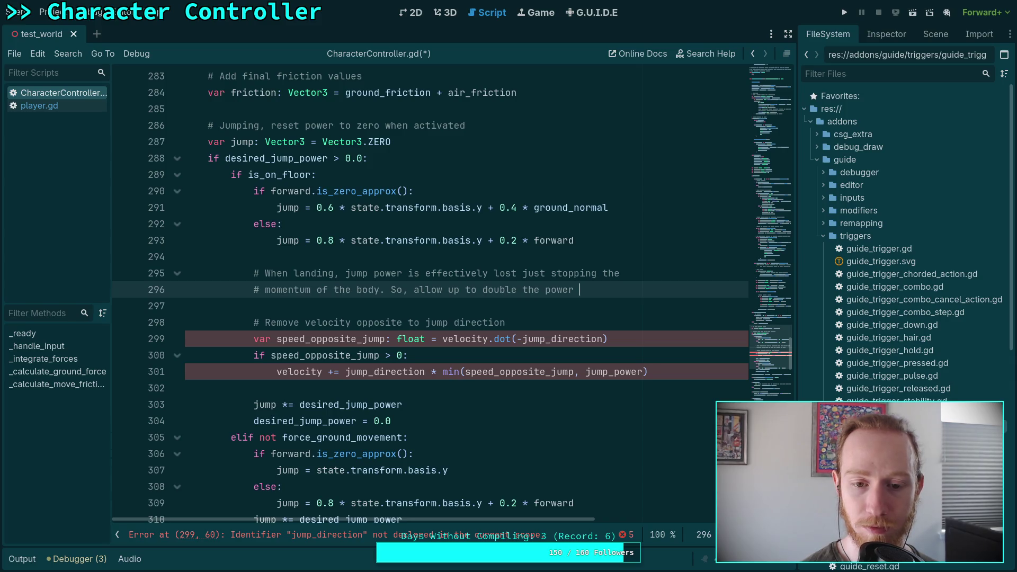
type(" if neede")
type("d")
key("Return")
type("# to all")
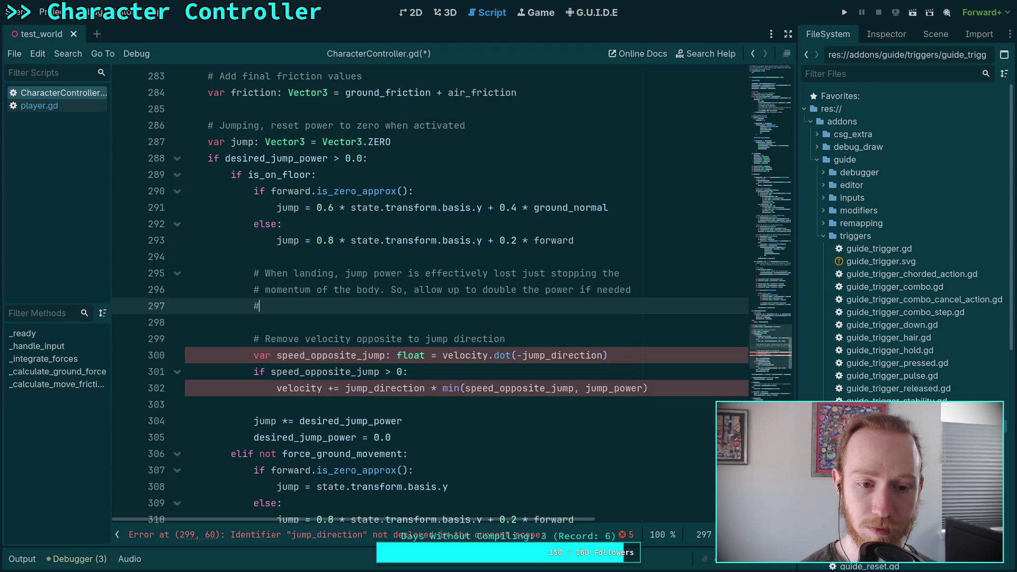
type("ow a jump ")
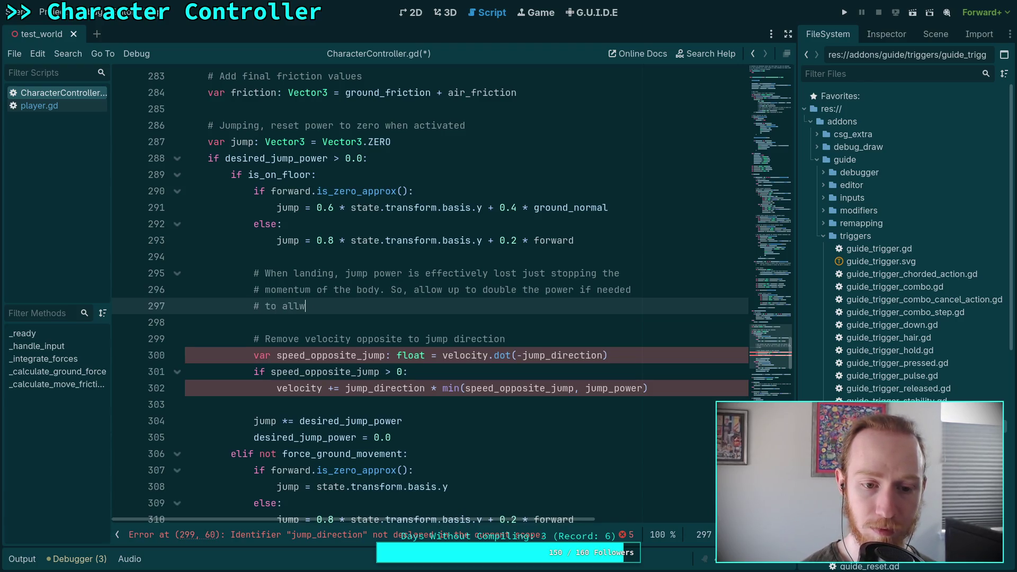
type("to happen")
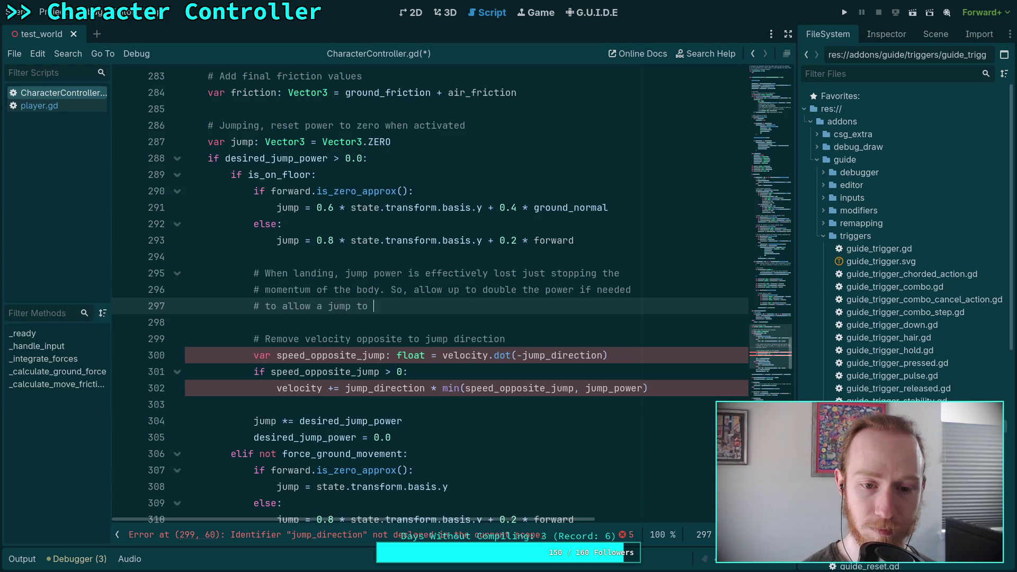
type(".")
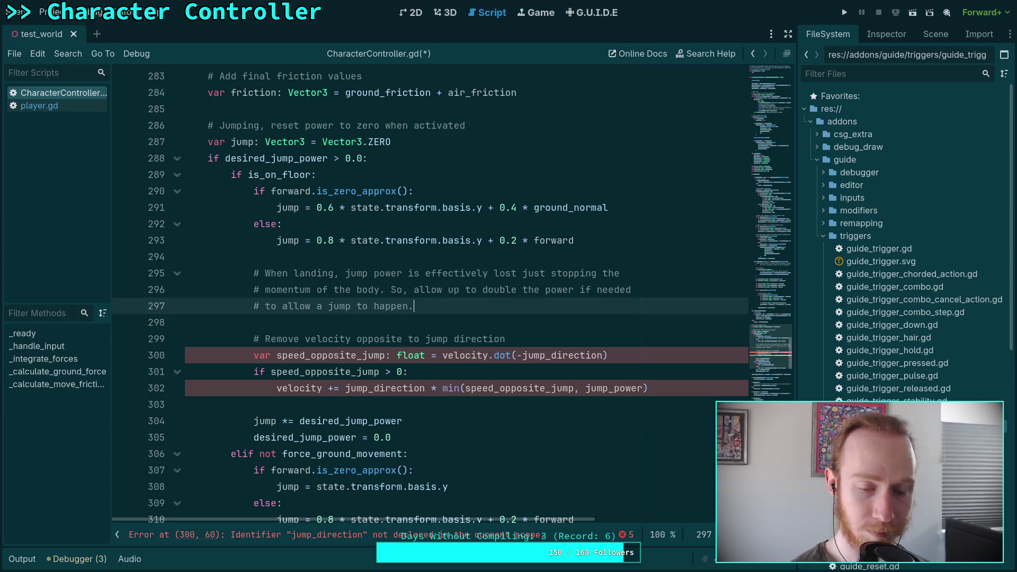
key("Return")
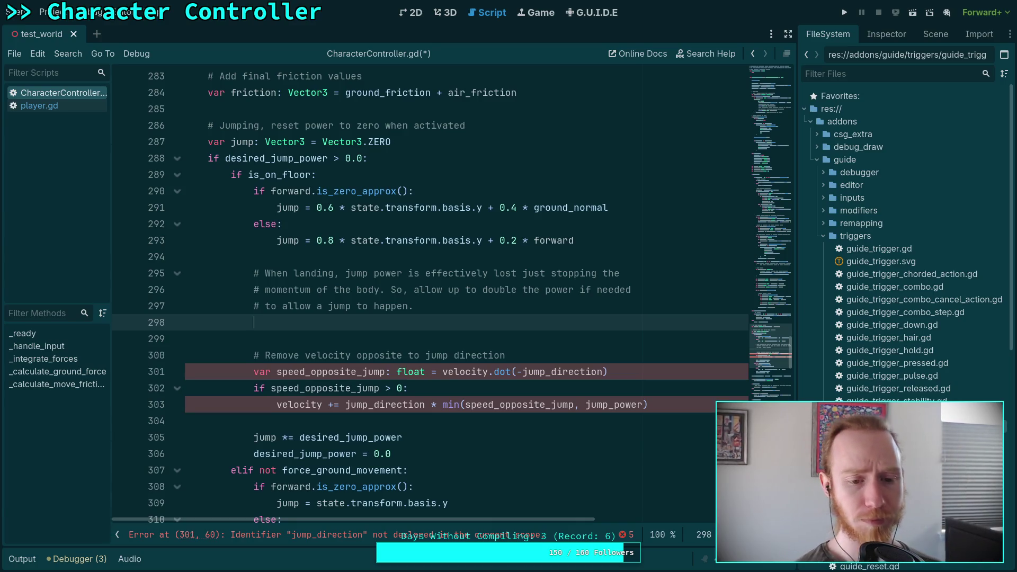
- Declare 'var speed_opposite_jump: float = ground_rel_con_velocity' on line 298, picking the name from autocomplete
type("var ")
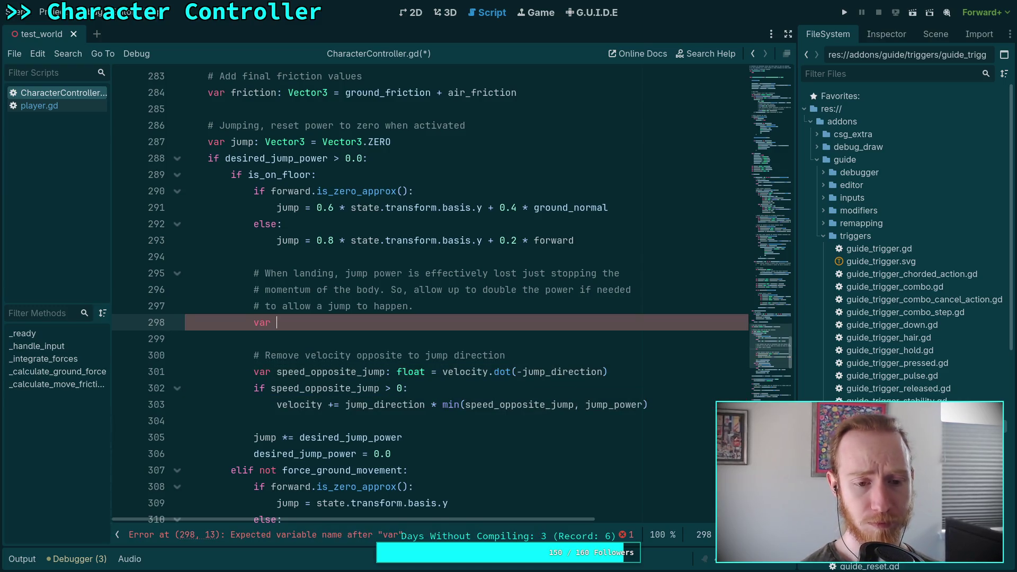
type("speed")
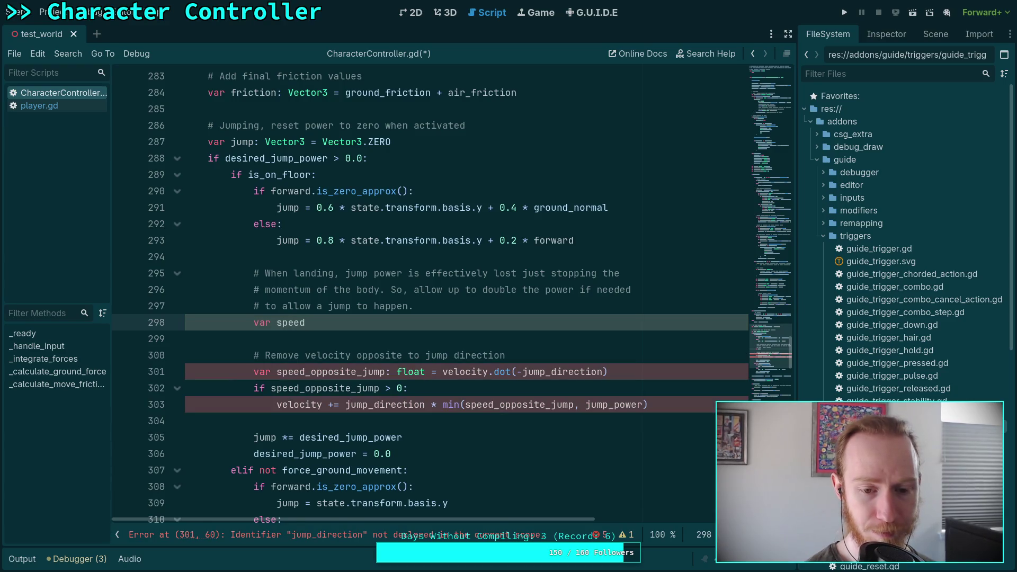
type("_opposite")
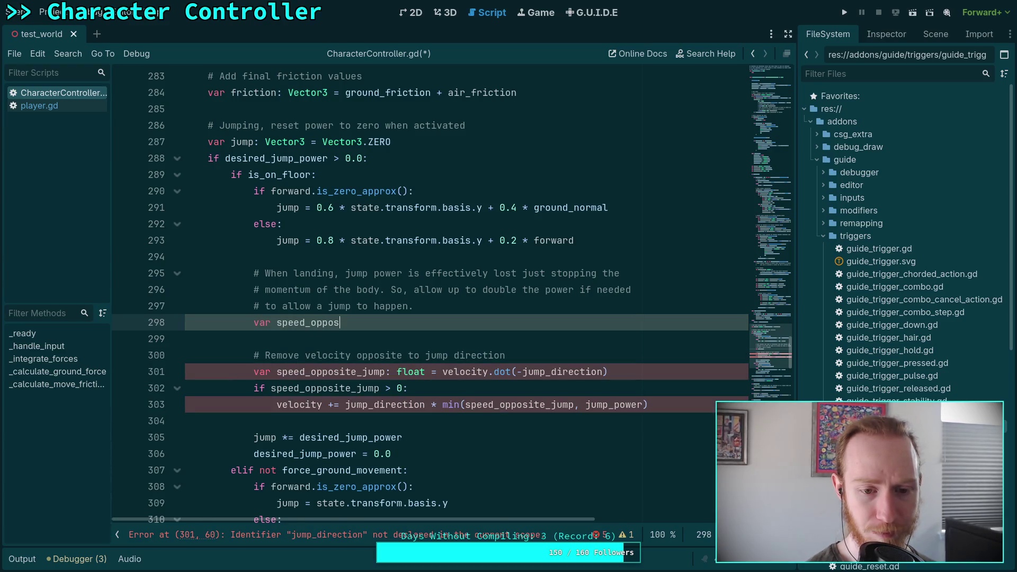
type("_jump: f")
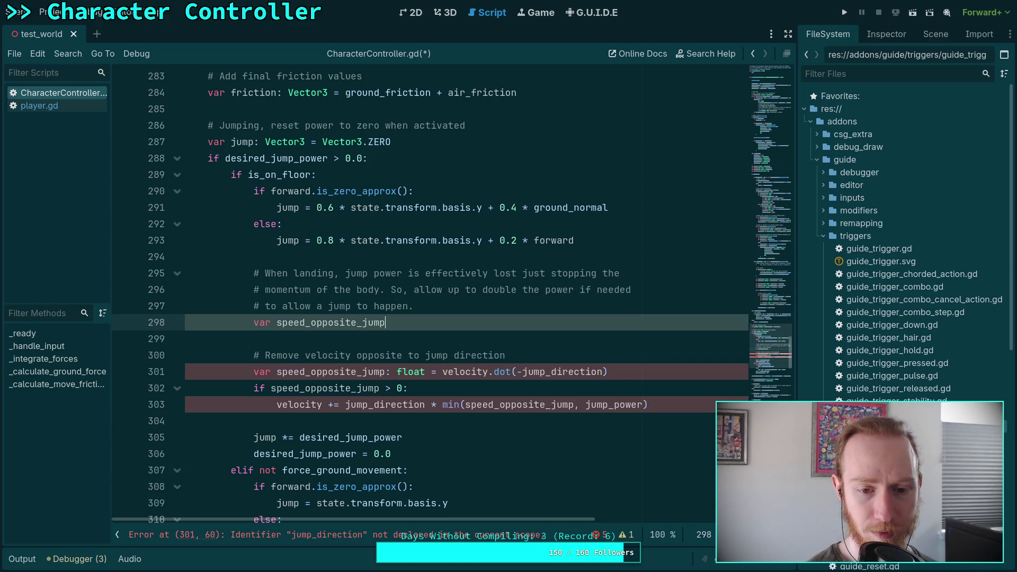
type("loat = state.")
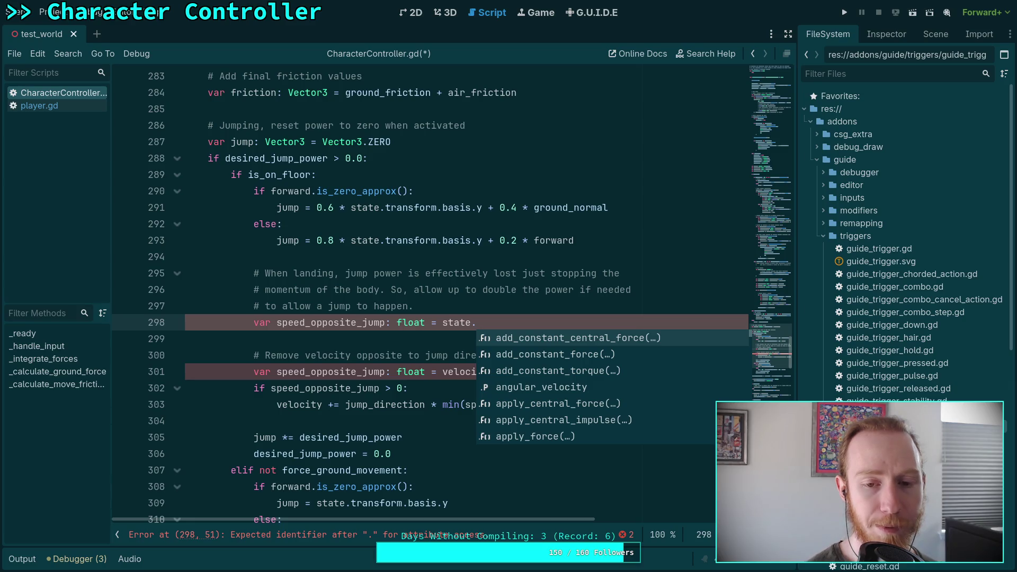
key("BackSpace")
key("BackSpace")
key("BackSpace")
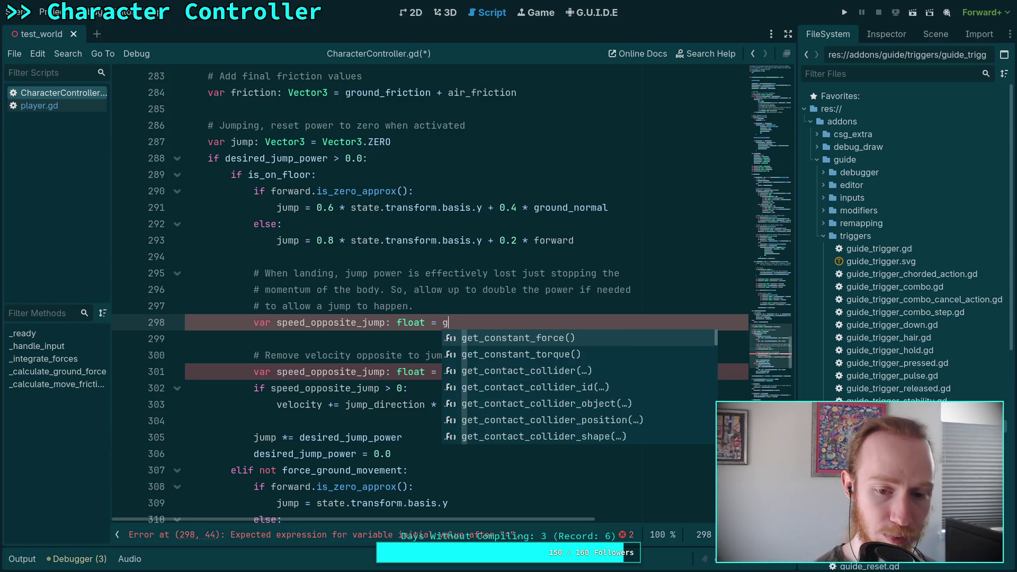
type("grou")
key("Down")
key("Down")
key("Down")
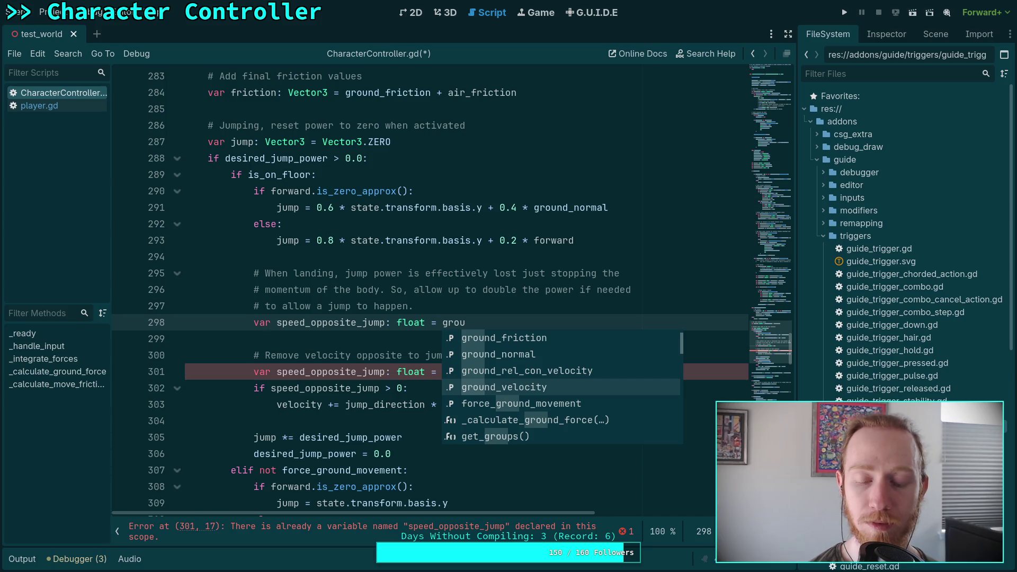
key("Up")
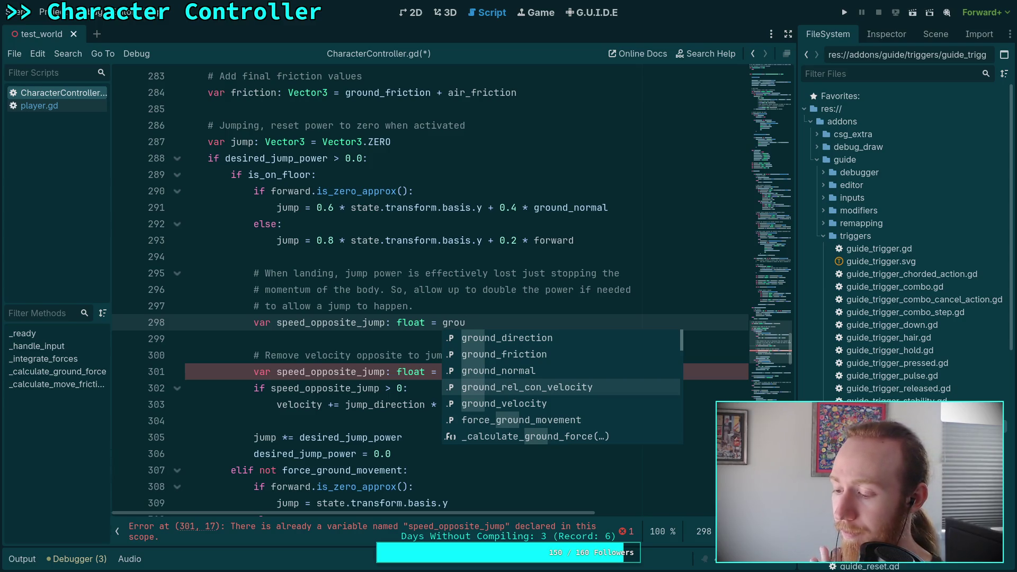
key("Down")
key("Up")
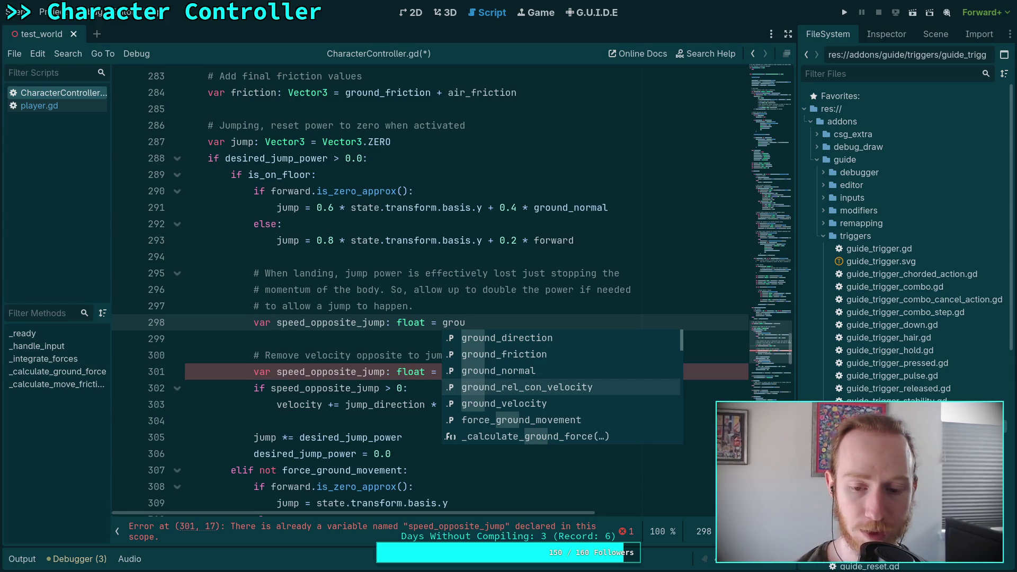
key("Return")
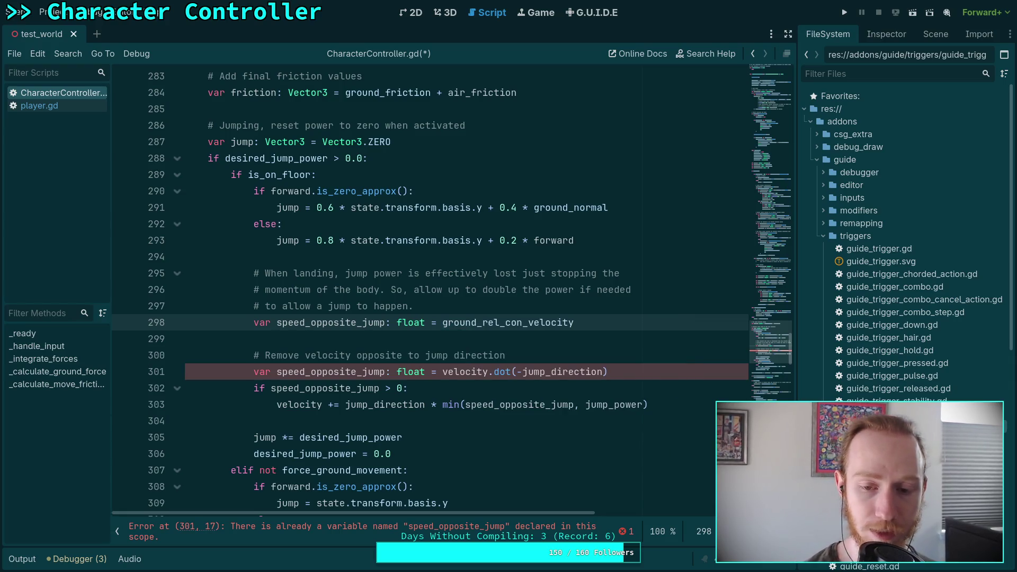
type(".")
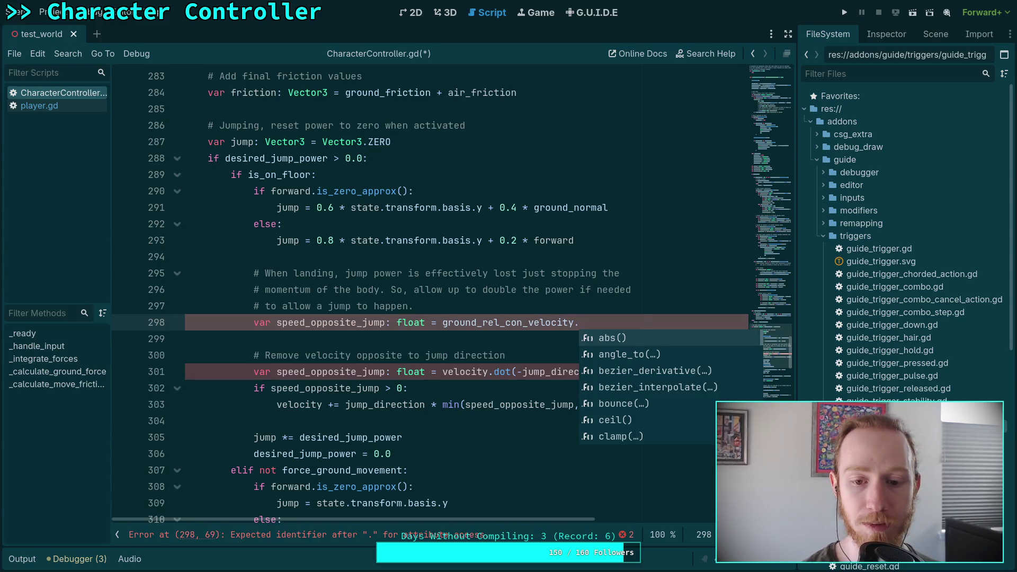
key("BackSpace")
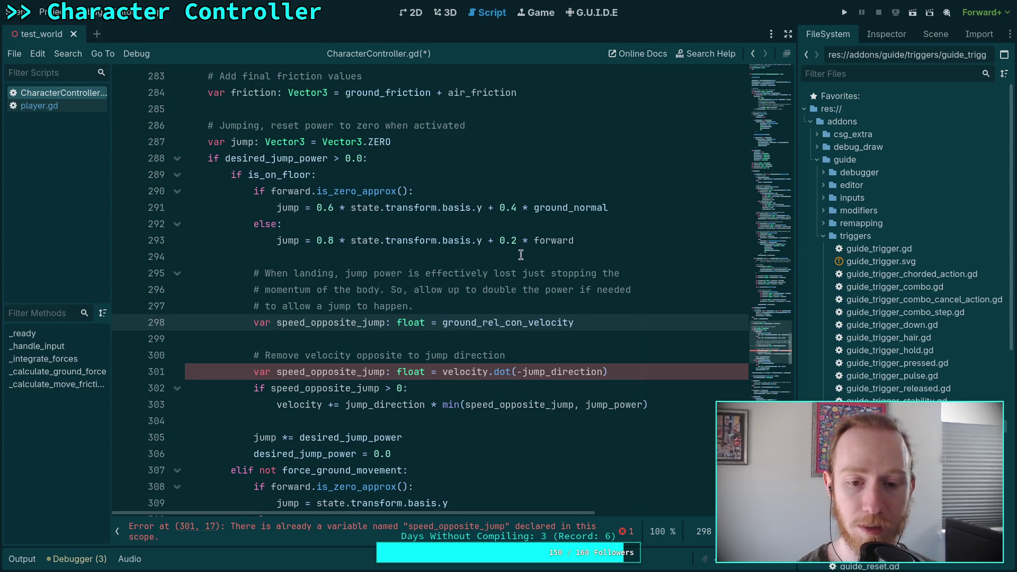
right_click(521, 324)
- Look up the ground_rel_con_velocity declaration and search the script for its uses
left_click(582, 487)
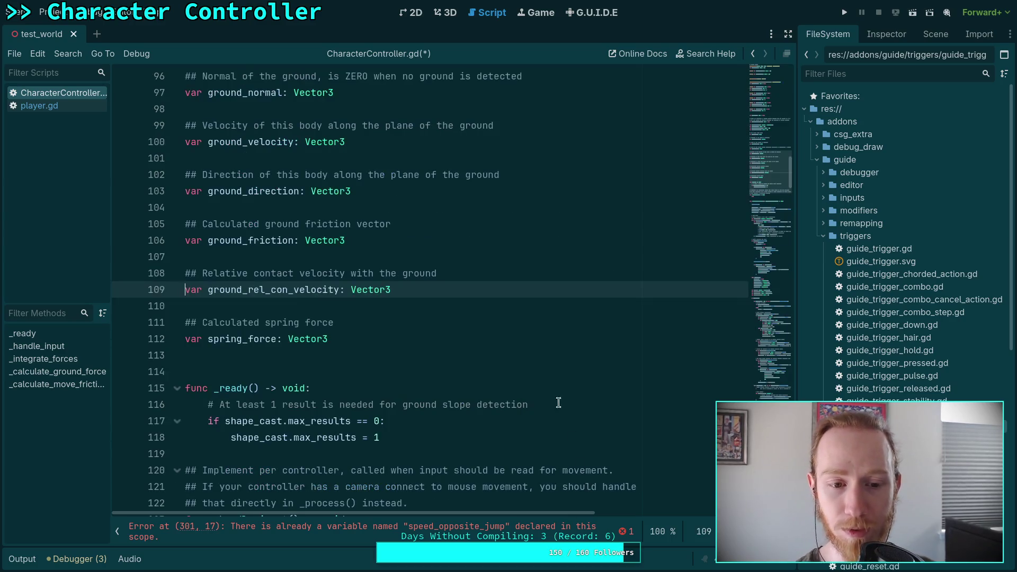
double_click(316, 295)
key("ctrl+f")
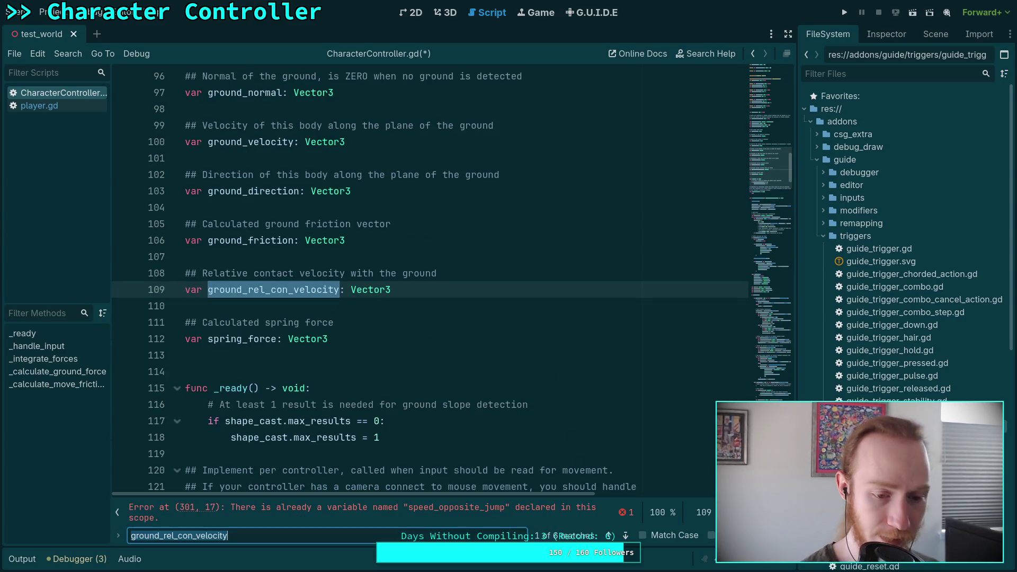
left_click(625, 539)
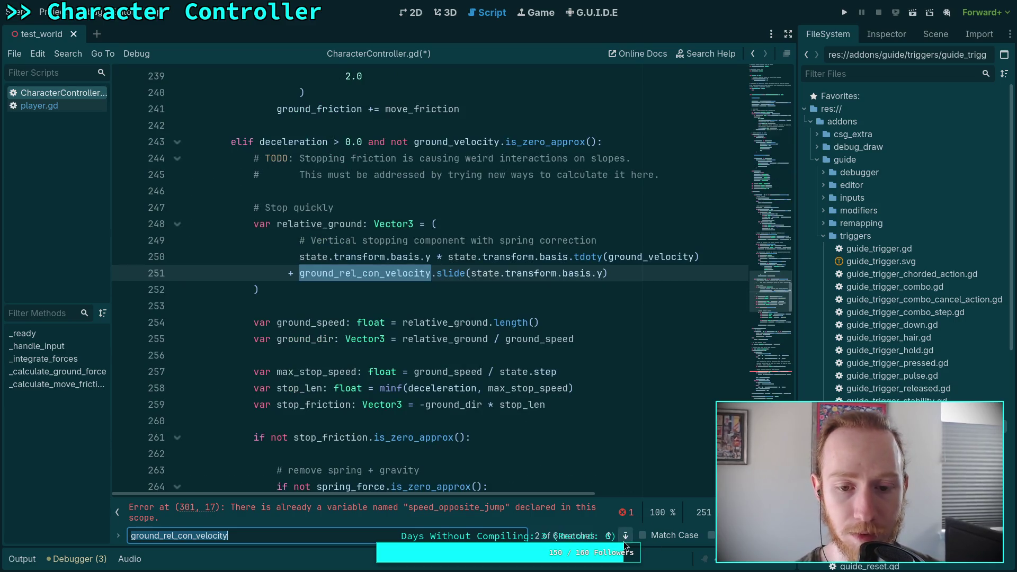
left_click(609, 536)
scroll(542, 371, "down", 10)
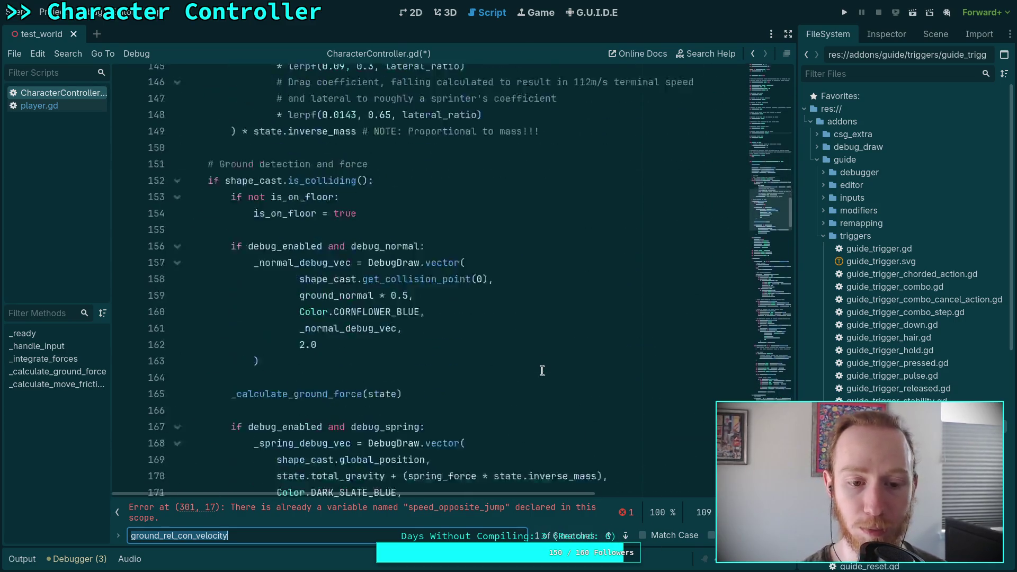
scroll(542, 370, "down", 10)
scroll(434, 313, "up", 3)
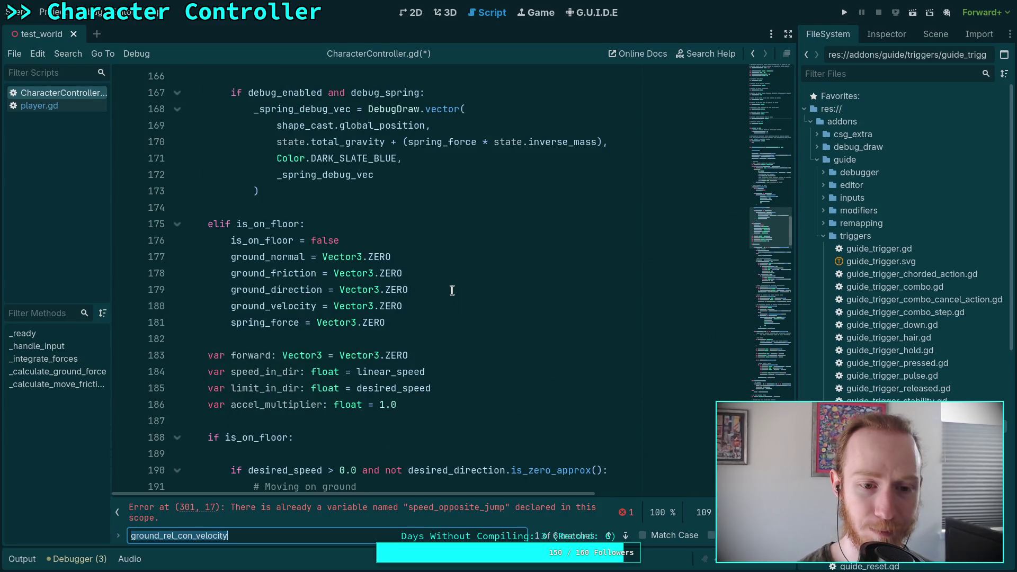
- Add 'ground_rel_con_velocity = Vector3.ZERO' to the off-floor reset block after line 180
left_click(440, 304)
key("Return")
type("ground_rel")
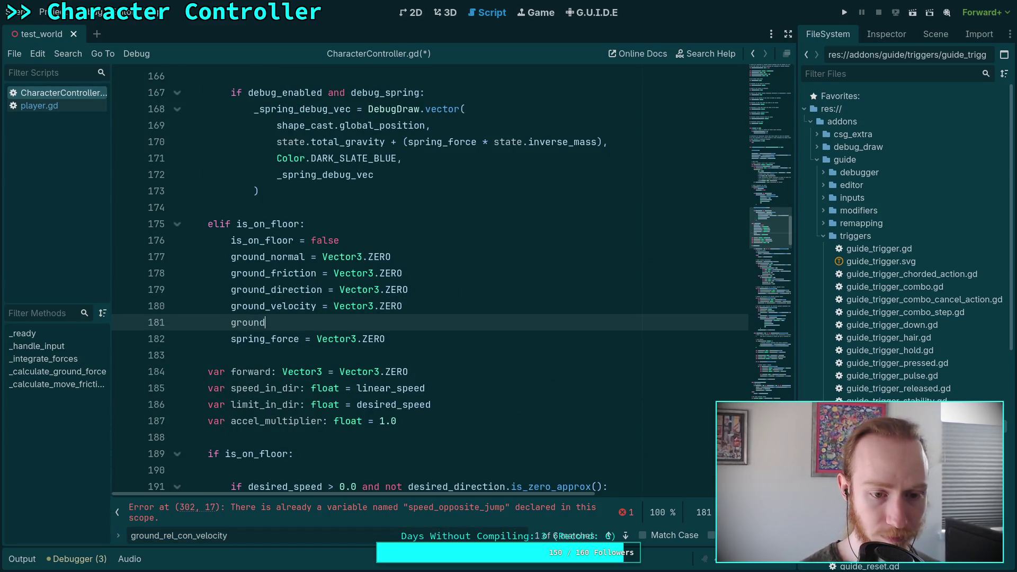
key("Return")
type("= Vector3")
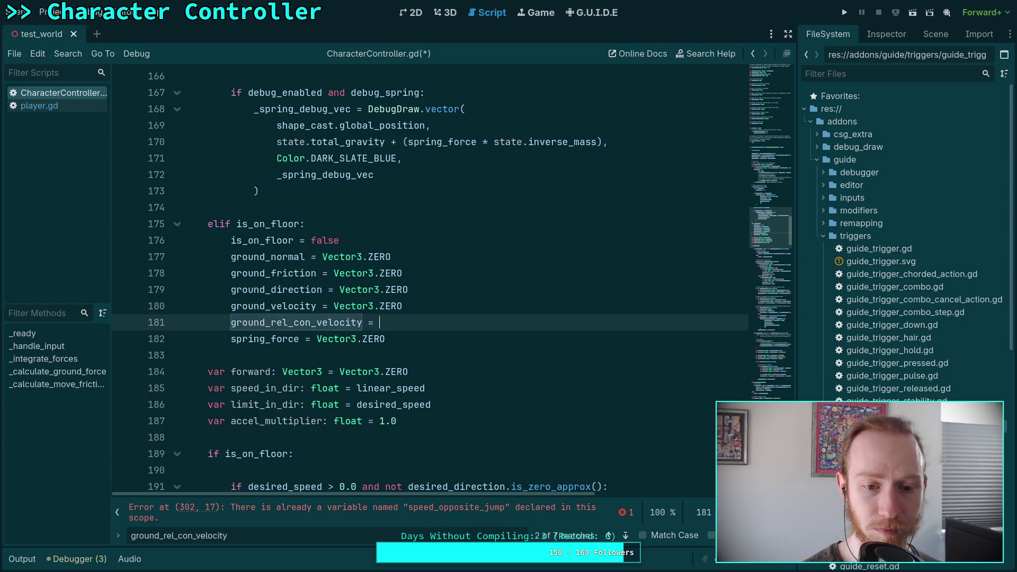
type(".ZERO")
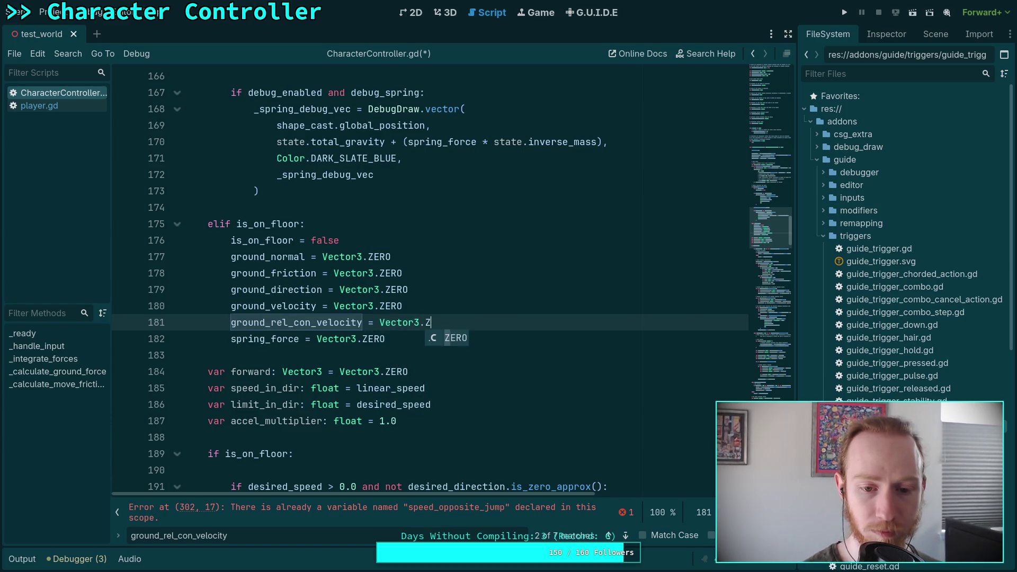
- Step through the remaining ground_rel_con_velocity matches back to the jump code on line 299
scroll(462, 344, "down", 15)
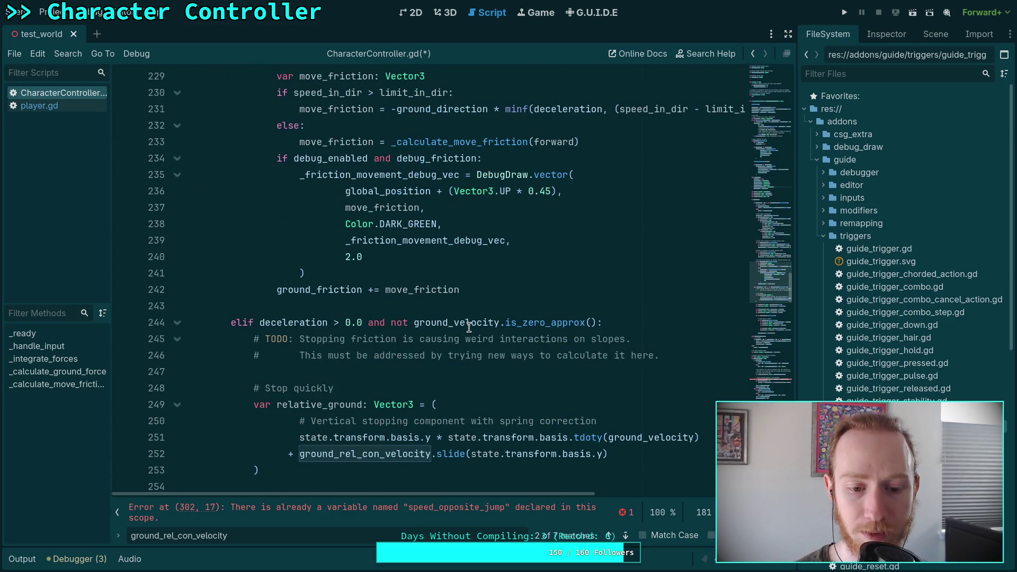
scroll(469, 327, "down", 3)
left_click(399, 255)
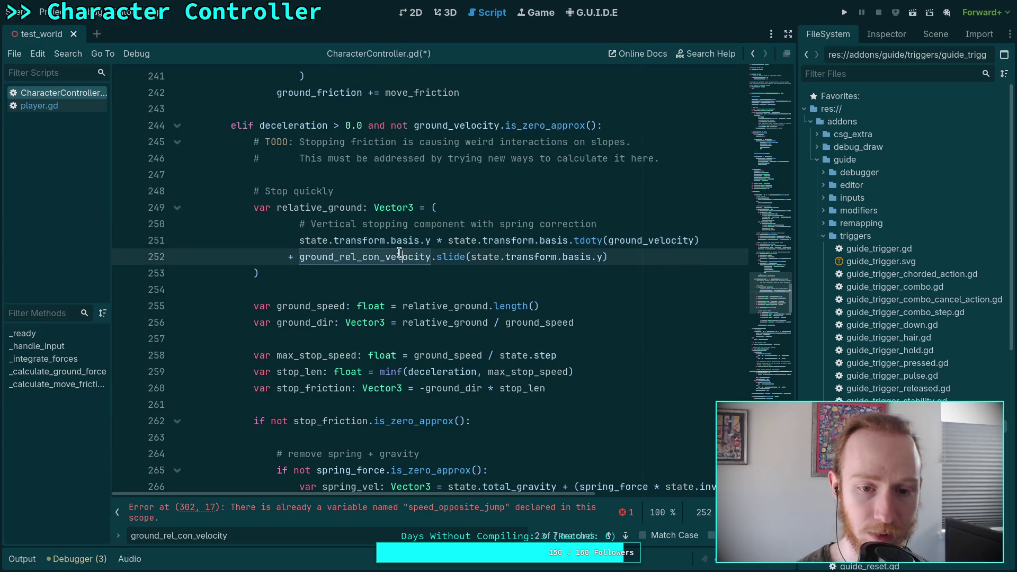
double_click(399, 254)
key("ctrl+f")
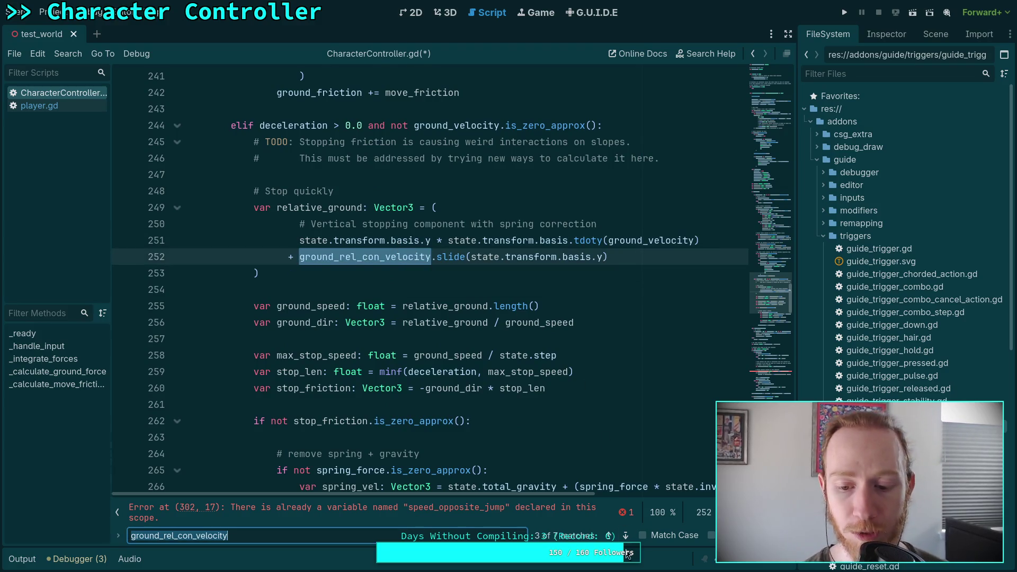
left_click(626, 537)
left_click(626, 536)
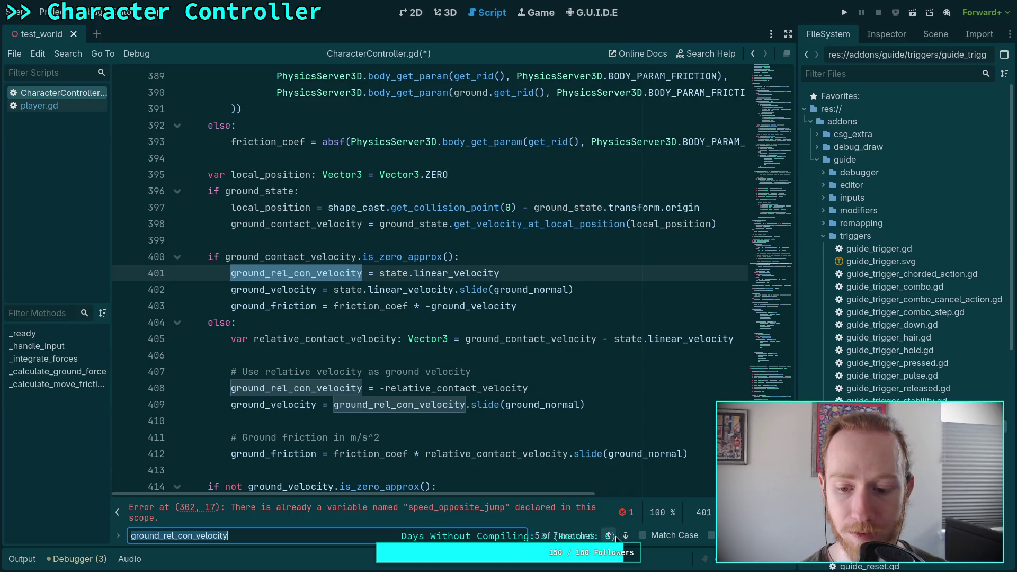
left_click(610, 536)
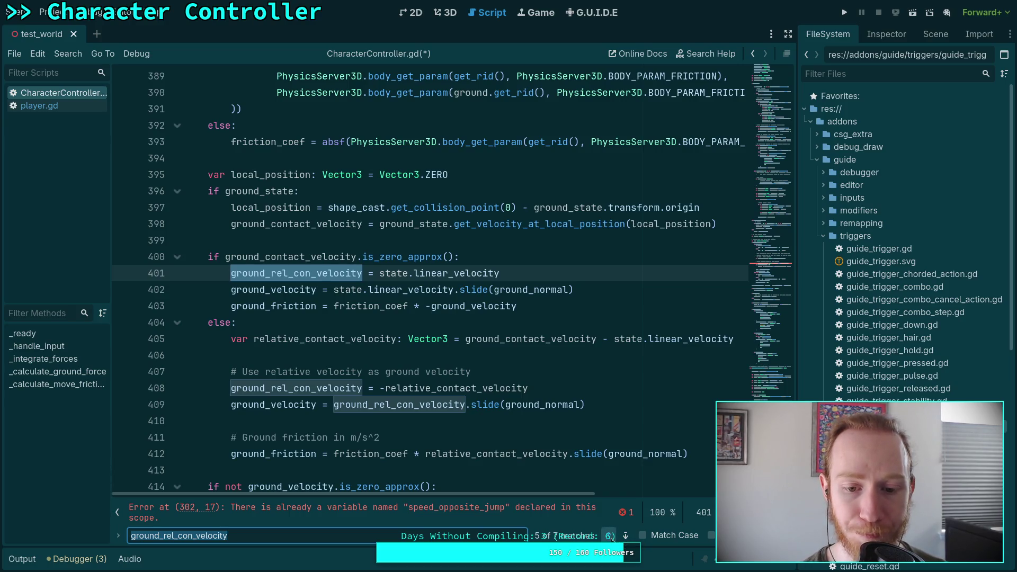
left_click(611, 537)
- Make line 299's value a dot product with state.transform.basis.y
left_click(626, 536)
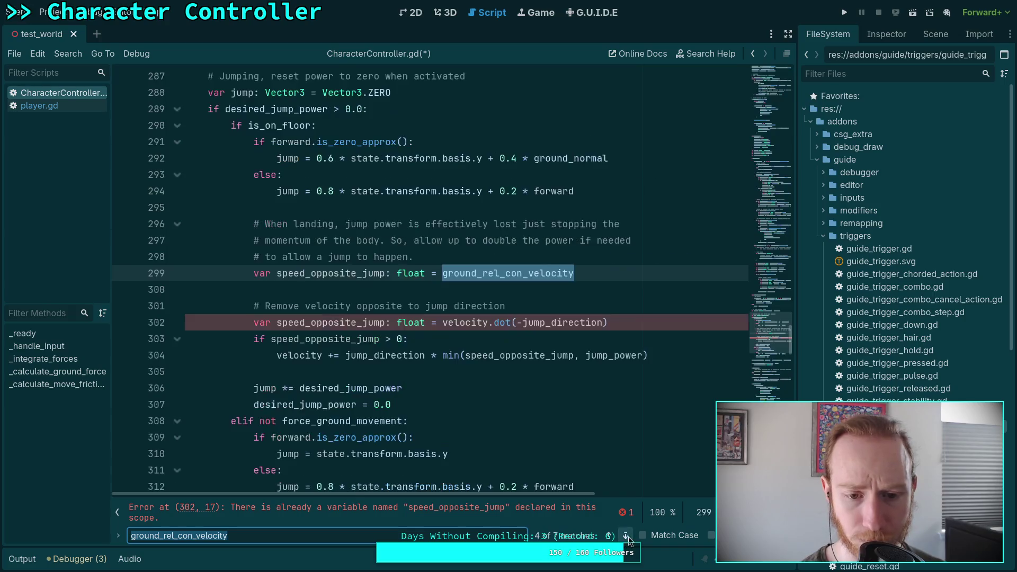
left_click(605, 269)
type(".")
key("BackSpace")
type("dot(")
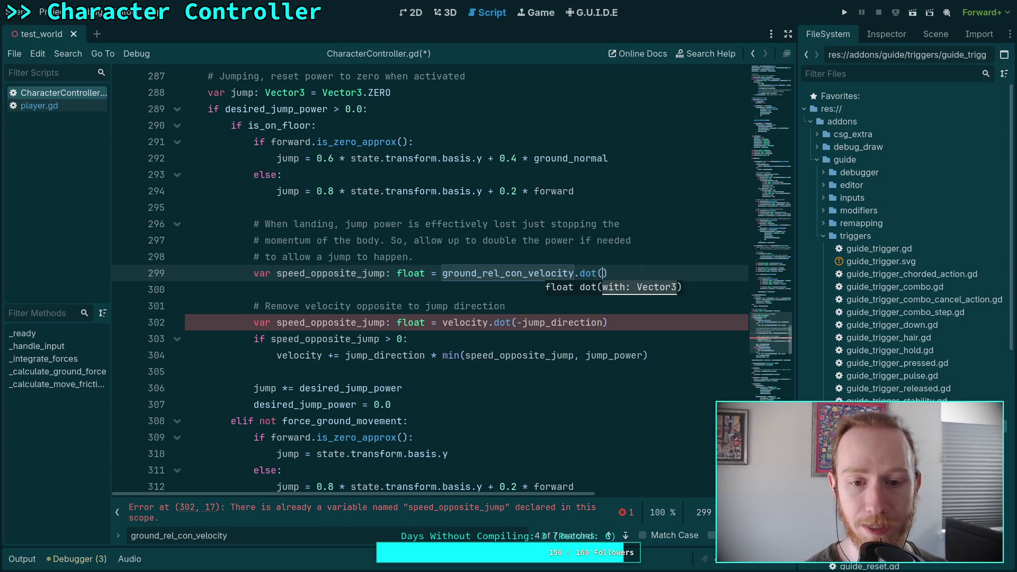
type("state.tran")
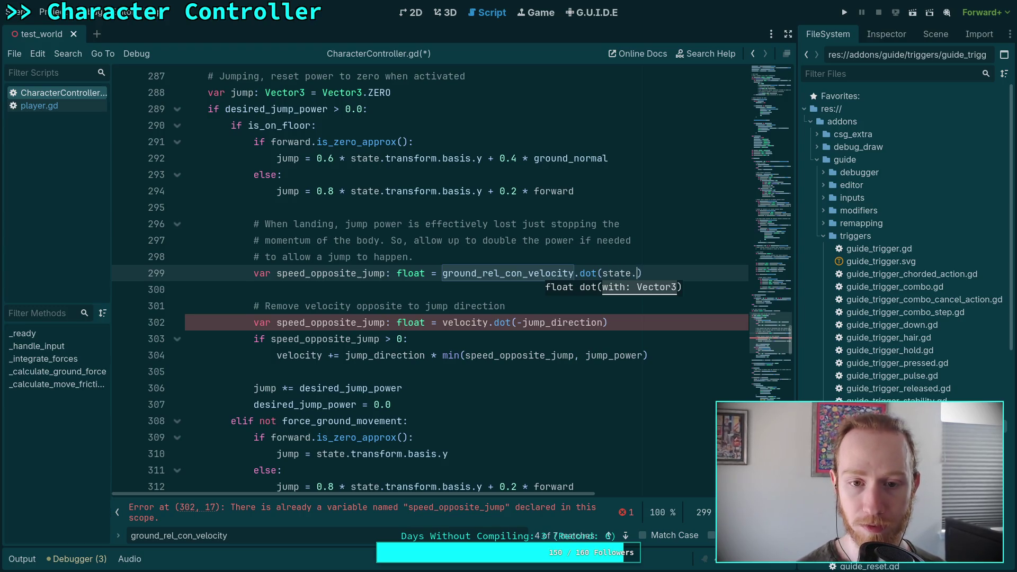
key("Return")
type(".basis")
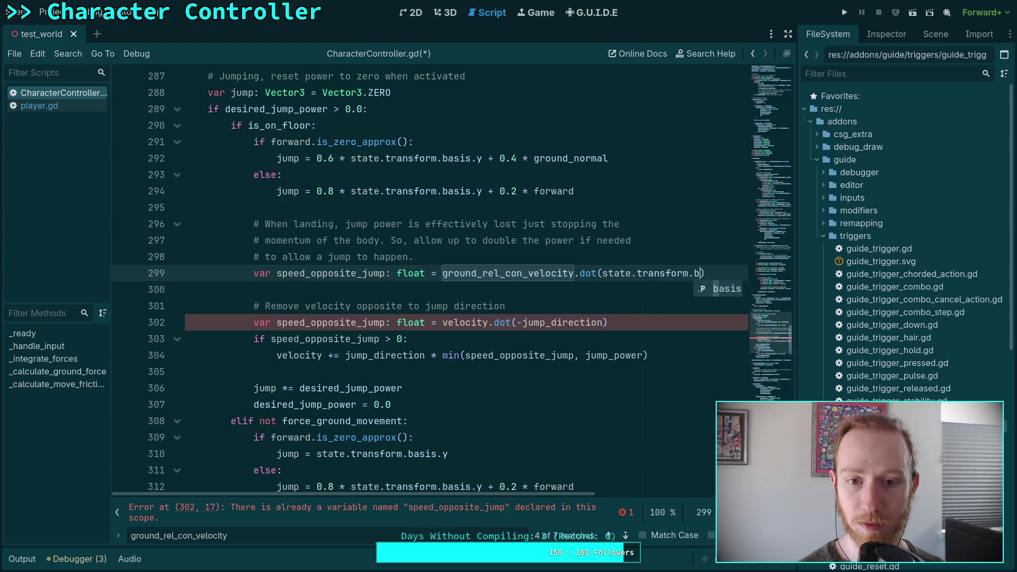
type(".y")
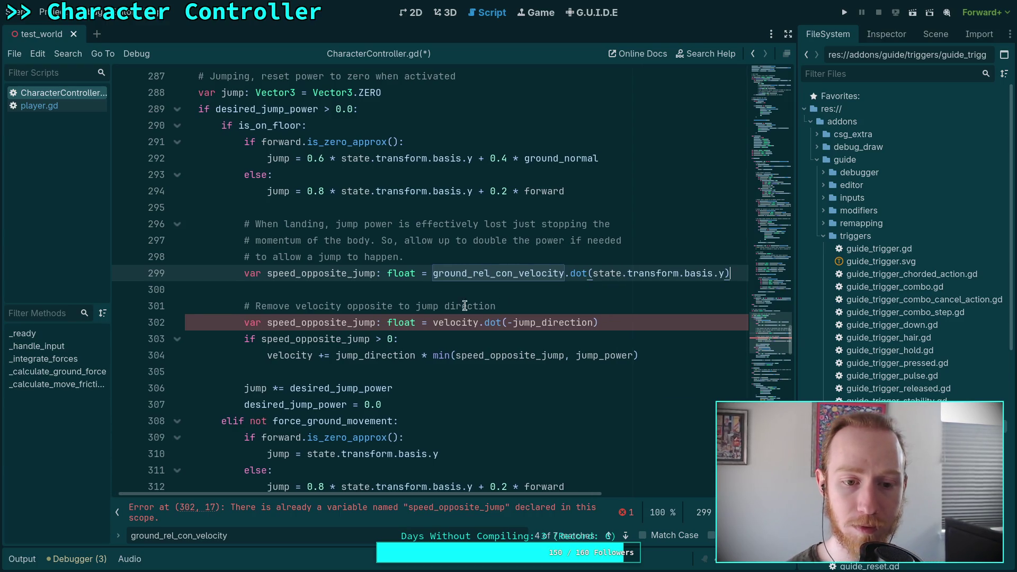
- Rename the variable to speed_into_ground and open blank lines below for an if statement
left_click_drag(301, 273, 374, 272)
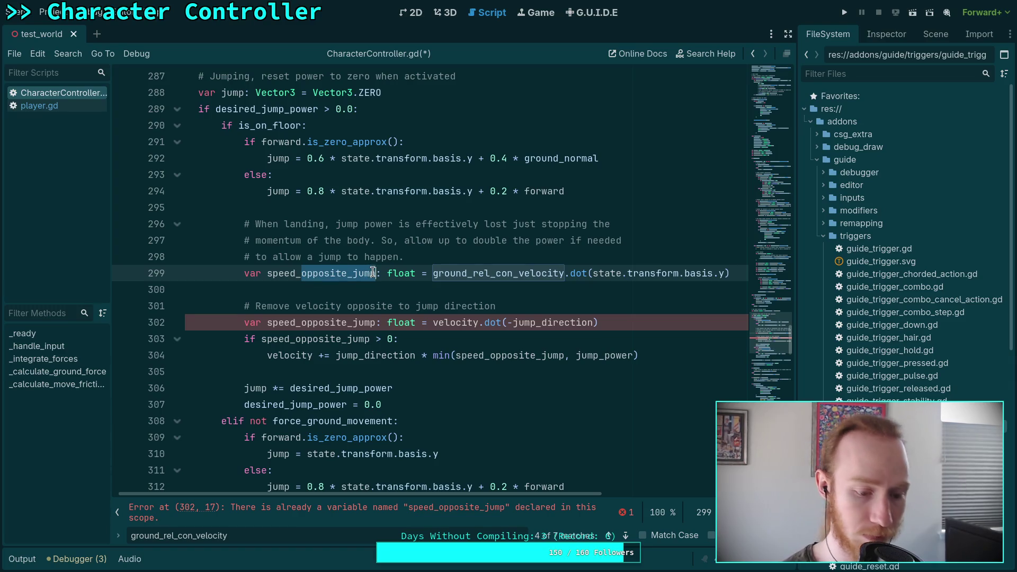
type("into_ground")
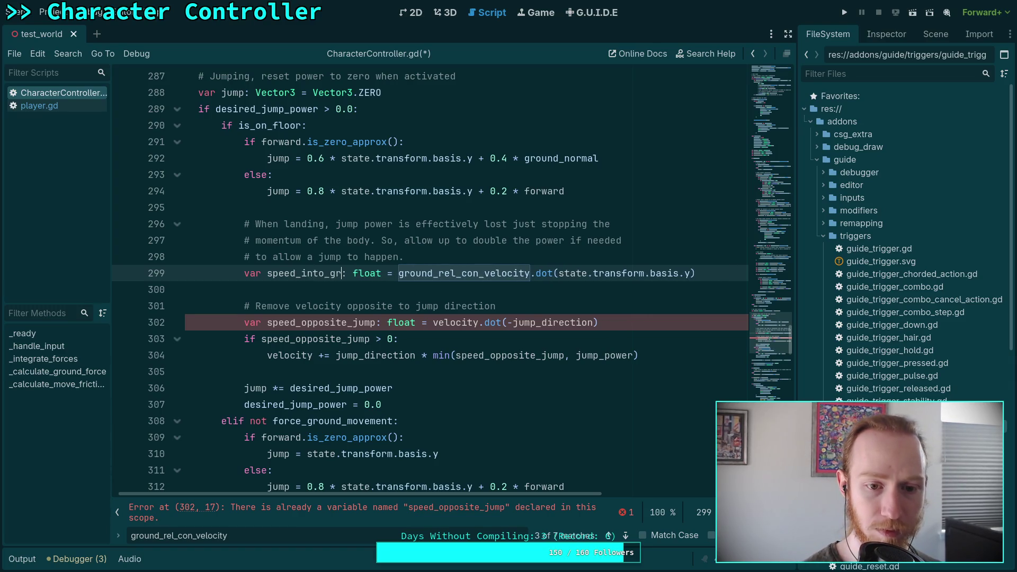
left_click(411, 284)
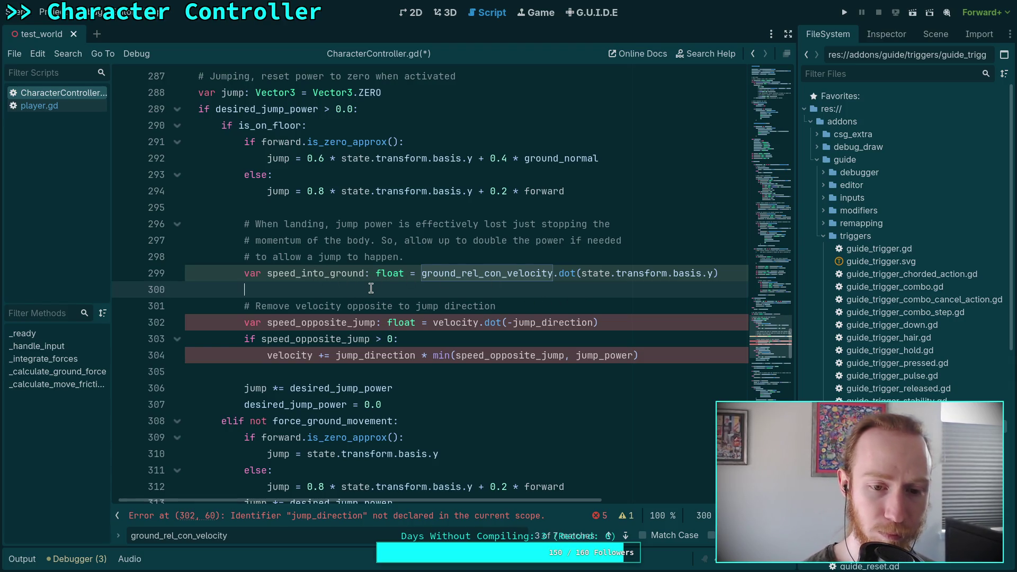
key("Return")
key("Up")
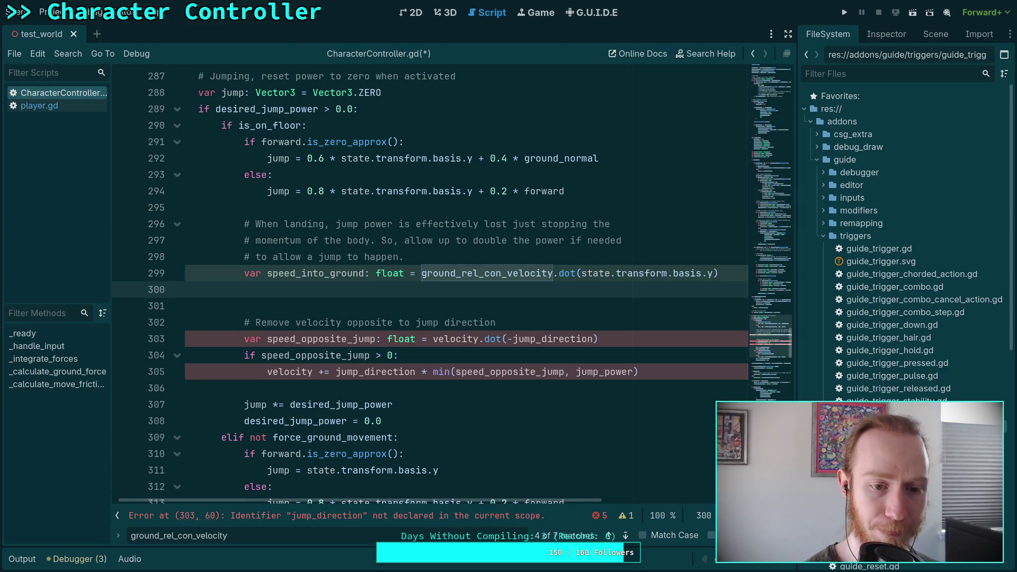
key("BackSpace")
key("BackSpace")
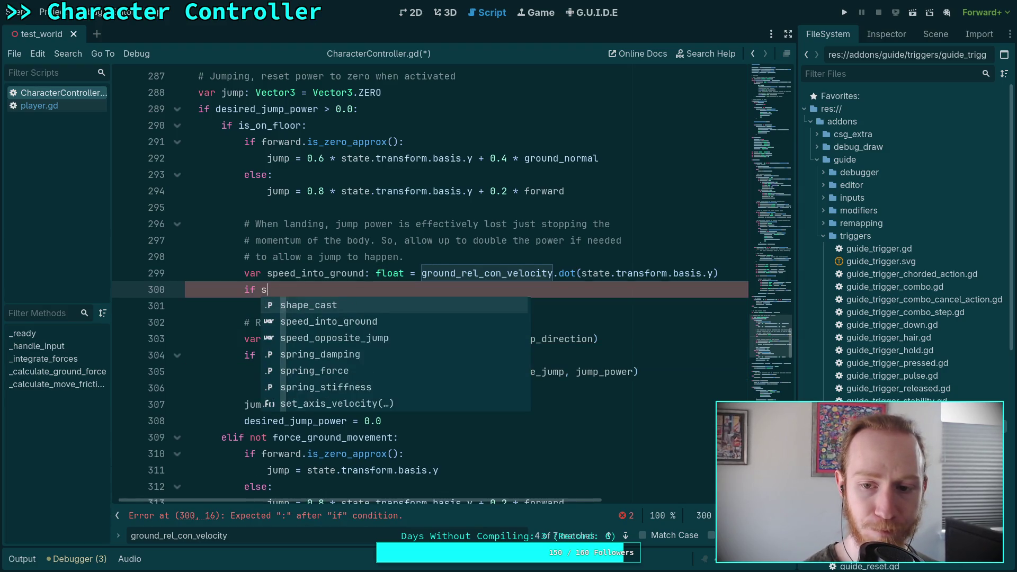
- Complete the condition 'if speed_into_ground < 0.0:' with autocomplete and start its indented body
type("sp")
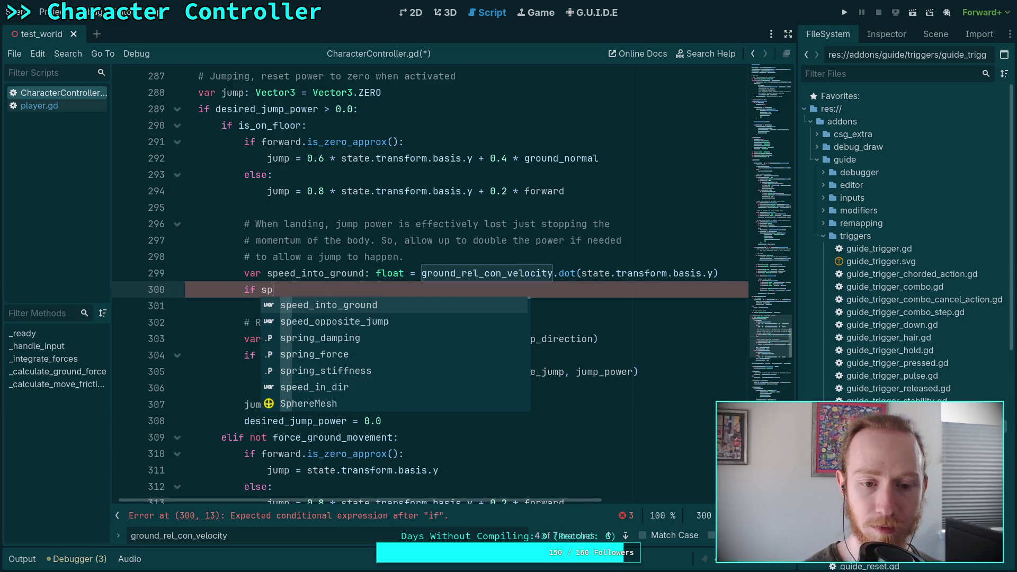
key("Return")
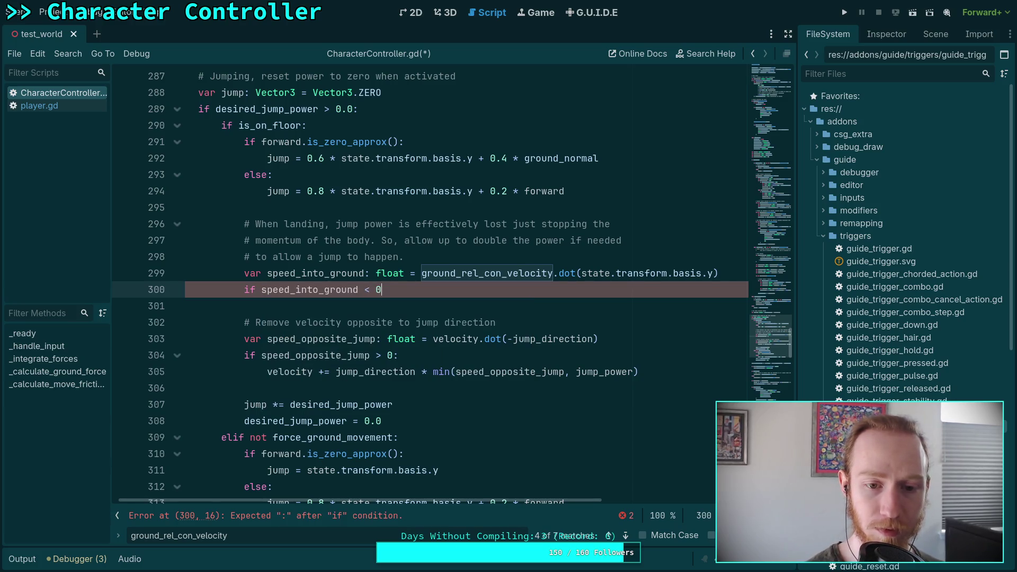
key("Return")
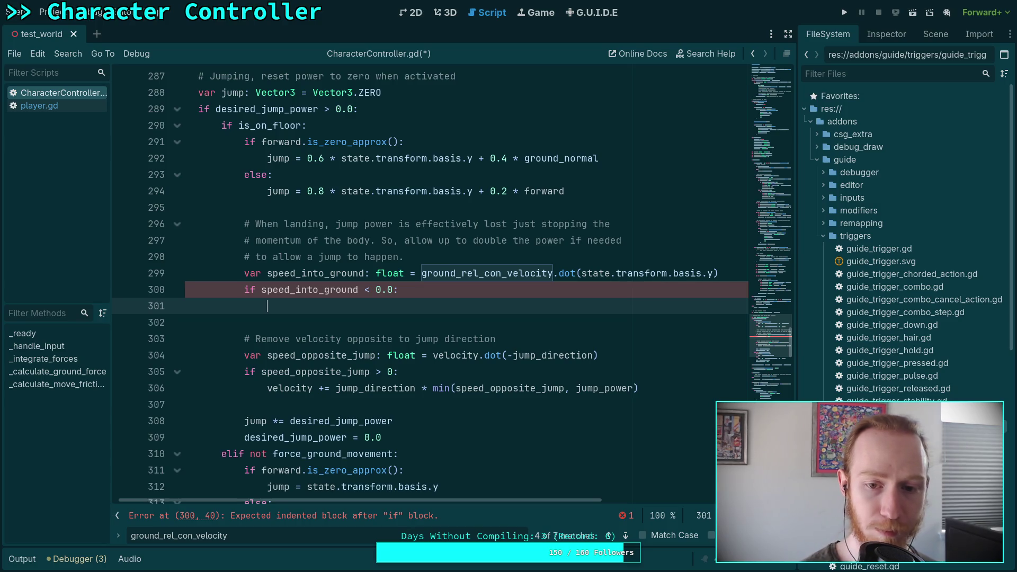
- Move the jump scaling and power reset lines above the landing comment, with blank lines around them
left_click(317, 421)
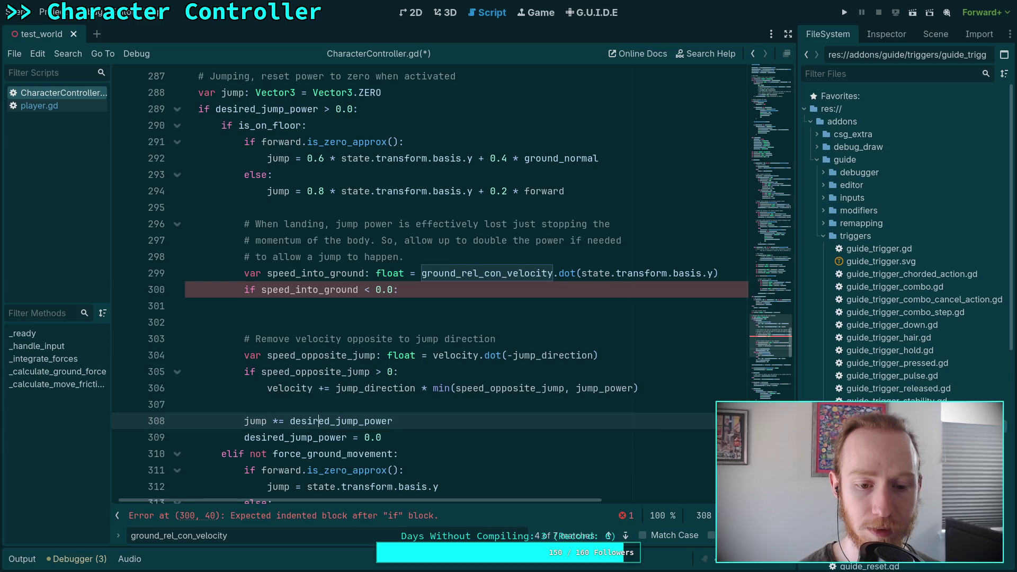
left_click_drag(318, 421, 318, 438)
key("alt+Up")
key("alt+Up")
key("alt+Up")
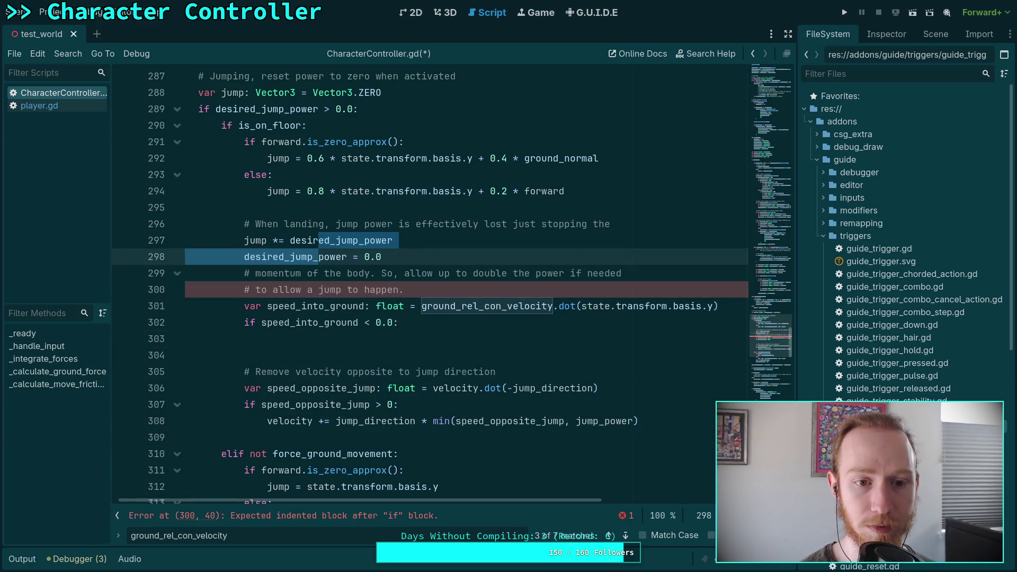
key("Up")
key("End")
key("Return")
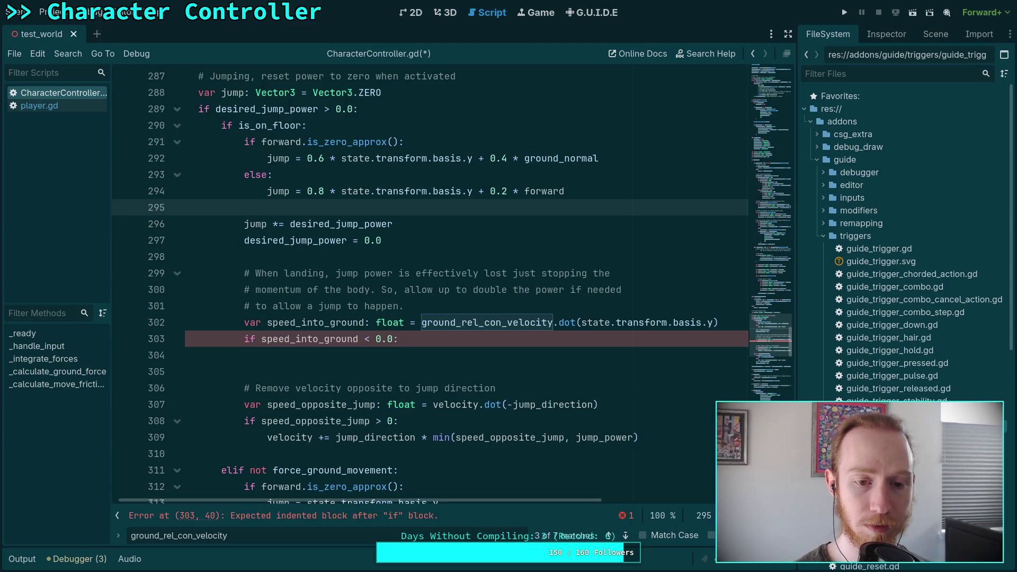
scroll(383, 393, "down", 3)
scroll(383, 393, "up", 2)
scroll(383, 393, "down", 1)
scroll(382, 388, "up", 2)
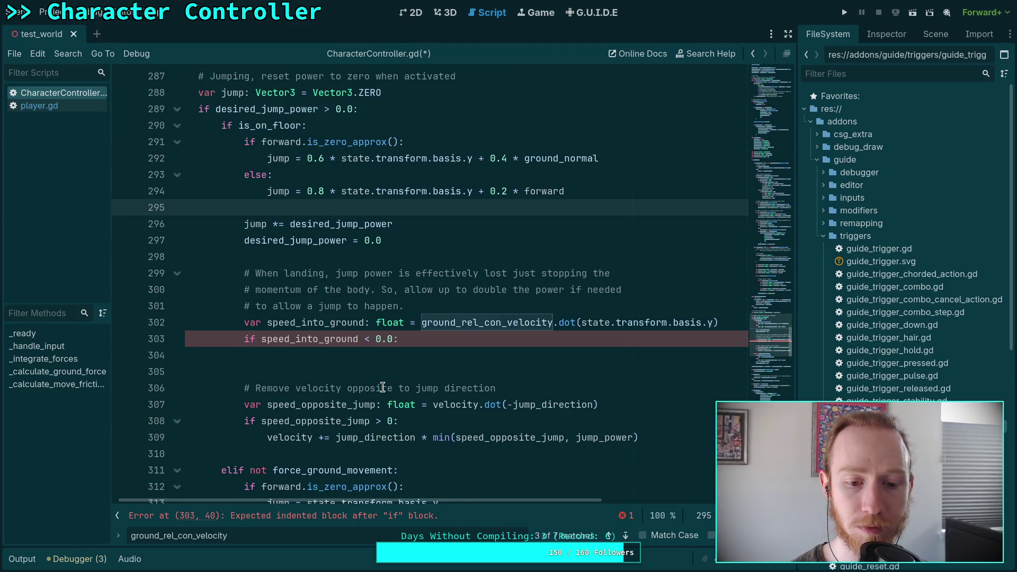
left_click(383, 355)
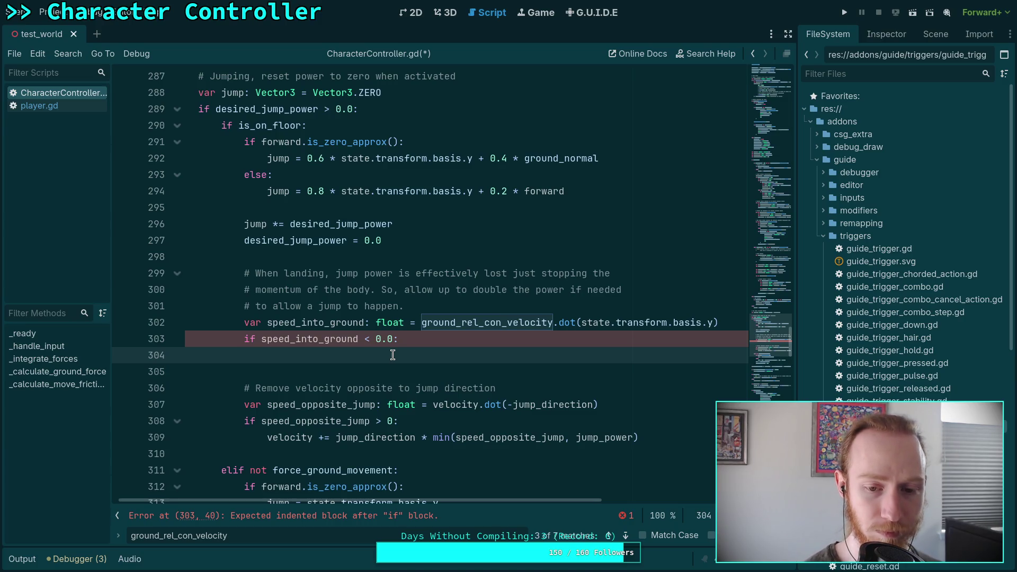
- Add 'jump += state.transform.basis.y * minf(desired_jump_power' and move the power reset below it
type("jump += ")
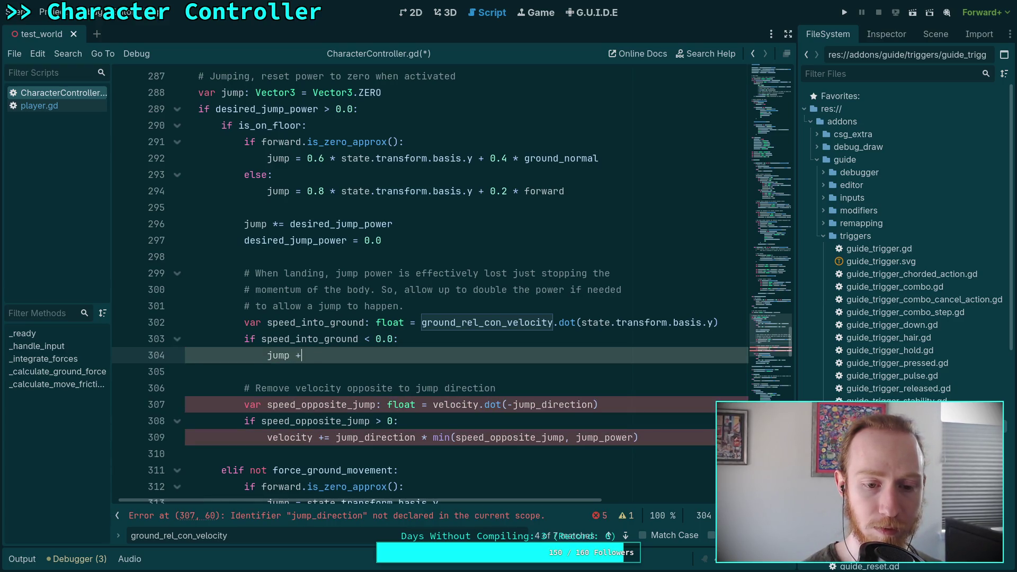
type("state.")
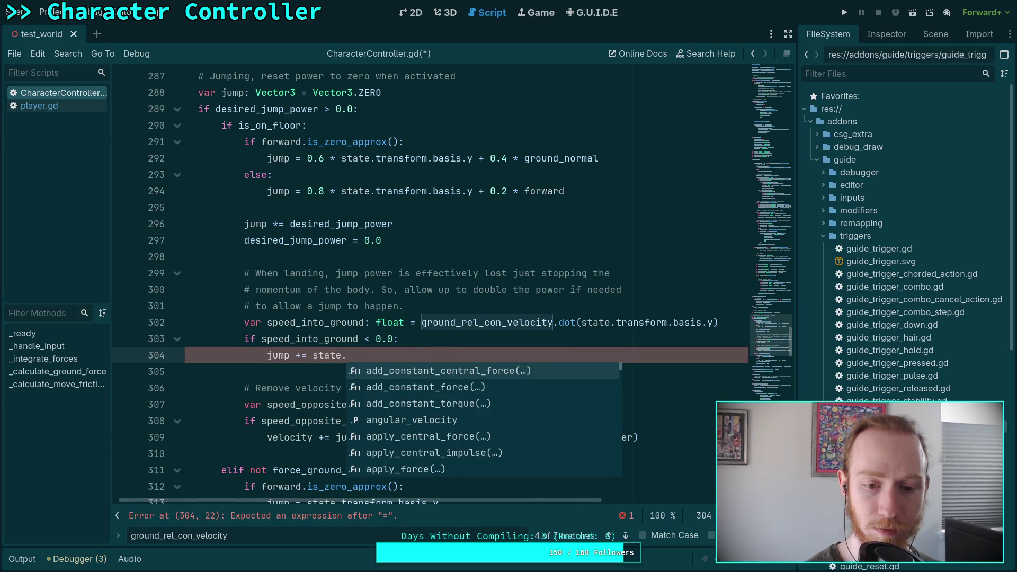
type("tra")
key("Return")
type(".bas")
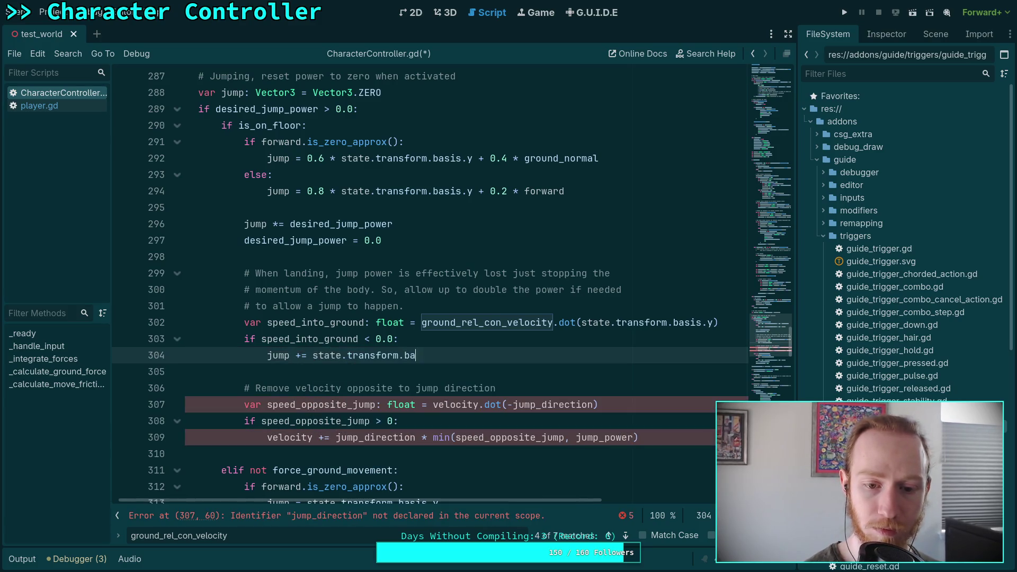
type("is.y &")
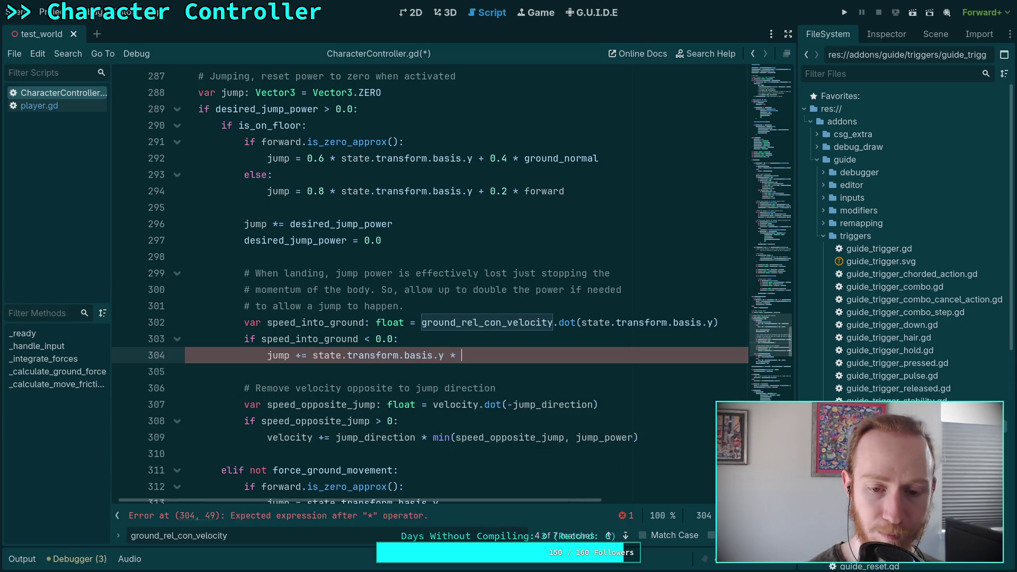
type("mi")
type("(ju")
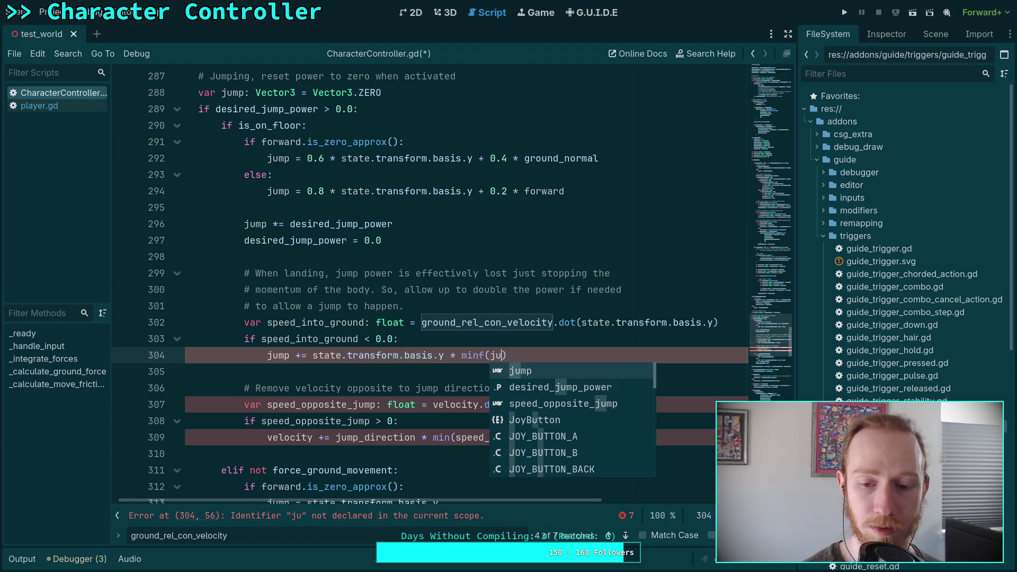
key("Down")
key("Return")
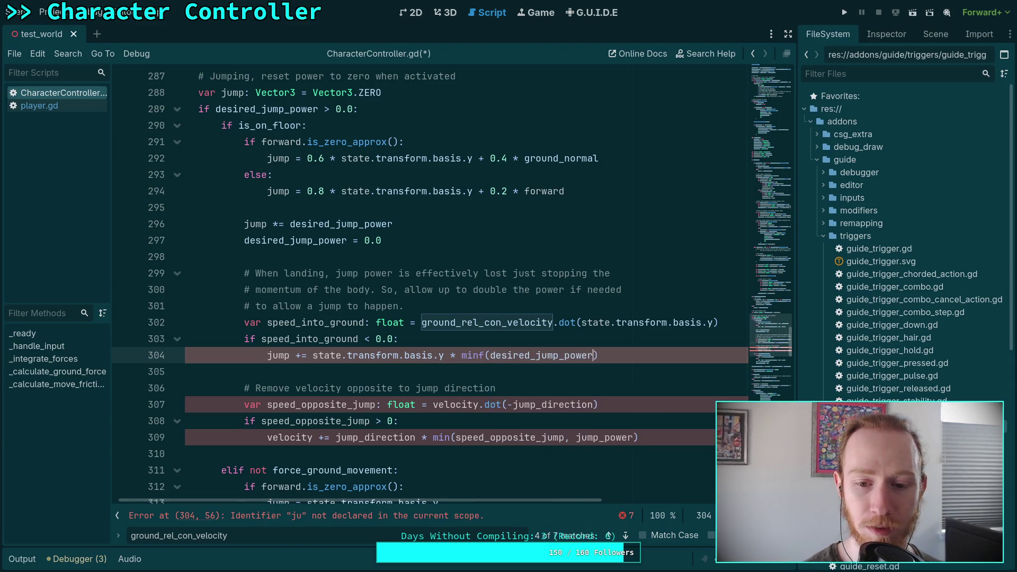
key("Up")
key("Up")
key("Up")
key("alt+Down")
key("alt+Down")
key("alt+Down")
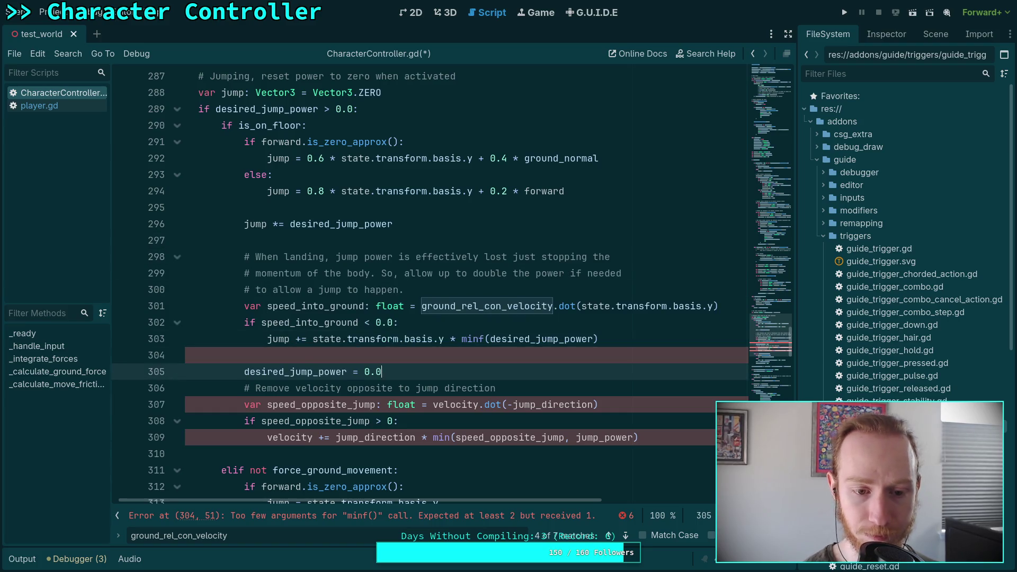
- Add a speed variable as minf's second argument and delete the old velocity-opposite-to-jump block
left_click(587, 336)
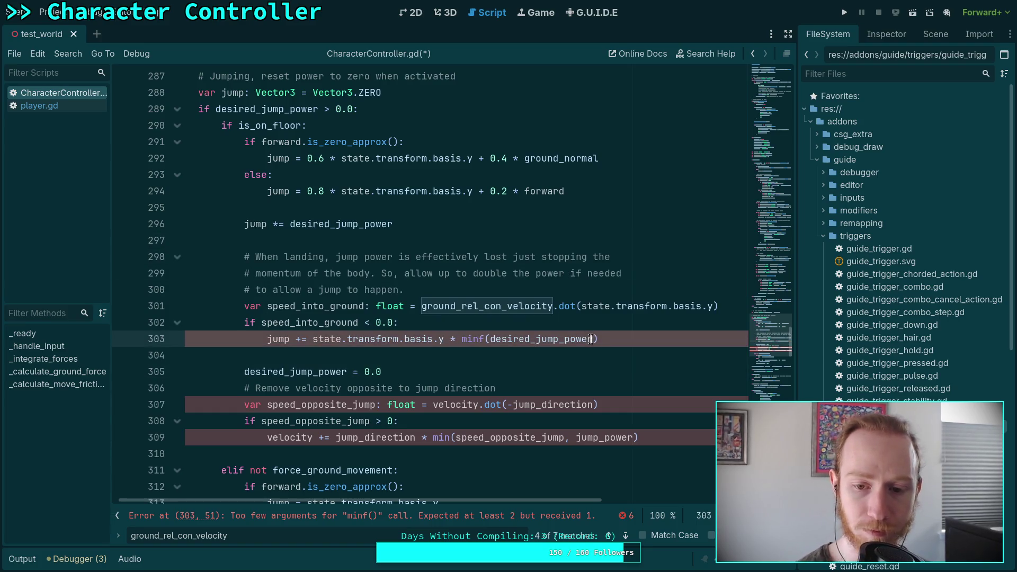
type(", spe")
key("Down")
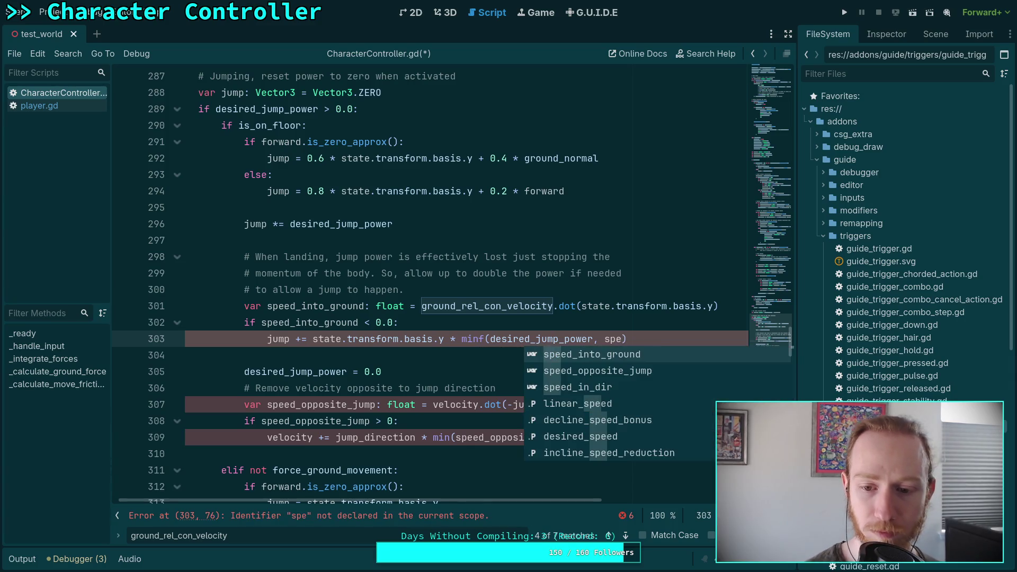
key("Return")
left_click_drag(640, 437, 500, 374)
key("BackSpace")
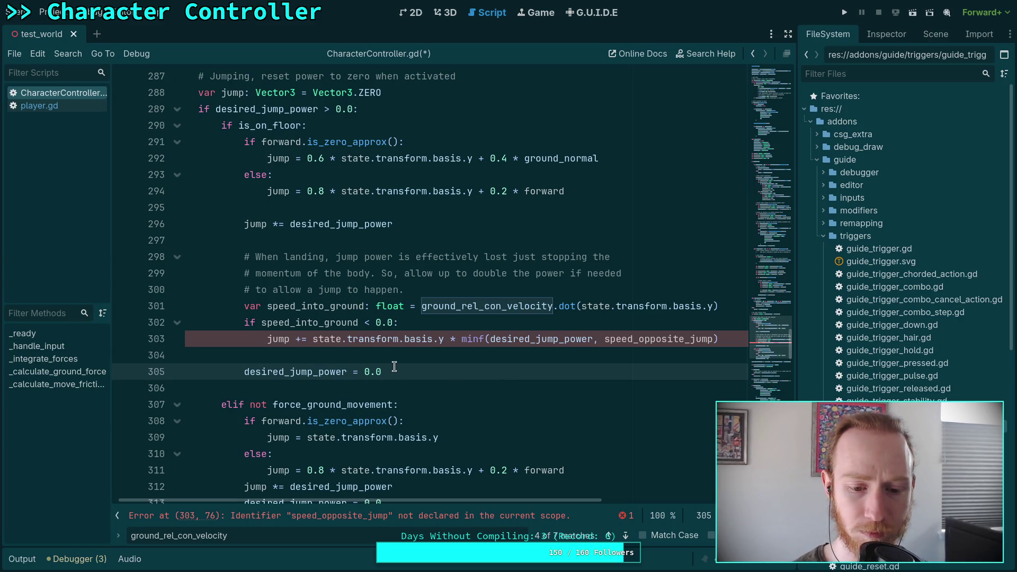
- Correct the minf argument to speed_into_ground, save the script, and remove the leftover blank line
left_click_drag(616, 340, 713, 339)
type("eed")
key("Return")
key("ctrl+s")
key("Down")
key("Down")
key("Down")
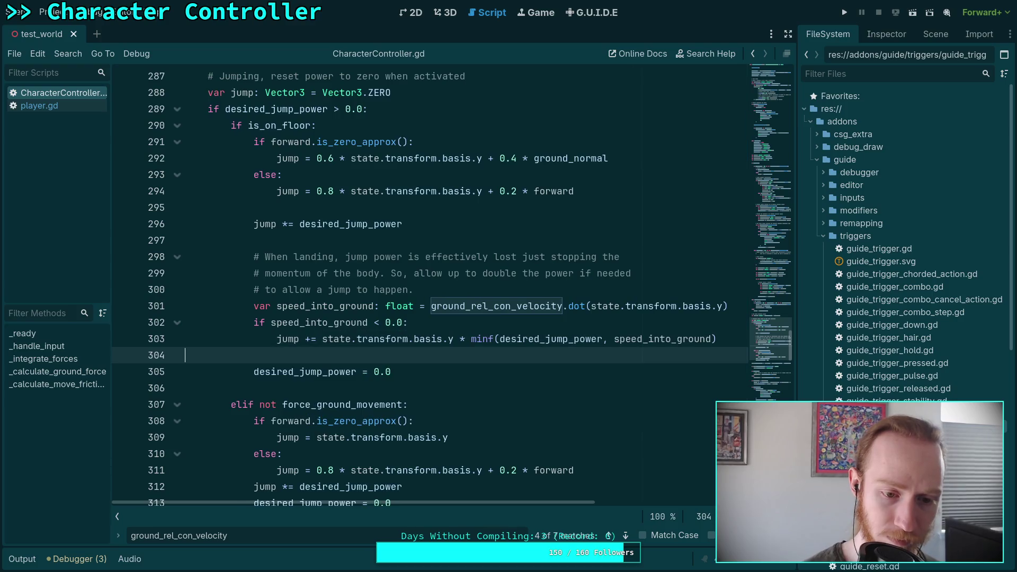
key("BackSpace")
- Run the project, walk the character forward toward the blue ramps, then stop the game
key("F5")
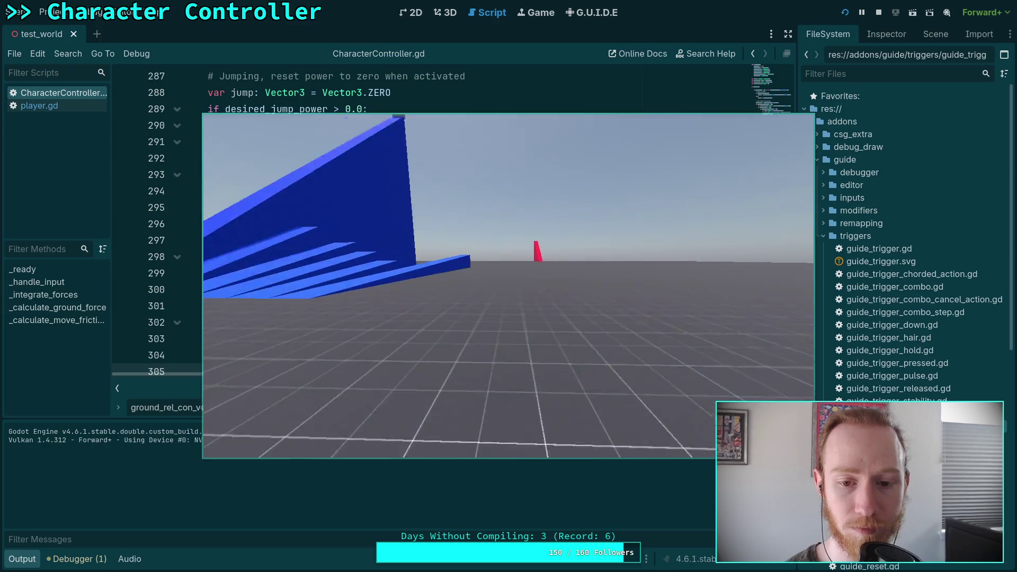
key("w")
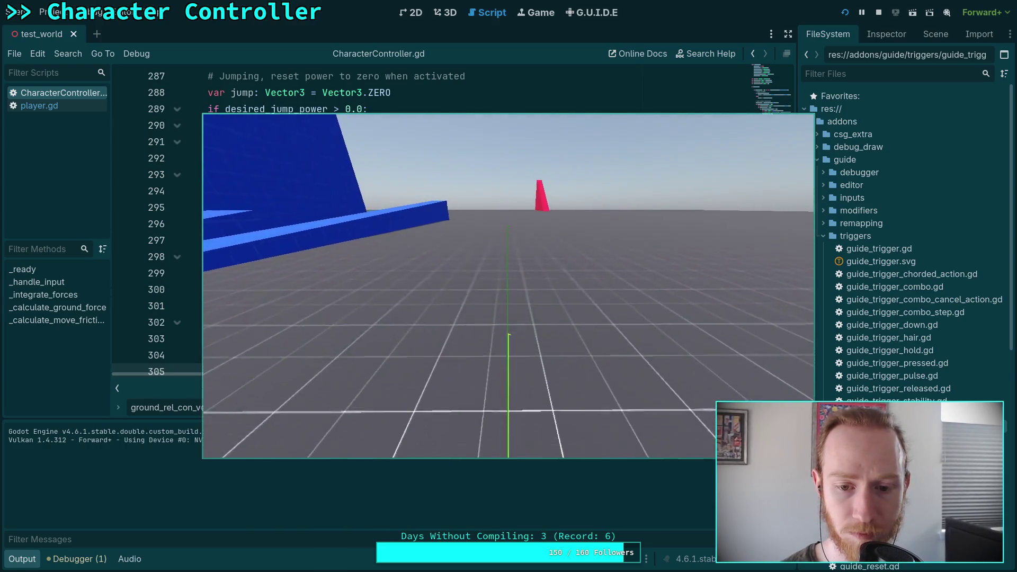
key("w")
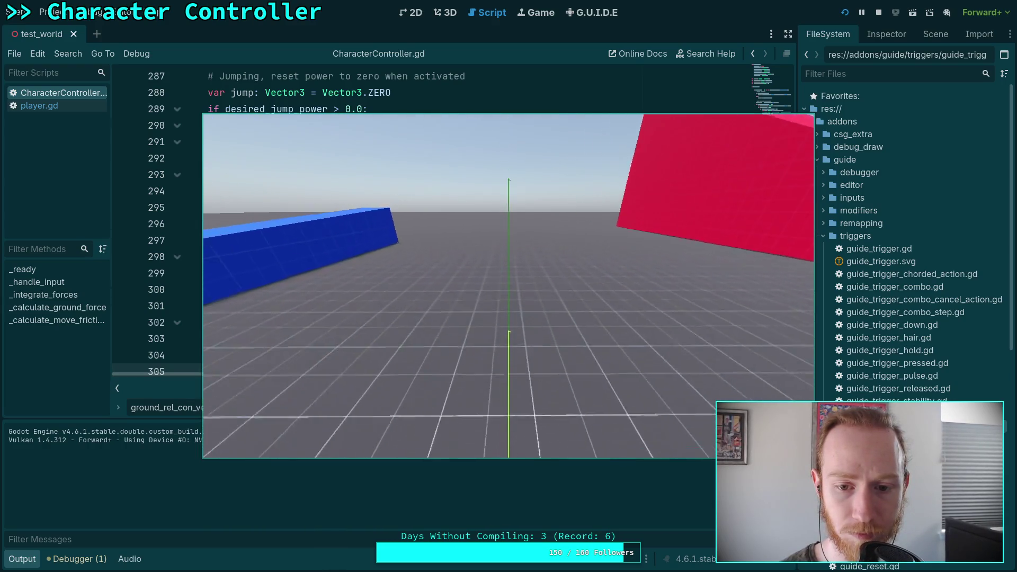
key("w")
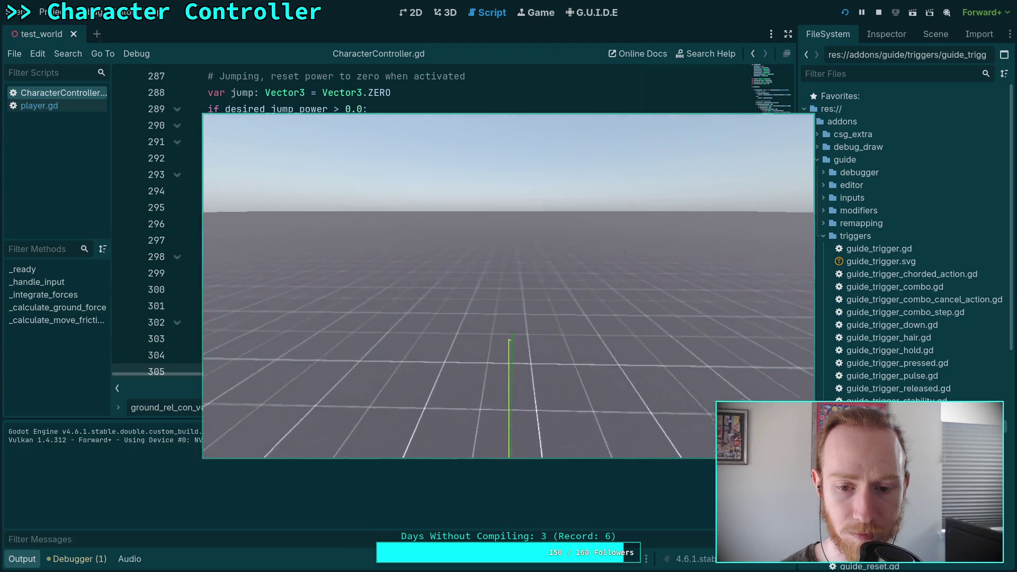
key("w")
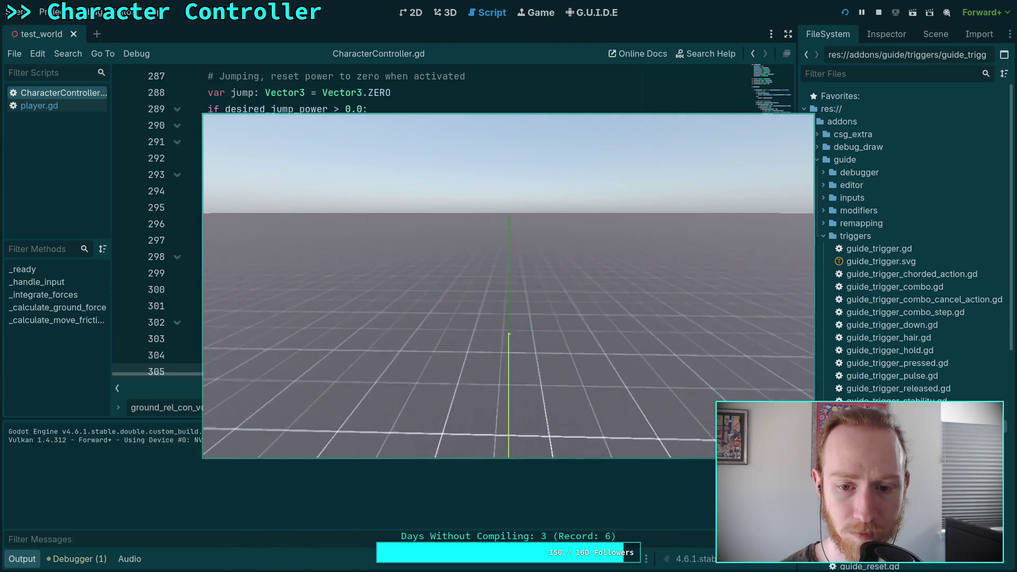
key("w")
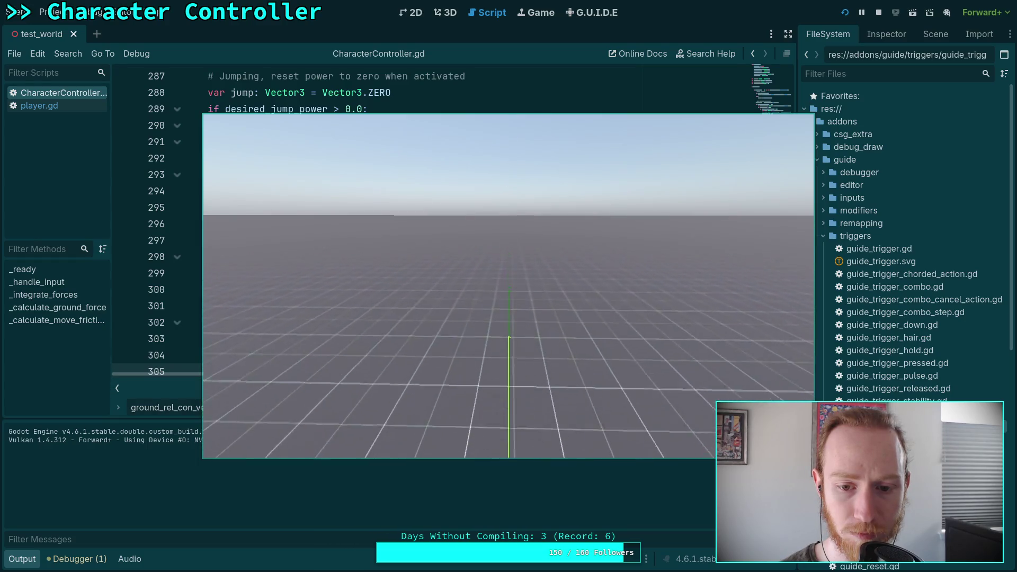
key("w")
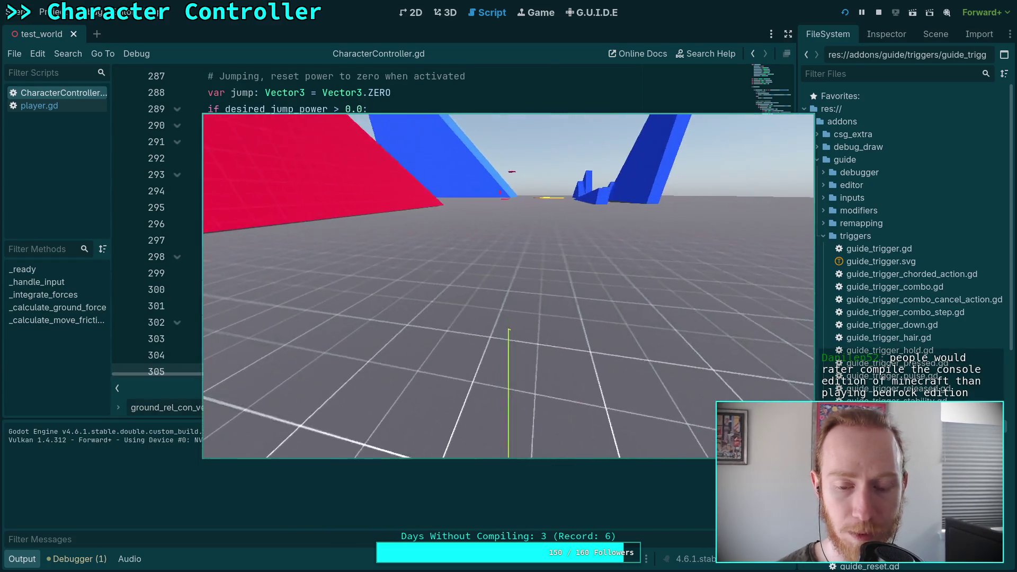
key("w")
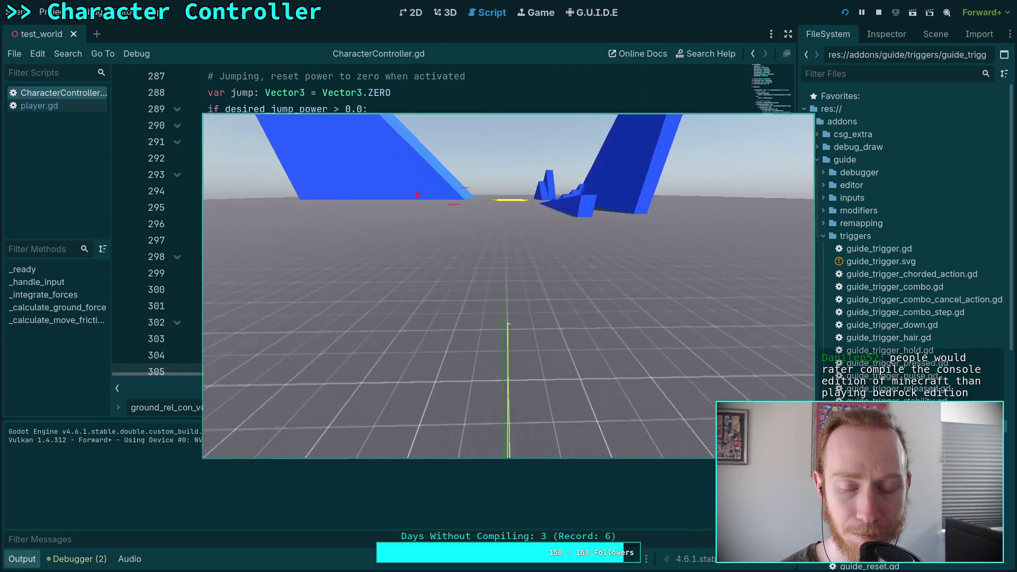
key("w")
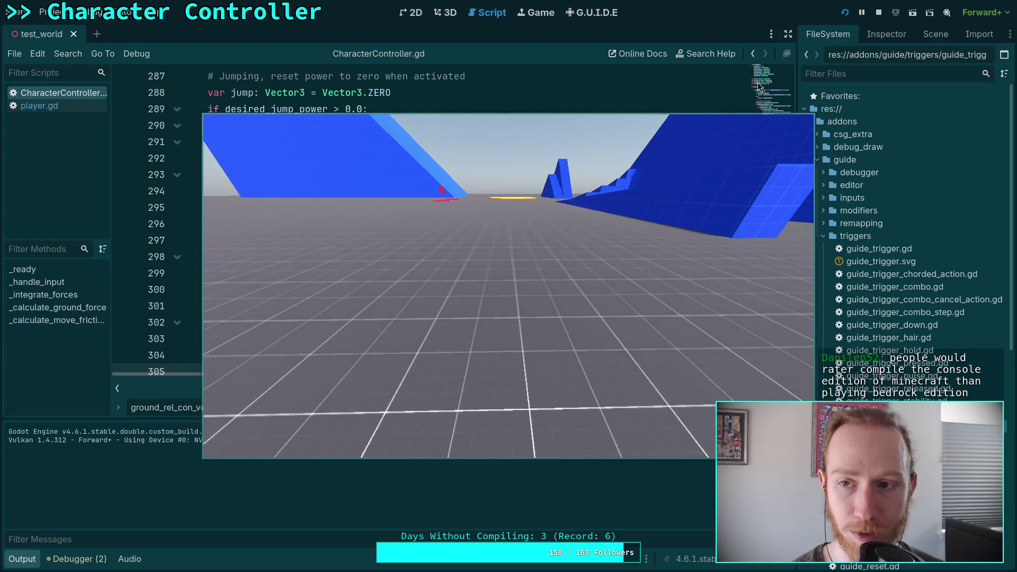
key("F8")
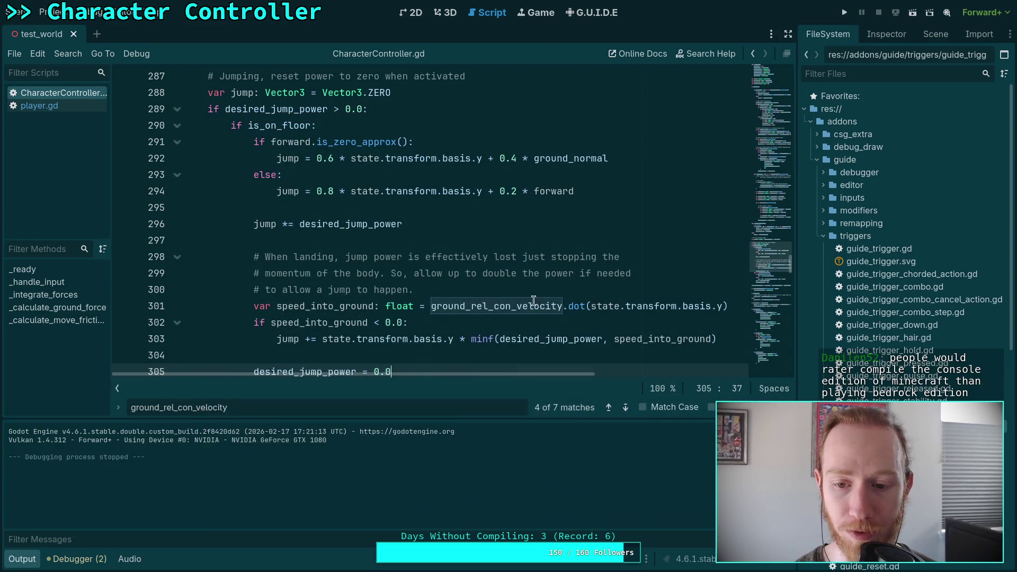
- Add print(jump) lines before and after the jump += landing boost line and save
scroll(539, 316, "down", 1)
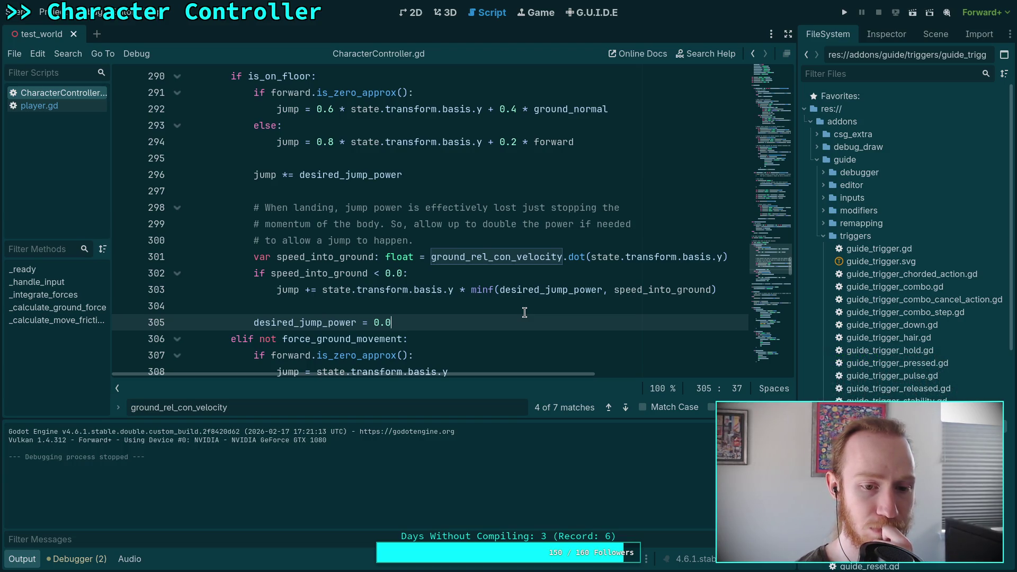
left_click(702, 274)
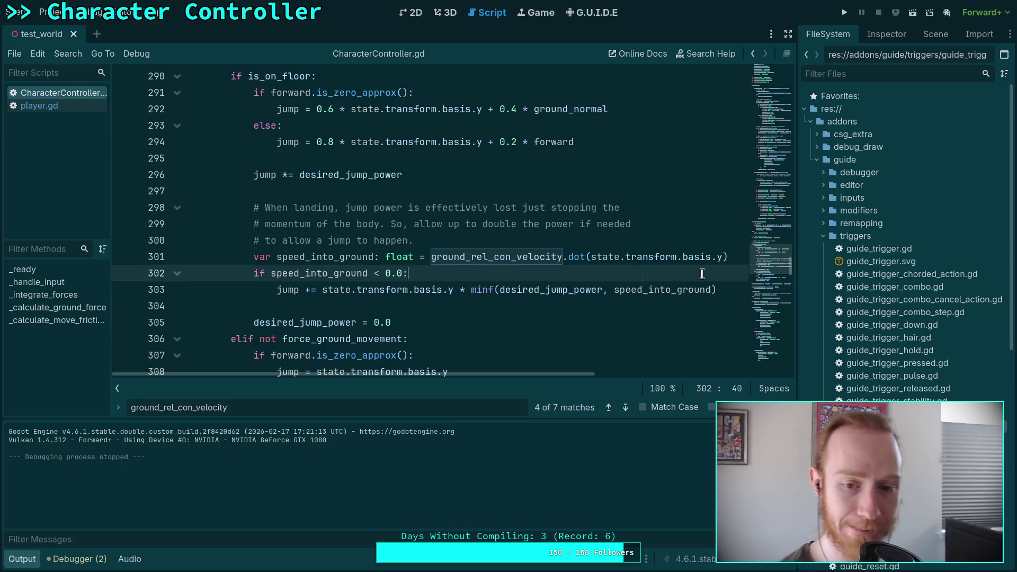
key("Return")
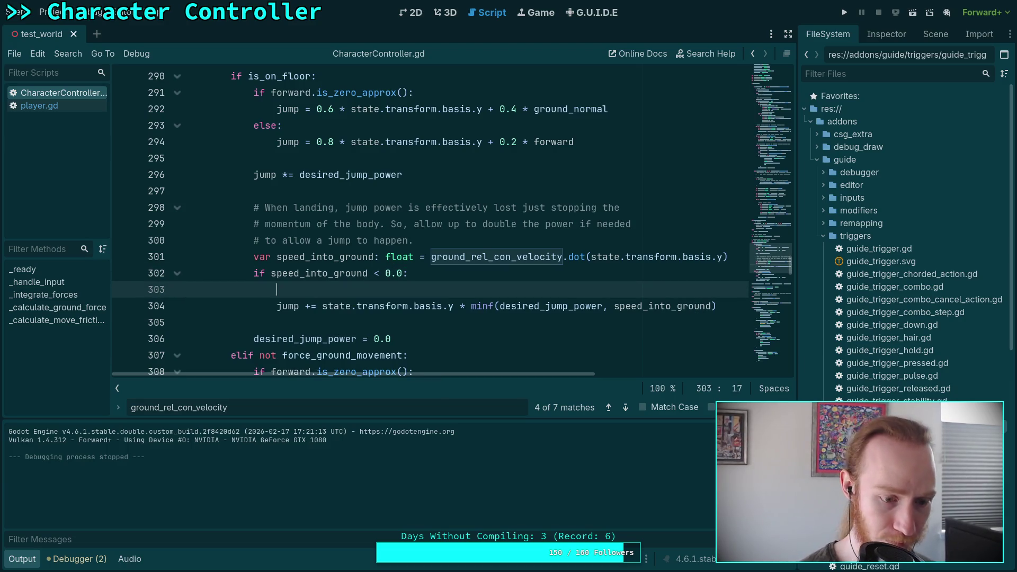
type("int(jump")
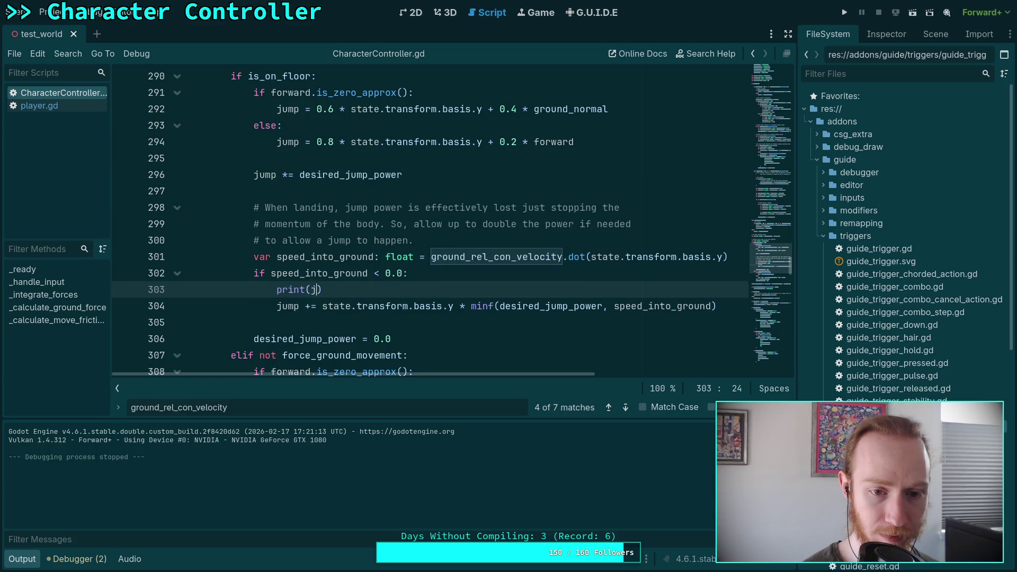
type(")")
key("Down")
key("End")
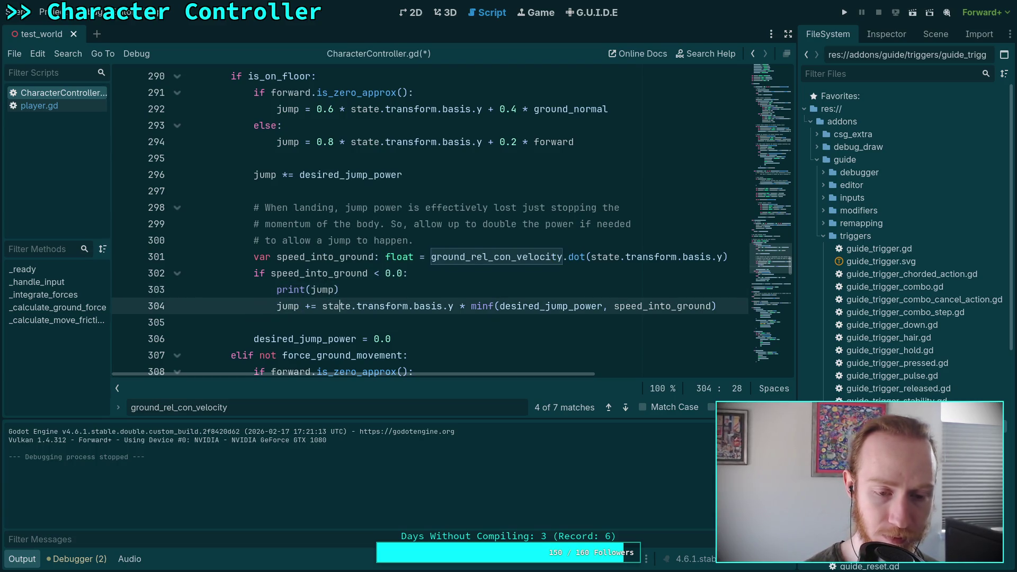
key("Return")
type("p")
key("Escape")
type("rint(")
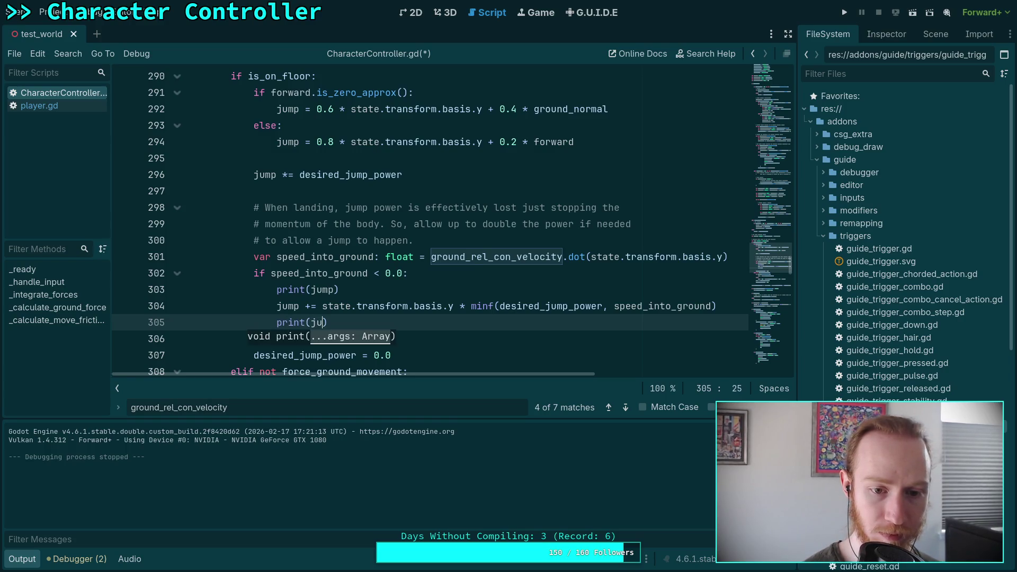
type("jump)")
key("ctrl+s")
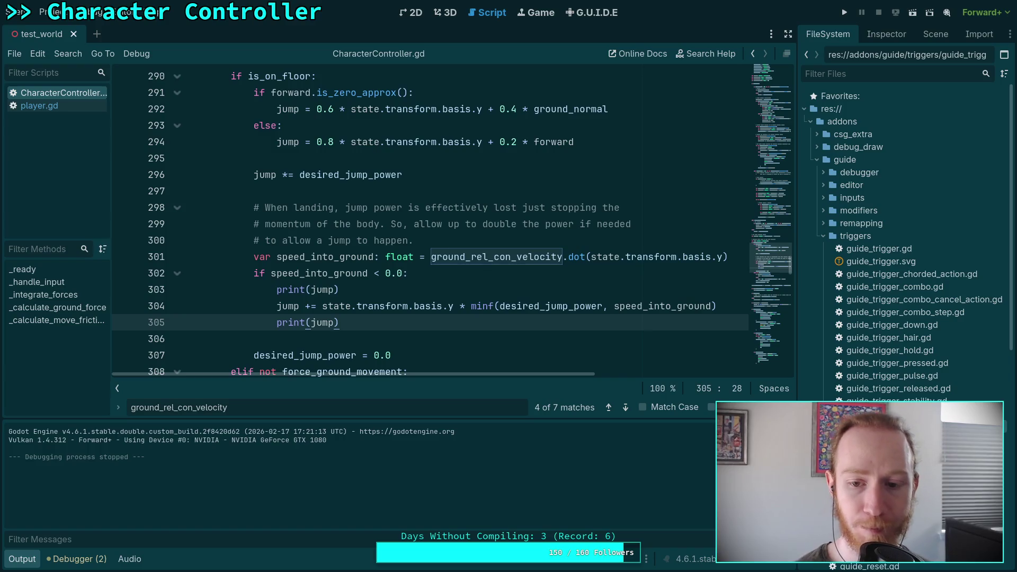
- Change the minf argument to -speed_into_ground, save, and launch the game
left_click(614, 306)
type("-")
key("ctrl+s")
key("F5")
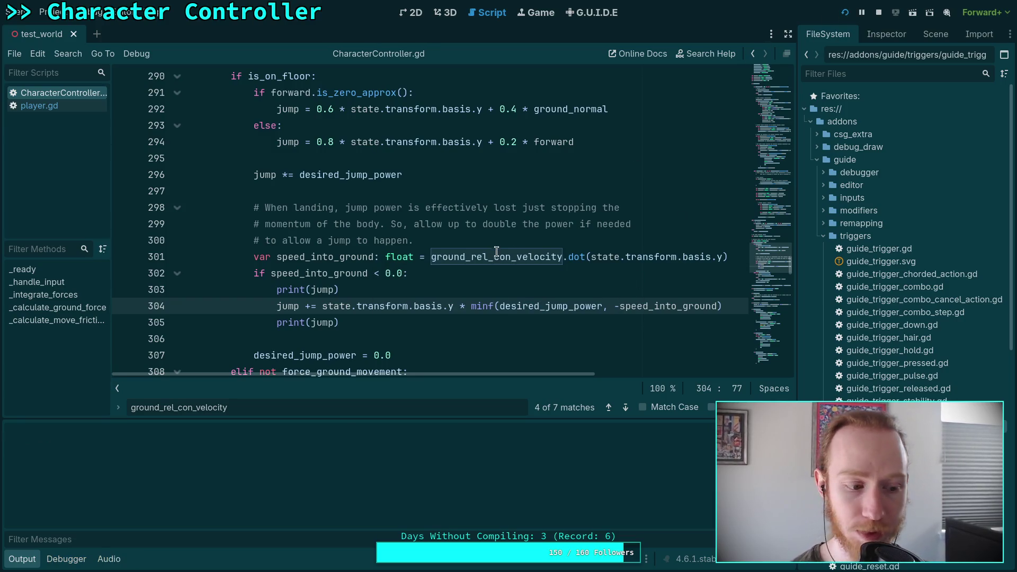
- Jump six times near the pink block to log jump vectors, then stop the game
key("space")
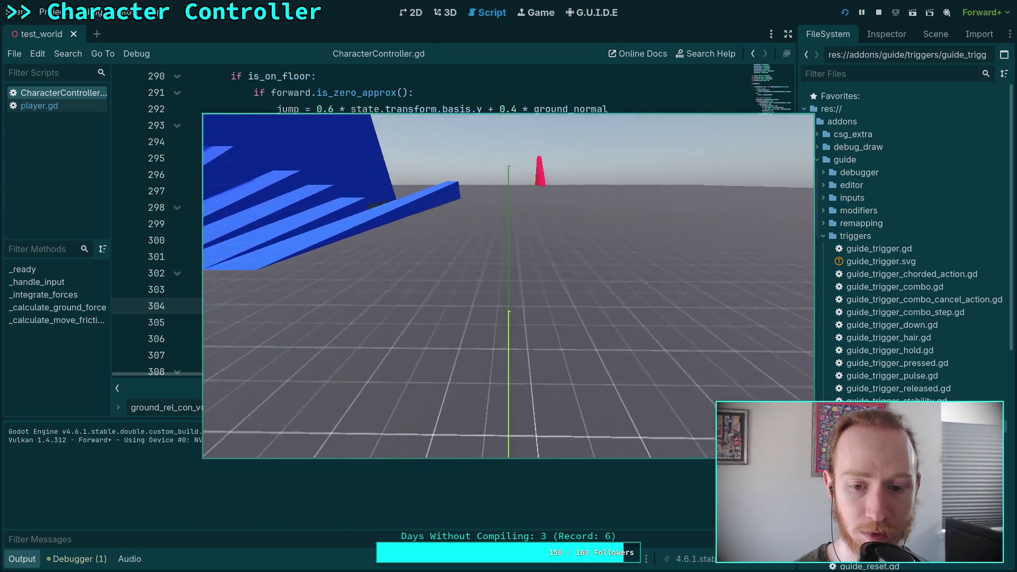
key("space")
key("space")
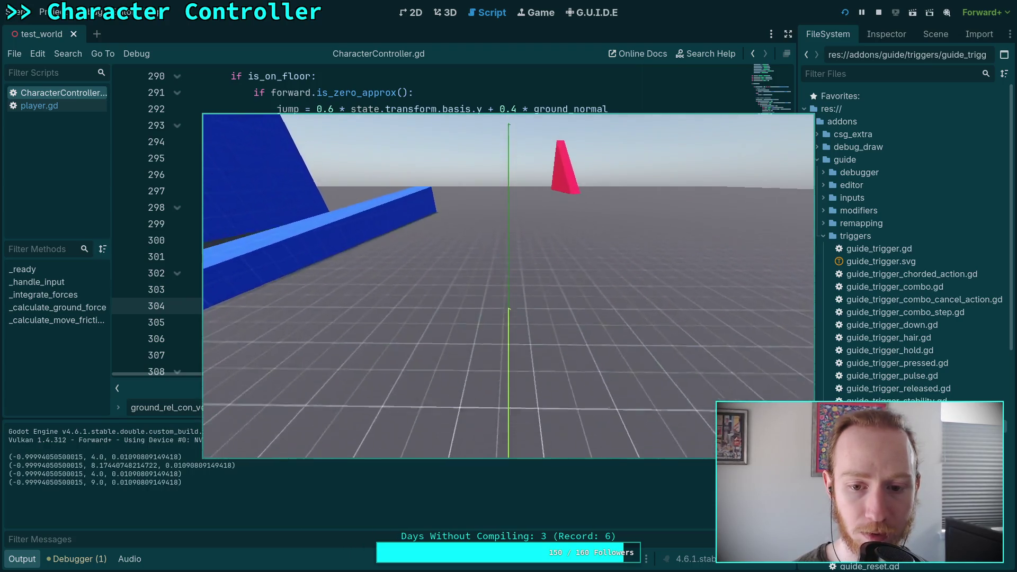
key("space")
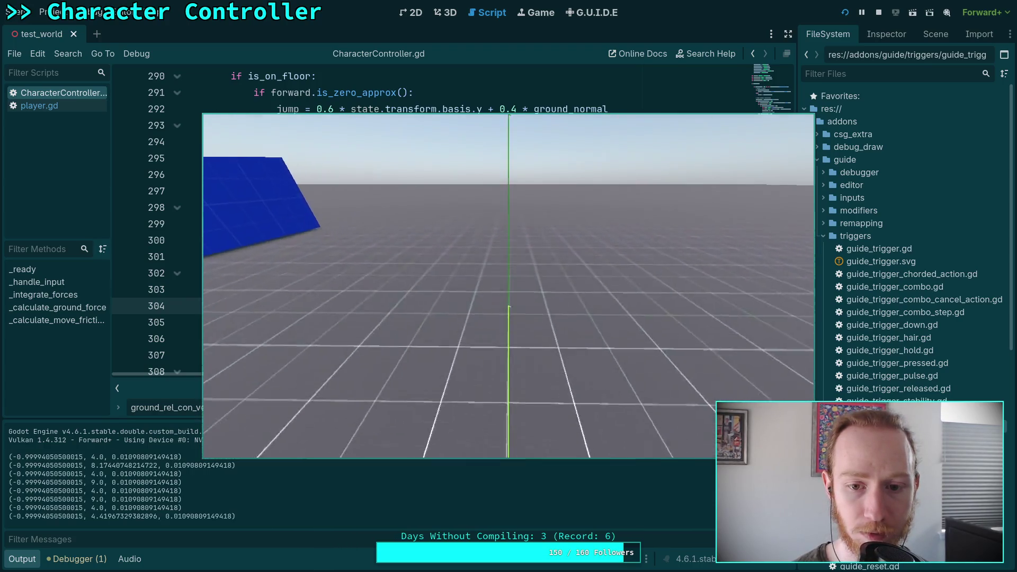
key("space")
key("space")
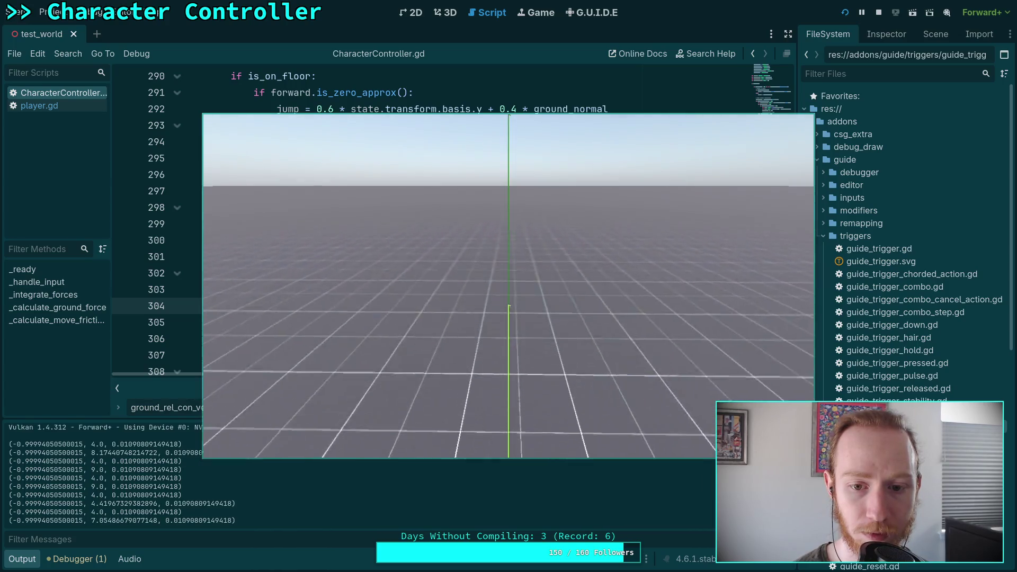
key("space")
key("space")
key("space")
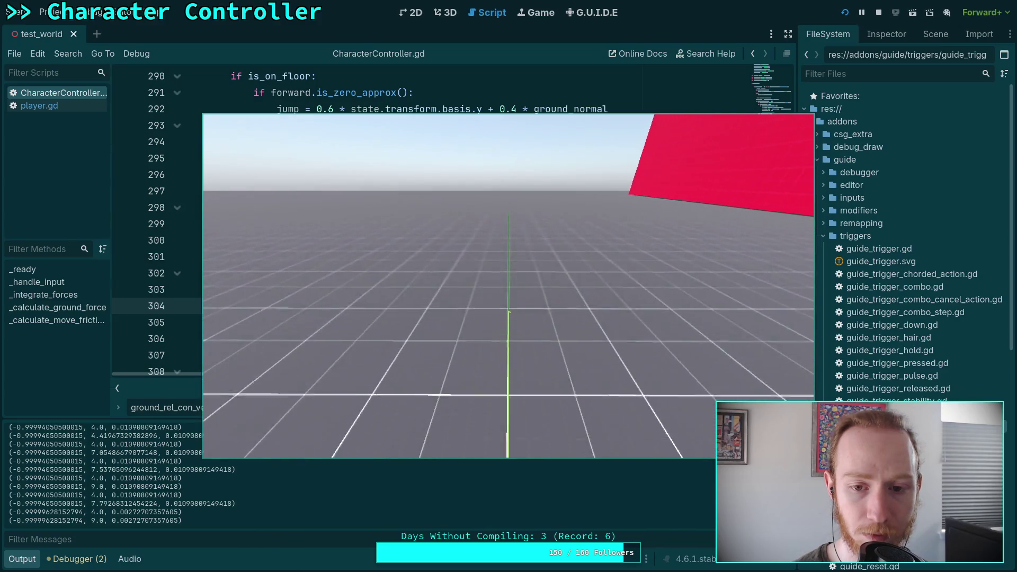
key("space")
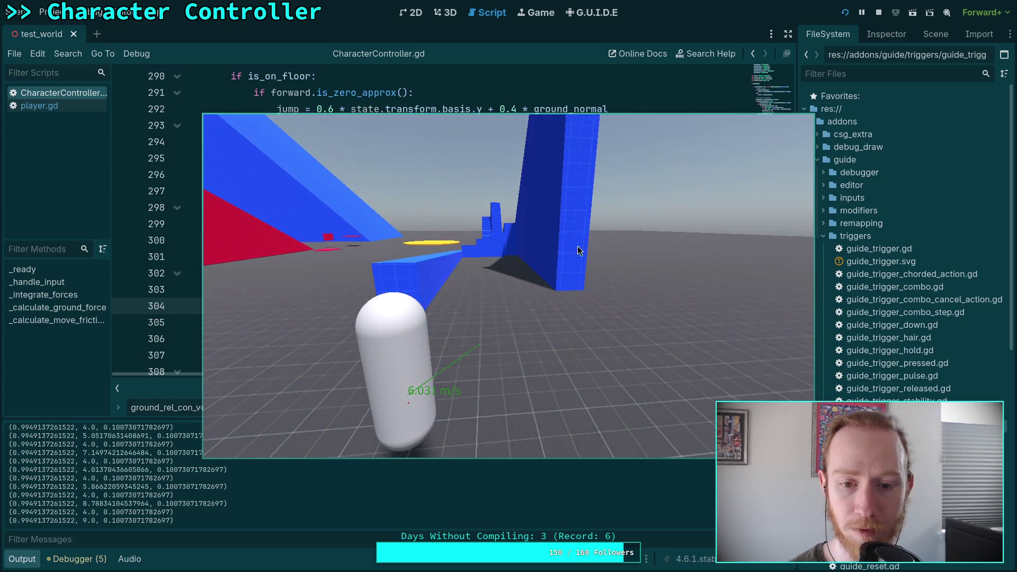
key("F8")
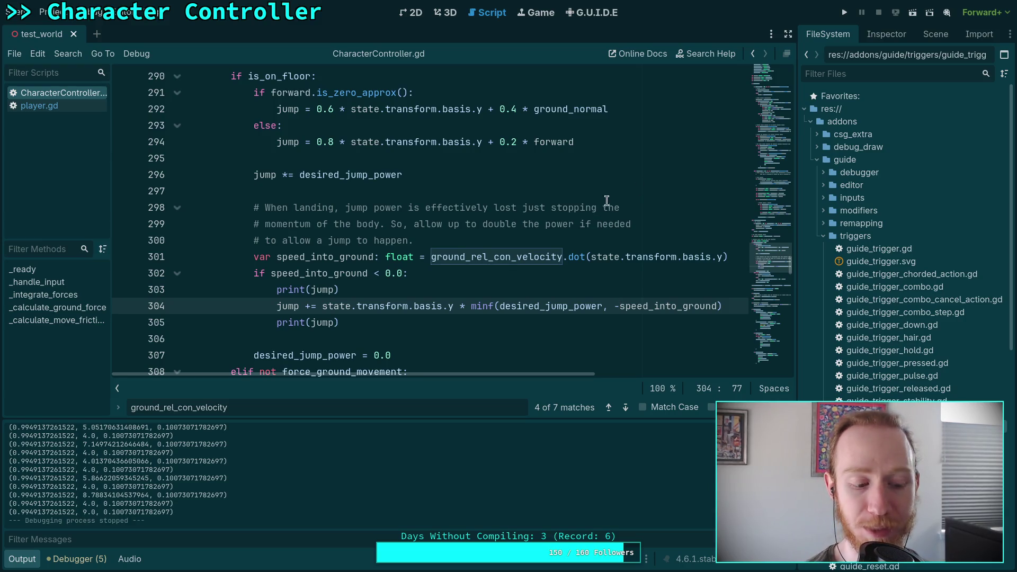
- Run the project, stop it, then relaunch it with F5
left_click(845, 11)
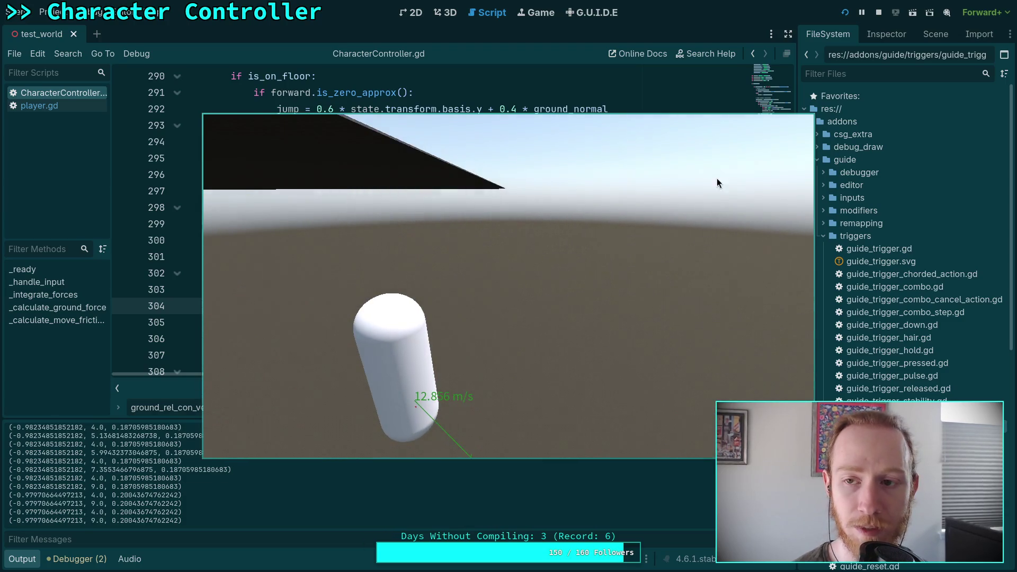
left_click(877, 17)
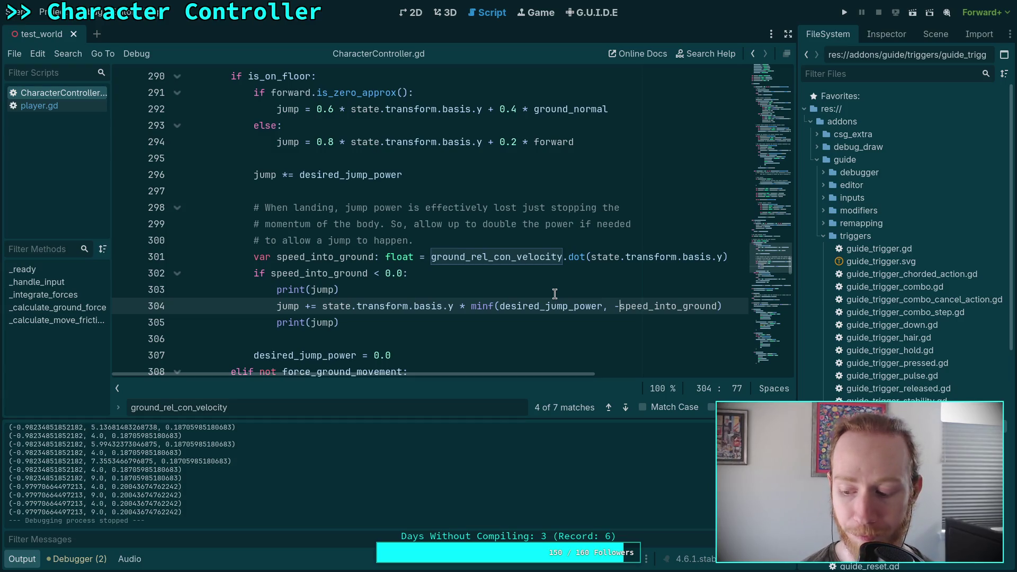
key("F5")
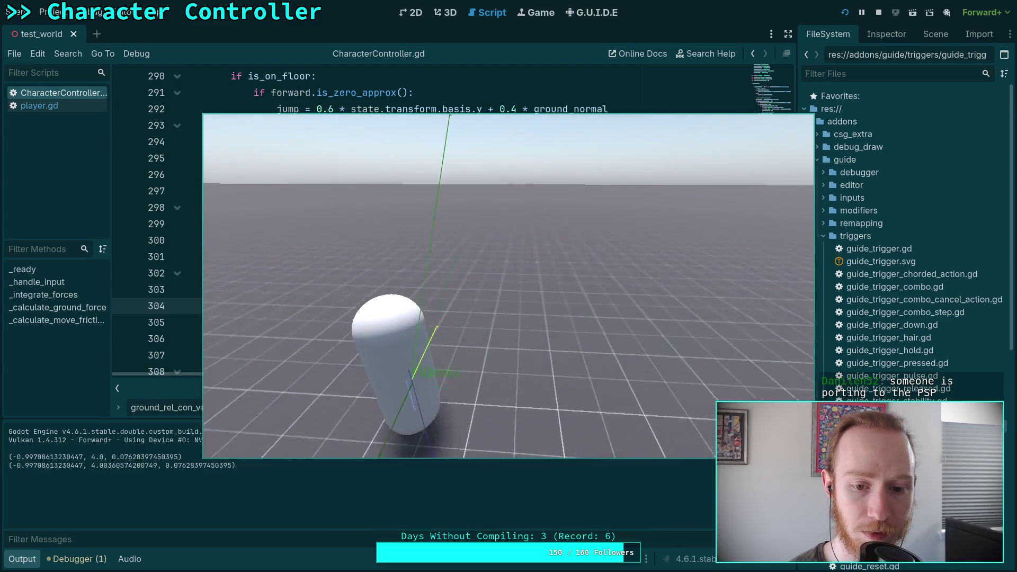
- Jump four times near the red block to log new jump vectors, then stop the game
key("space")
key("space")
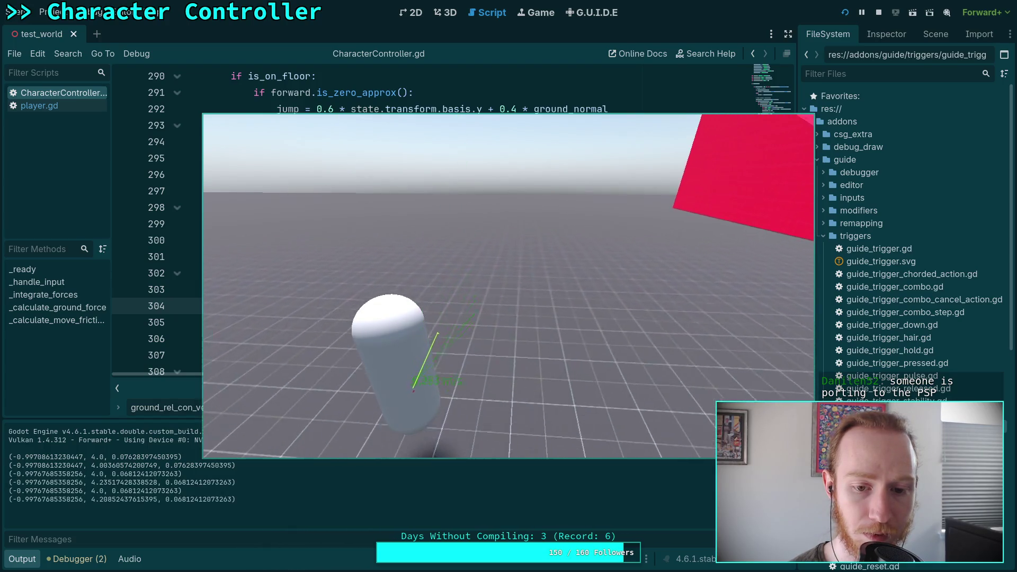
key("space")
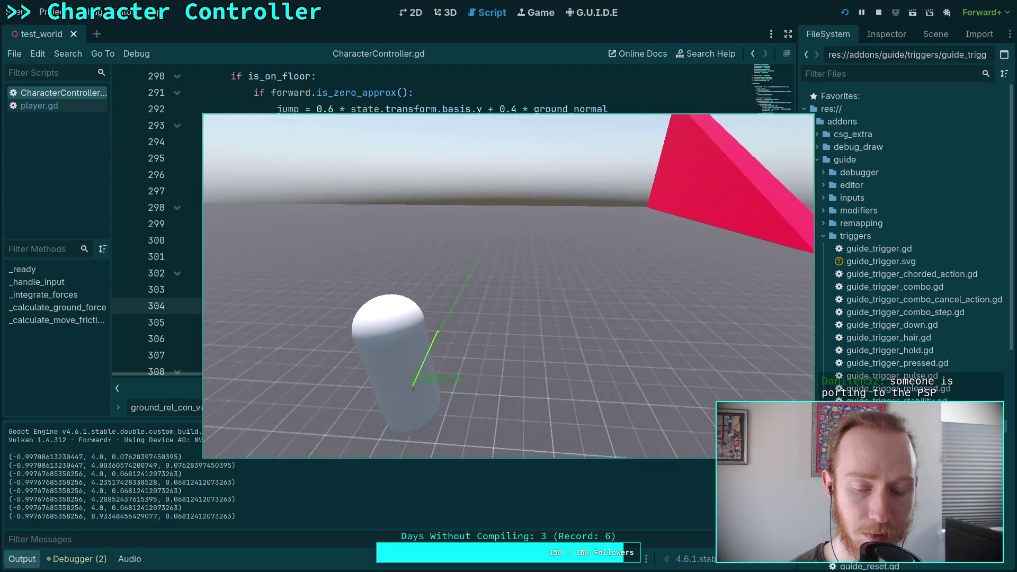
key("space")
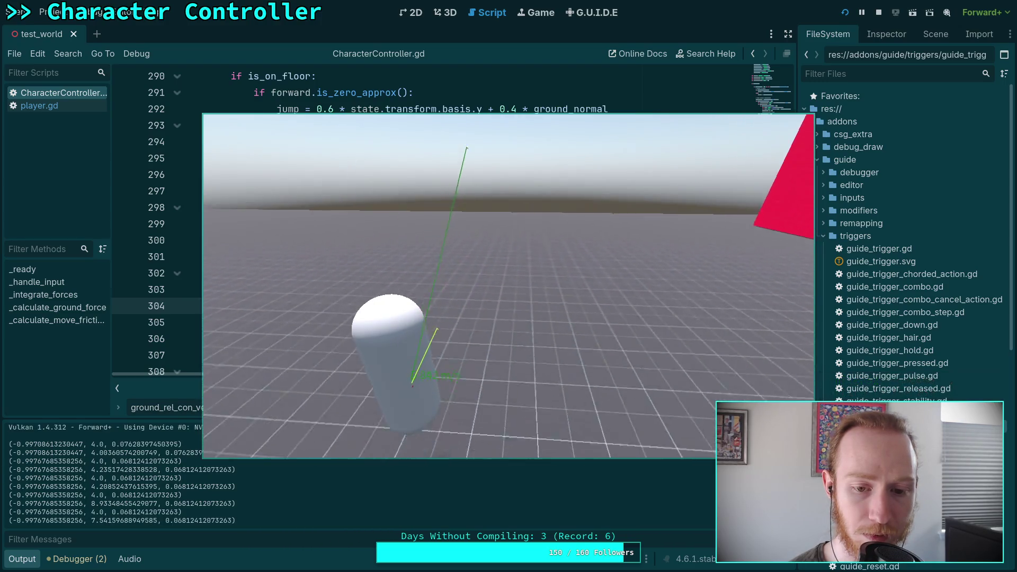
key("space")
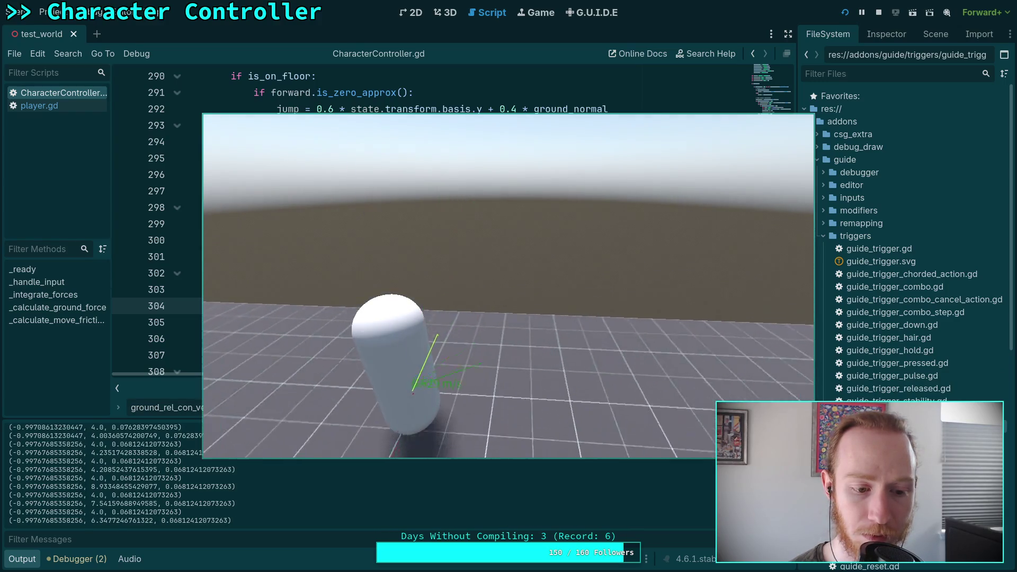
key("Escape")
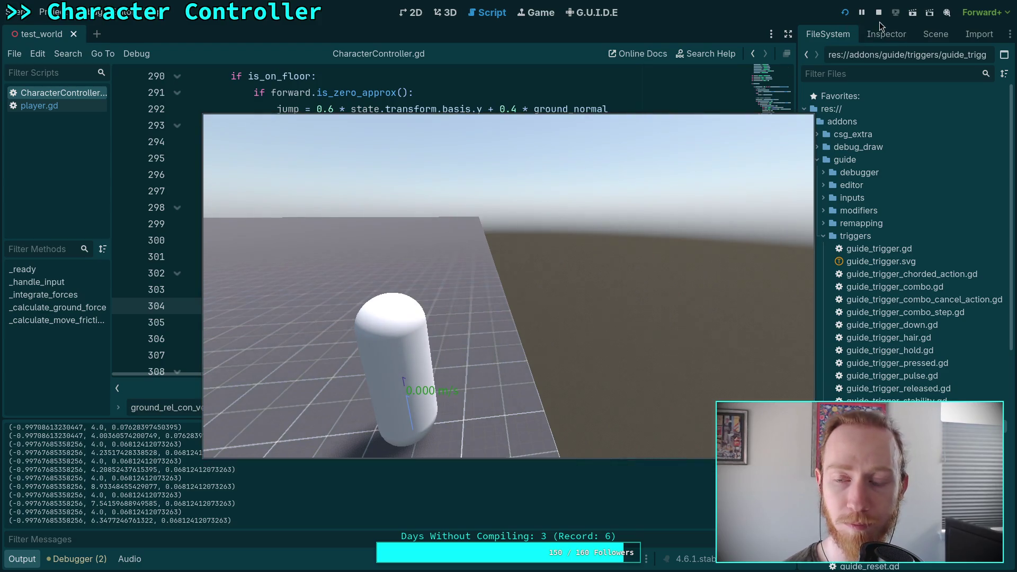
left_click(879, 18)
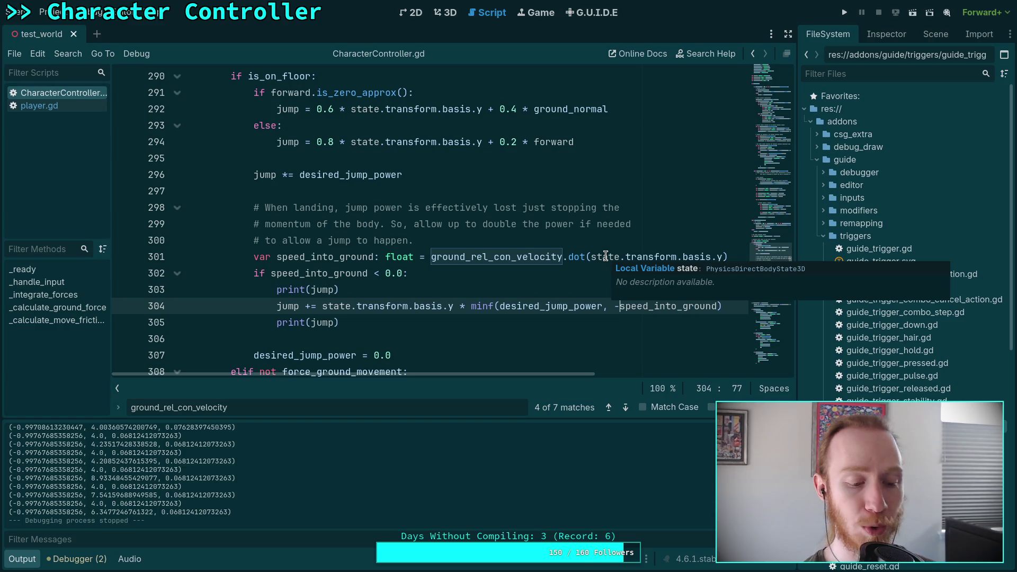
- Run the project, jump four times to log jump vectors, then stop the game
left_click(845, 13)
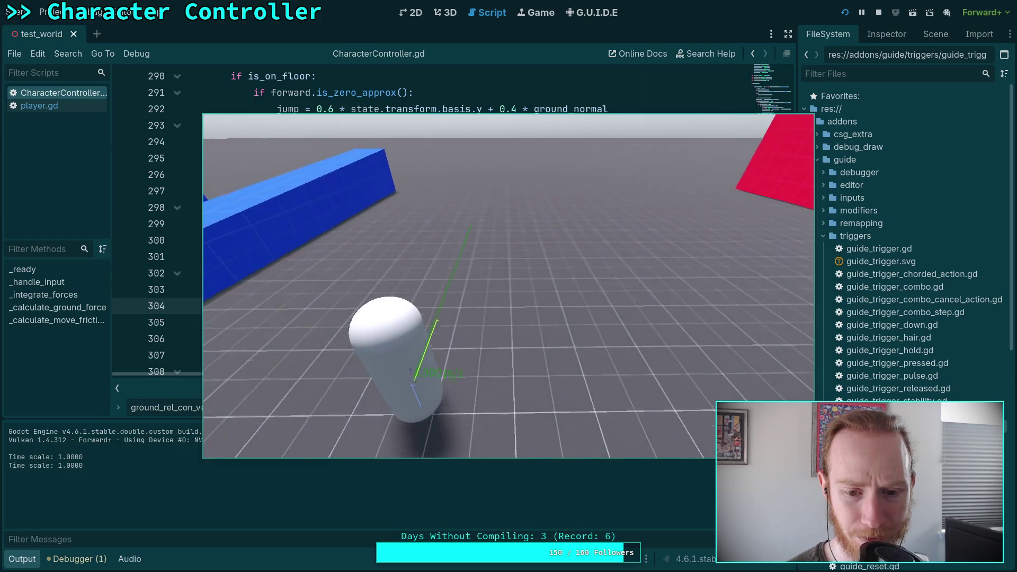
key("space")
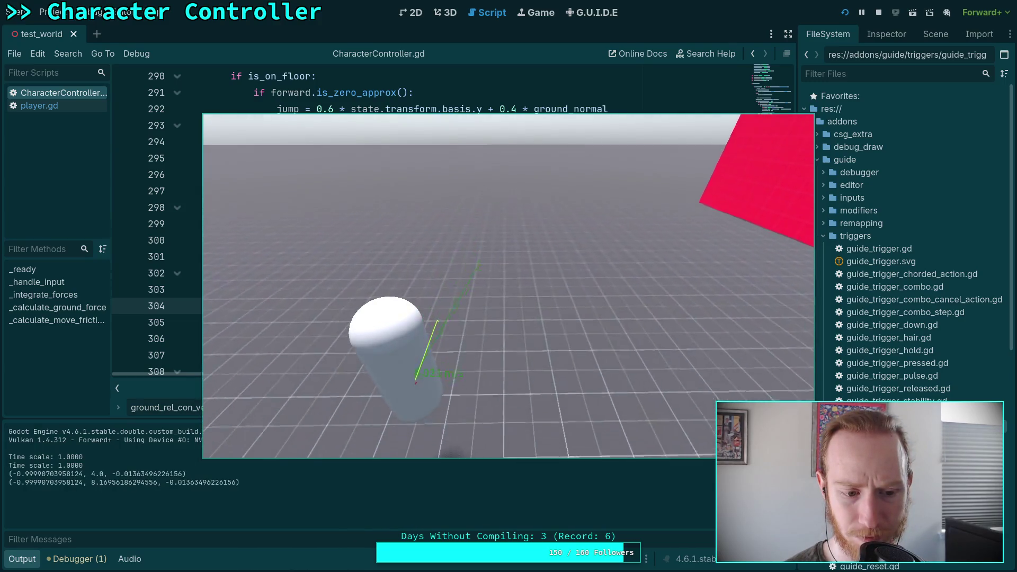
key("space")
key("space")
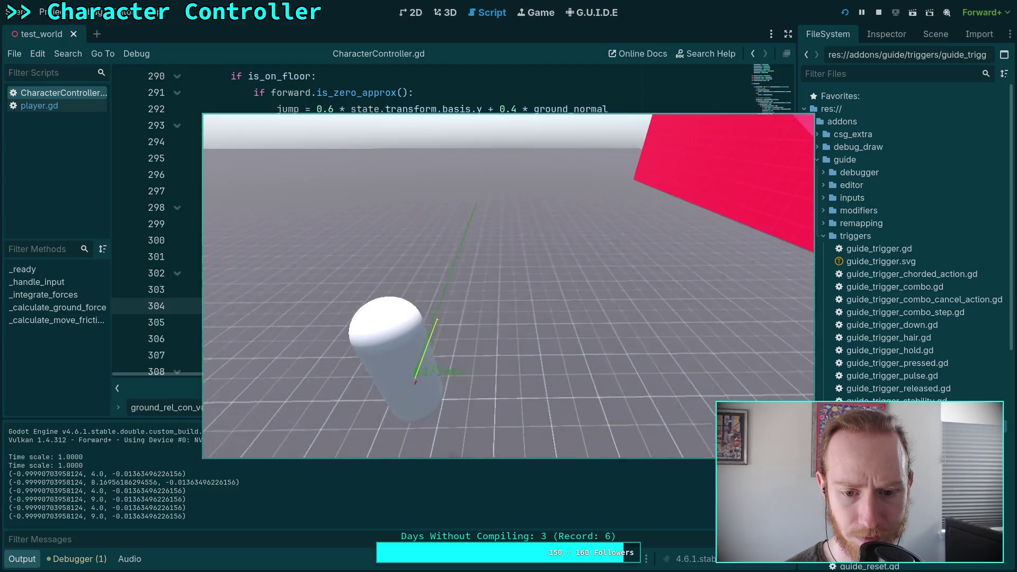
key("space")
key("space")
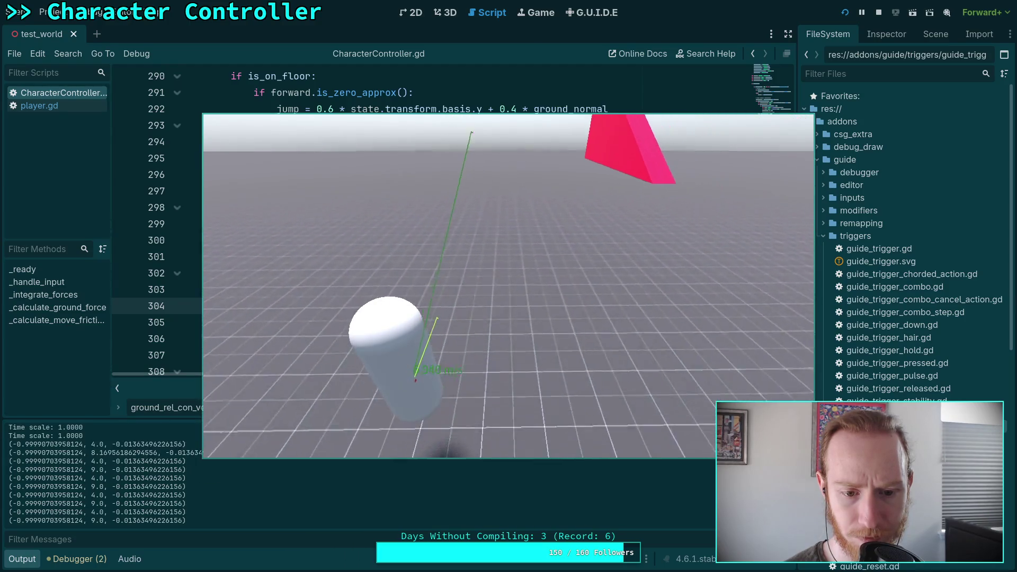
key("space")
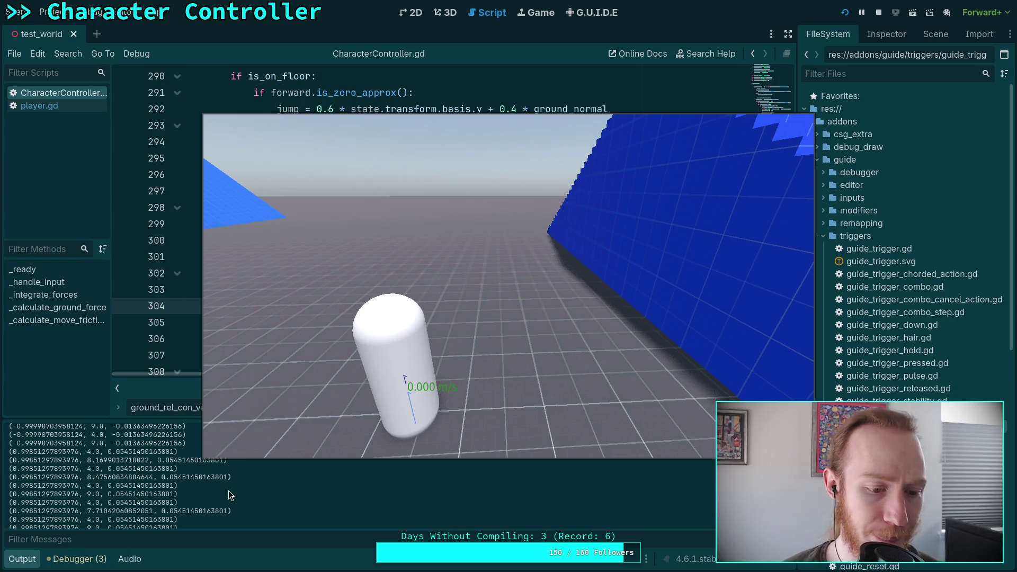
left_click(304, 335)
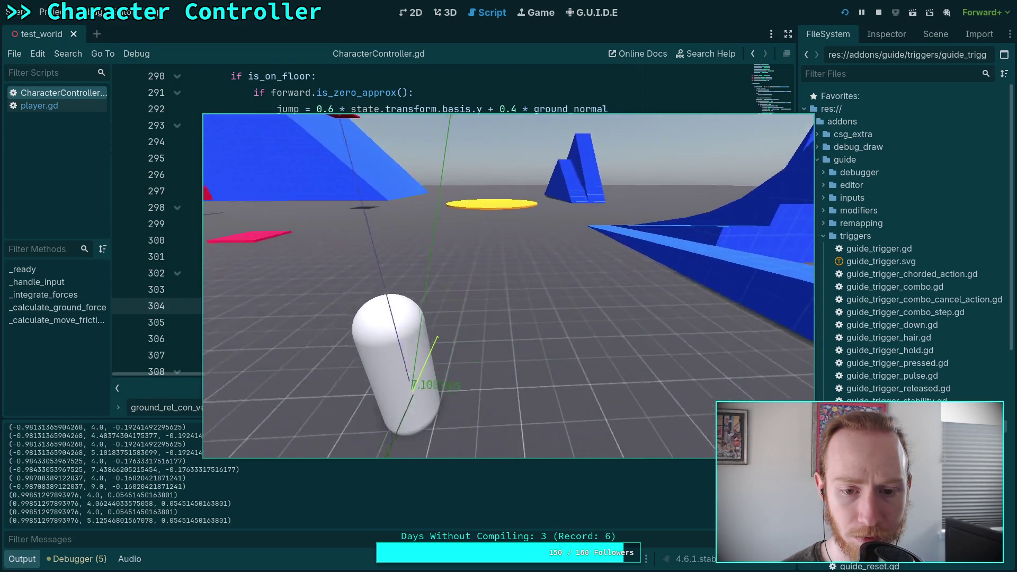
left_click(877, 13)
- Review the landing boost line and its prints, placing the caret after the second print(jump)
mouse_move(478, 256)
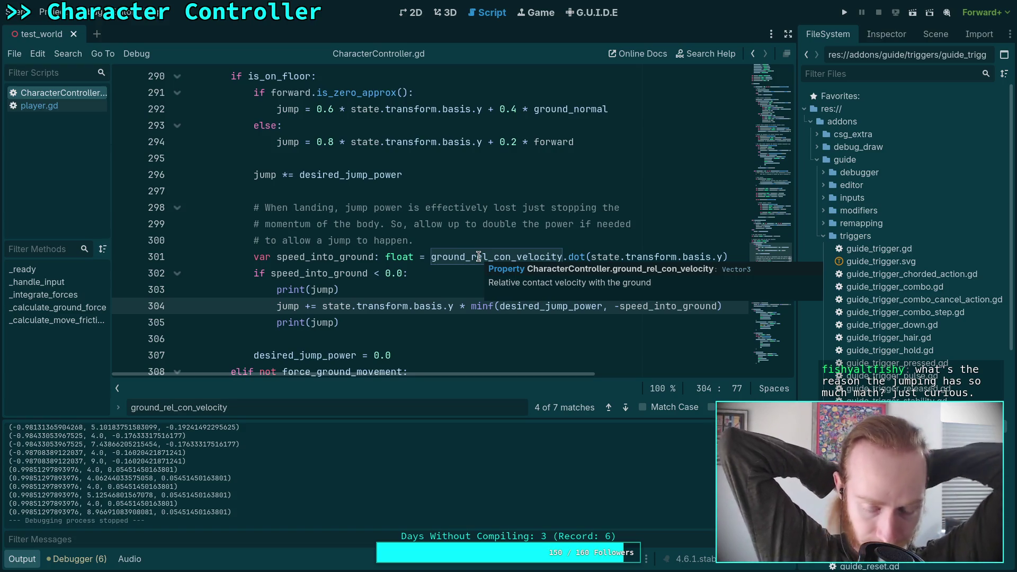
scroll(384, 247, "up", 2)
scroll(552, 272, "down", 2)
scroll(479, 277, "down", 2)
scroll(448, 293, "up", 1)
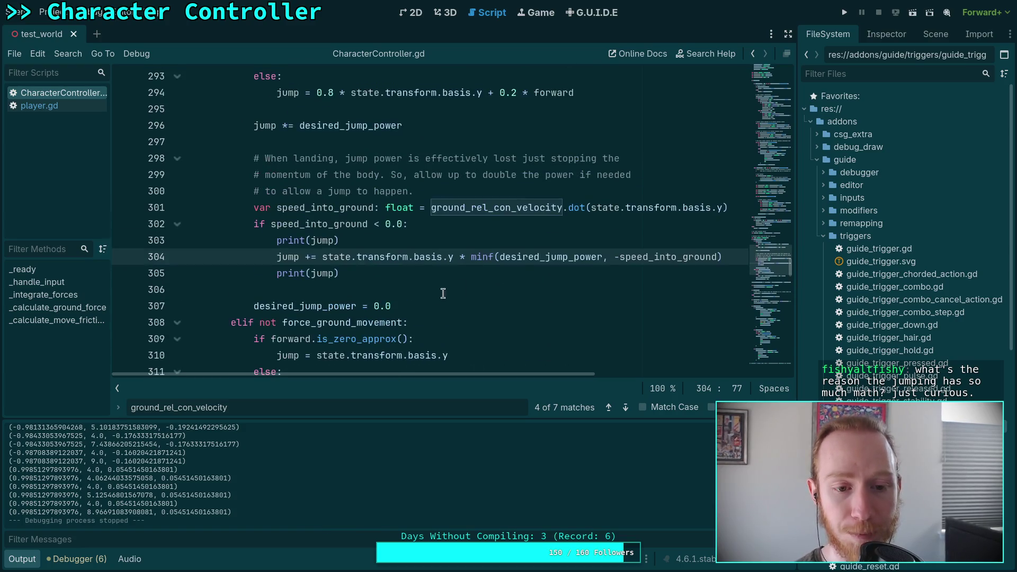
left_click(414, 289)
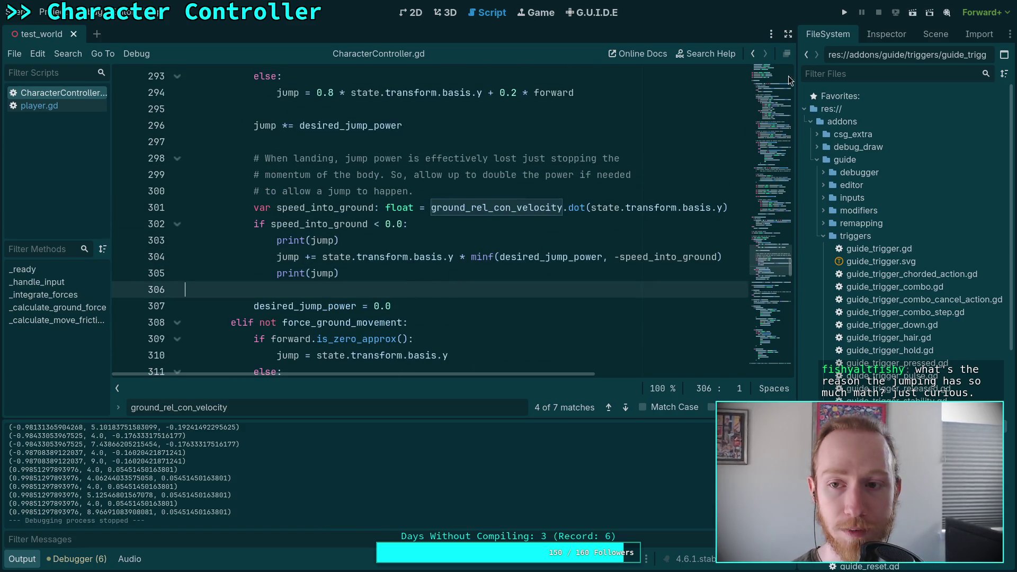
scroll(572, 252, "down", 1)
left_click_drag(385, 226, 281, 191)
left_click(383, 212)
left_click(371, 228)
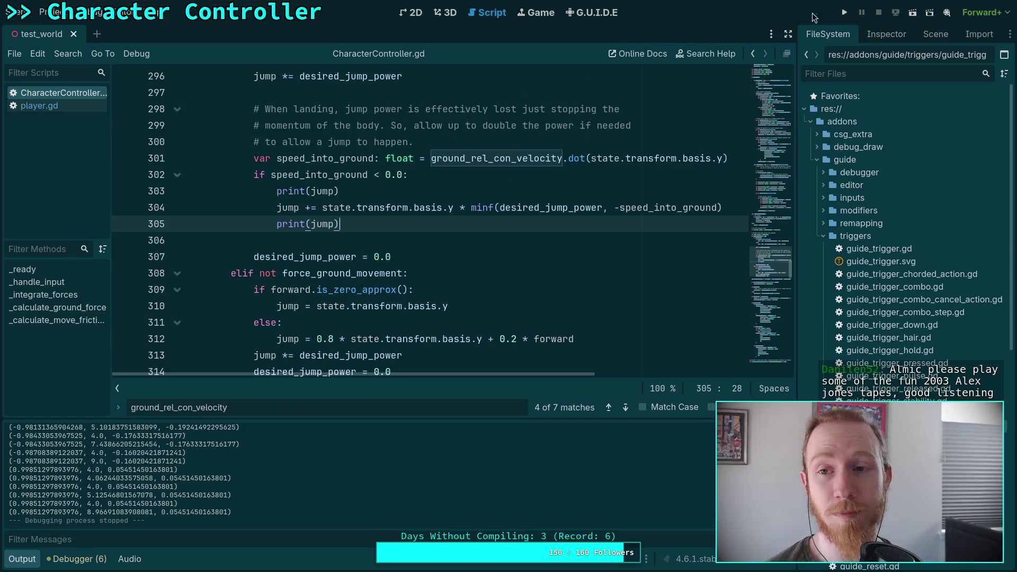
left_click(844, 13)
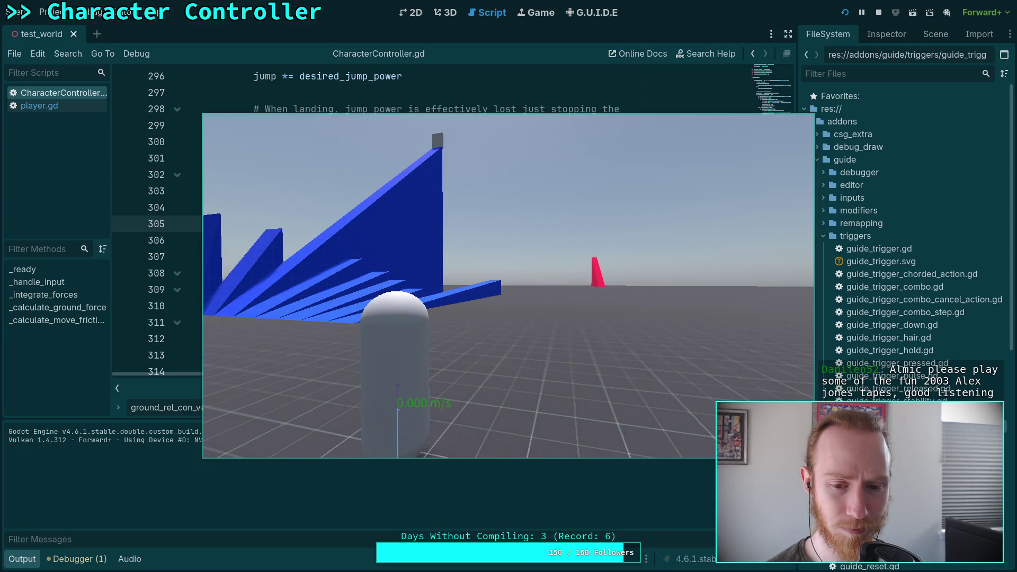
- Run at the blue pyramid, jump three times by the blue staircase, then stop the game
key("w")
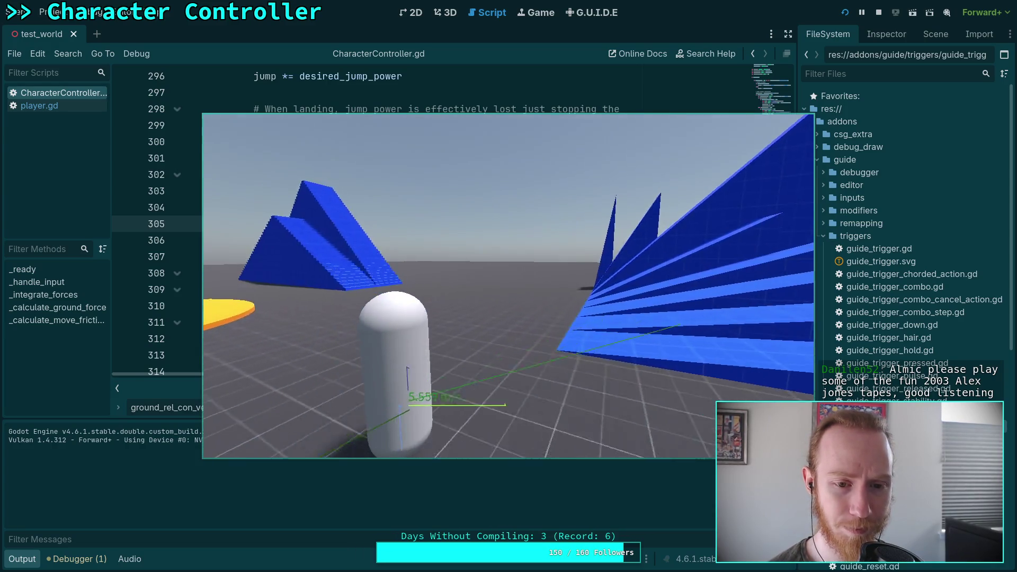
key("w")
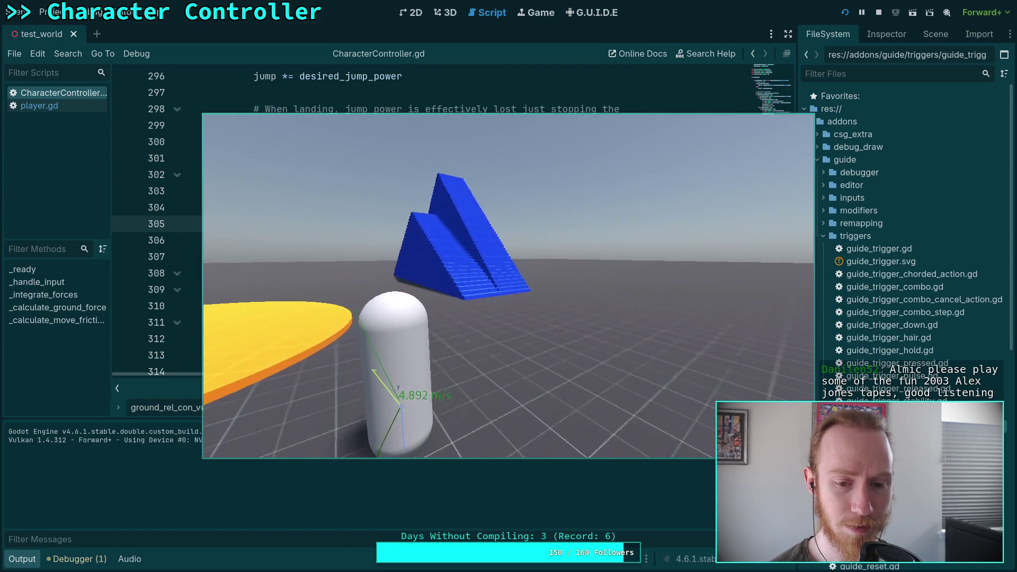
key("w")
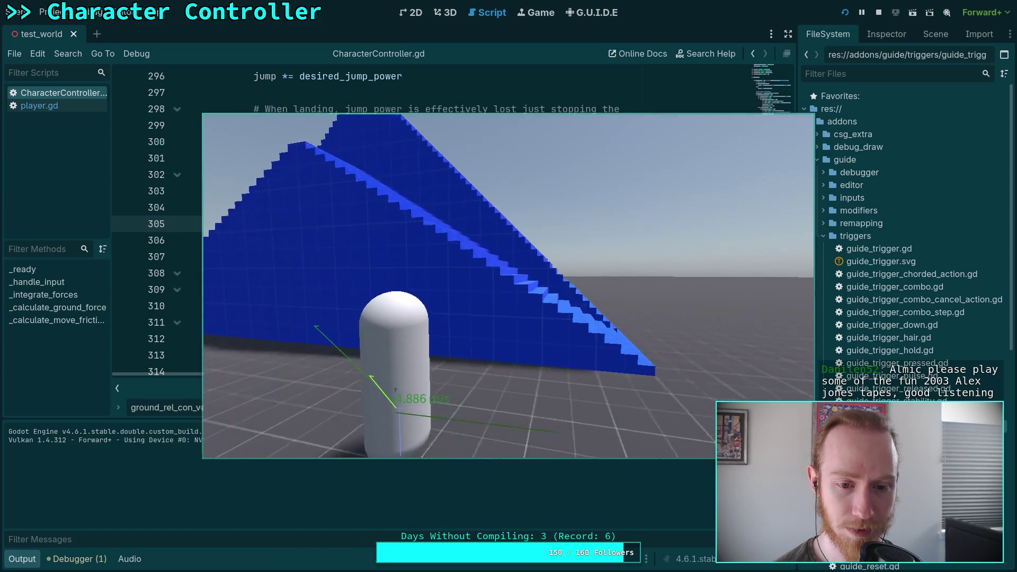
key("w")
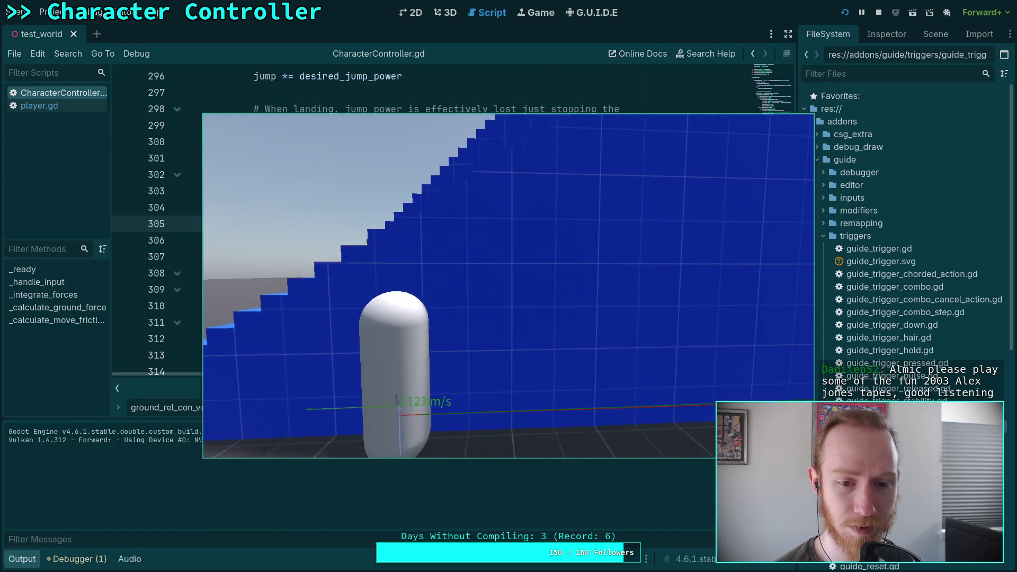
key("w")
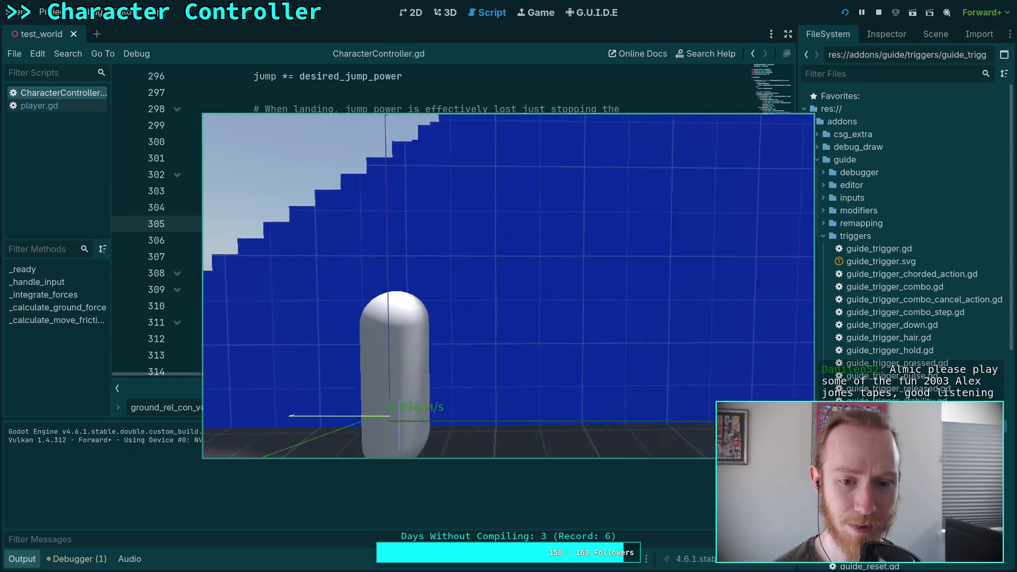
key("a")
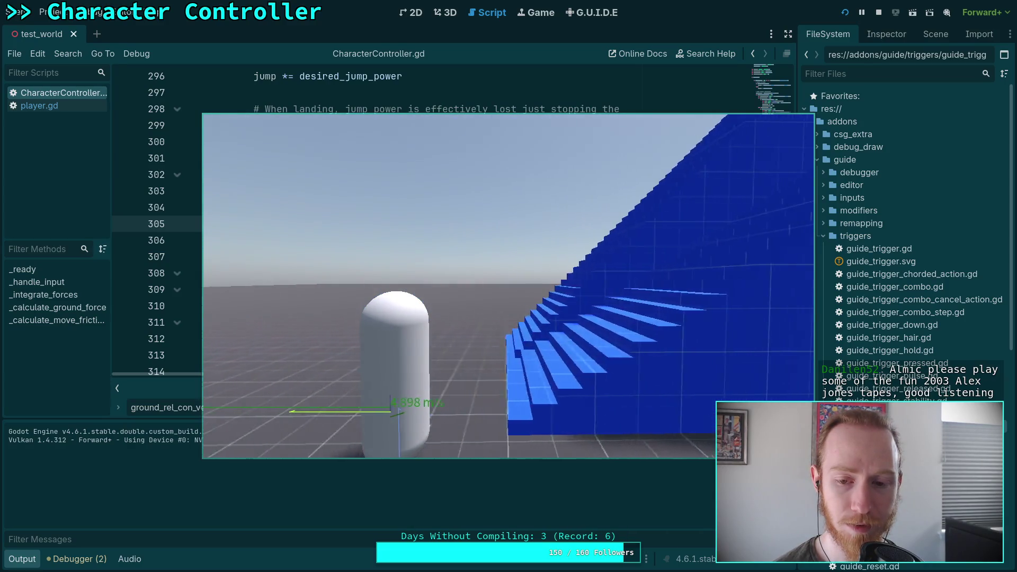
key("space")
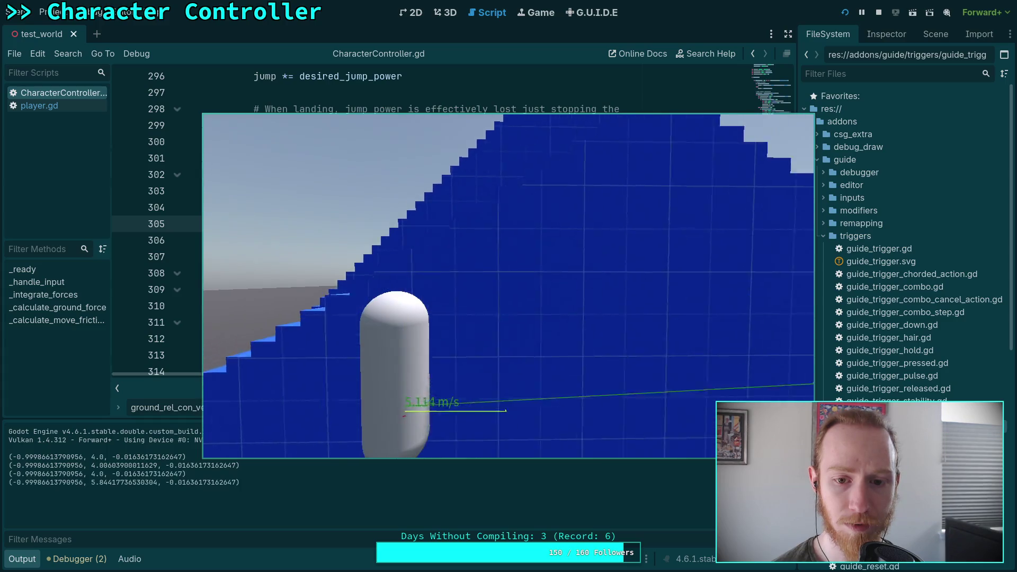
key("space")
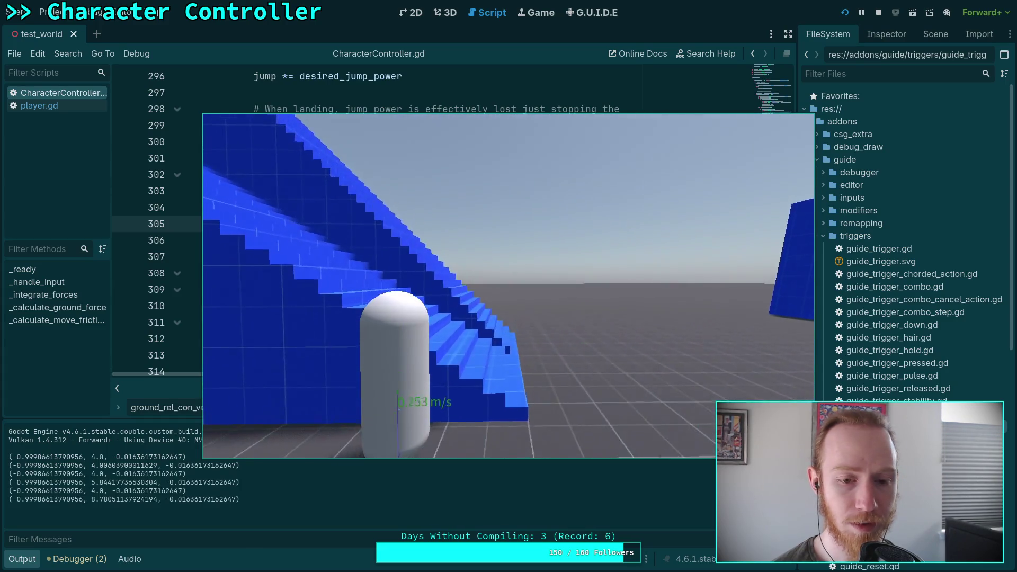
key("space")
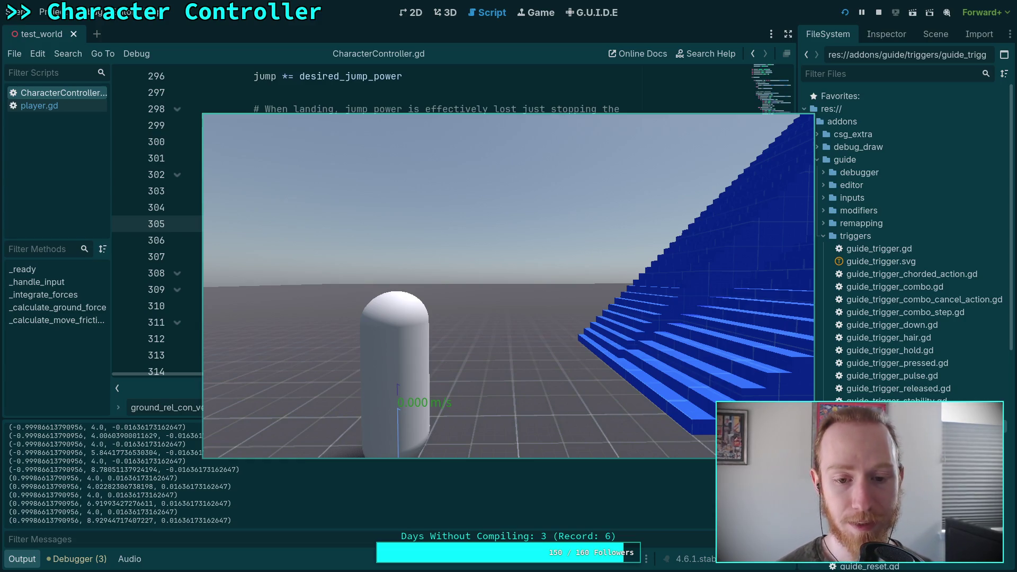
left_click(879, 12)
- Delete both print(jump) lines around the landing boost and save the script
left_click_drag(378, 229, 185, 224)
key("BackSpace")
key("BackSpace")
left_click_drag(339, 191, 120, 190)
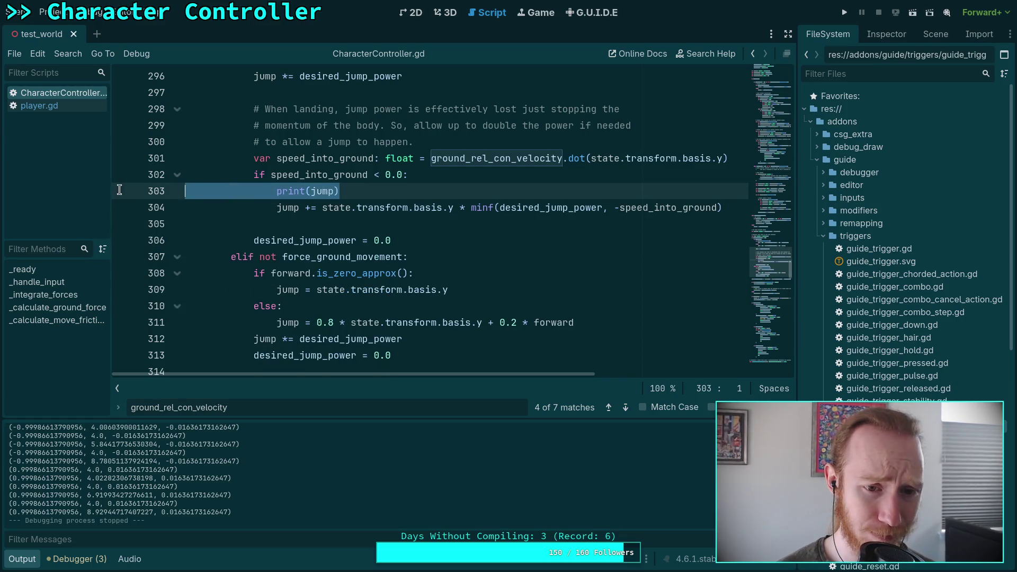
key("BackSpace")
key("BackSpace")
left_click(312, 208)
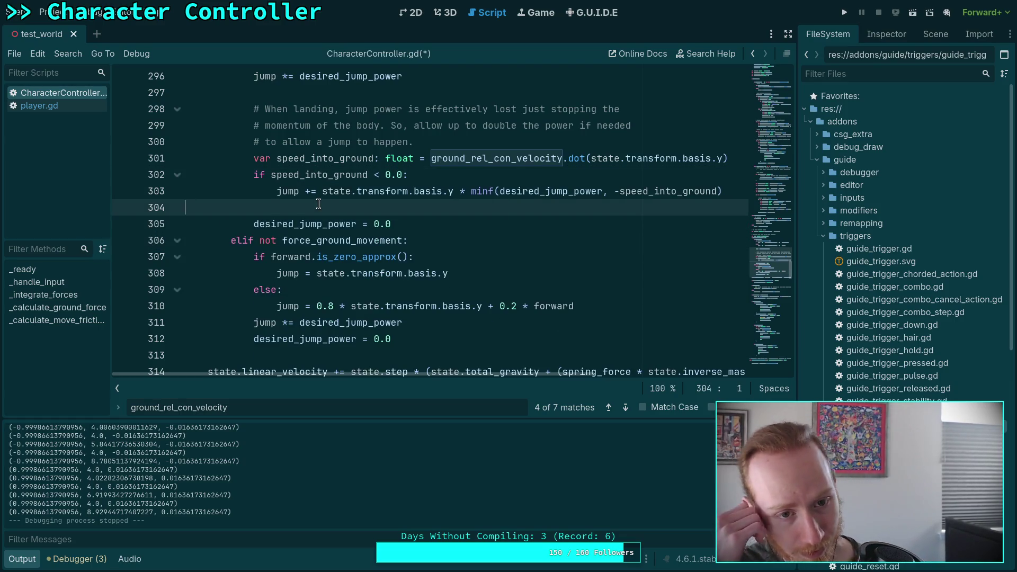
scroll(326, 207, "up", 2)
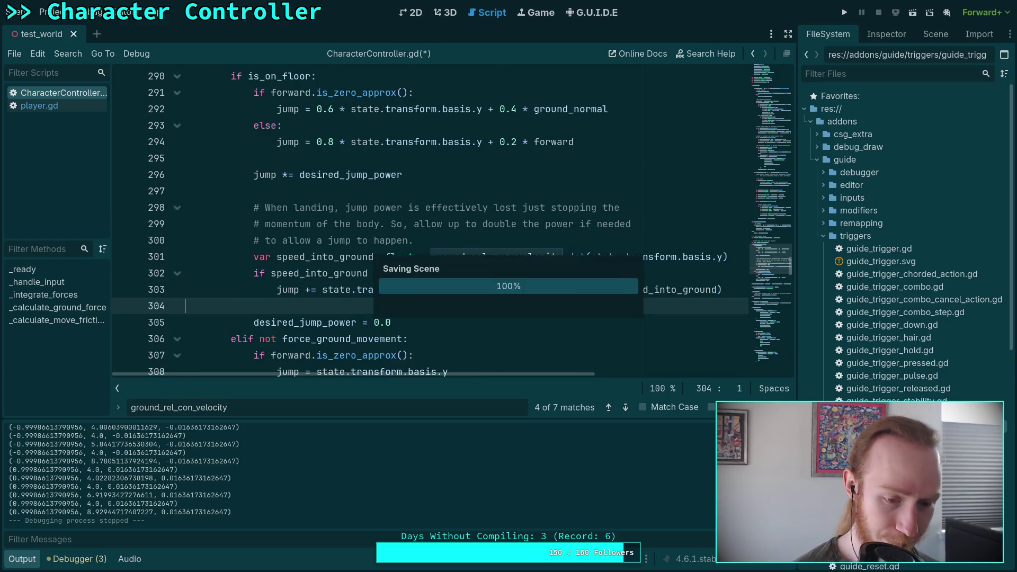
key("ctrl+s")
- Test-run the game without prints, stop it, hide the Output panel, and switch to the terminal
left_click(844, 12)
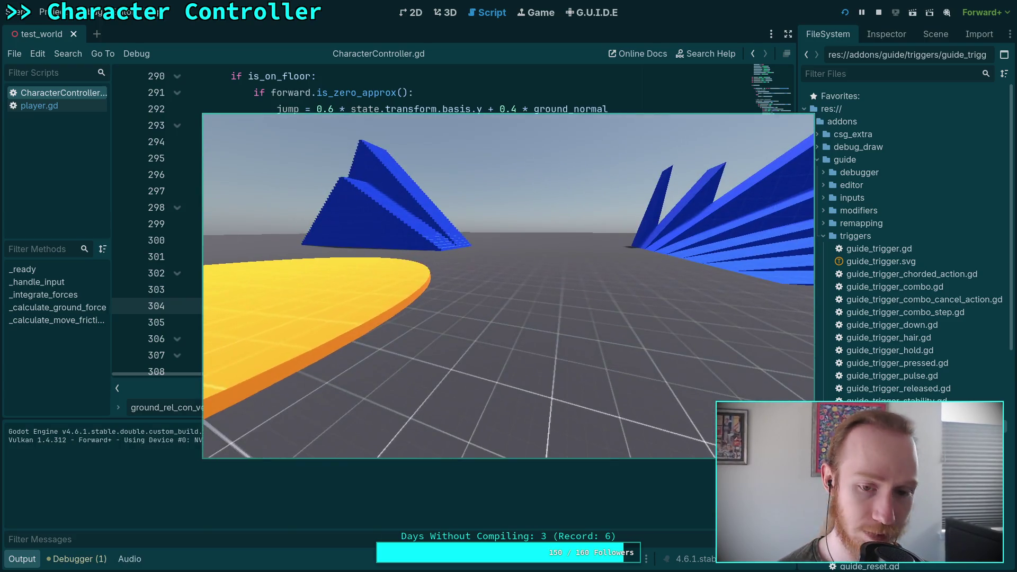
key("w")
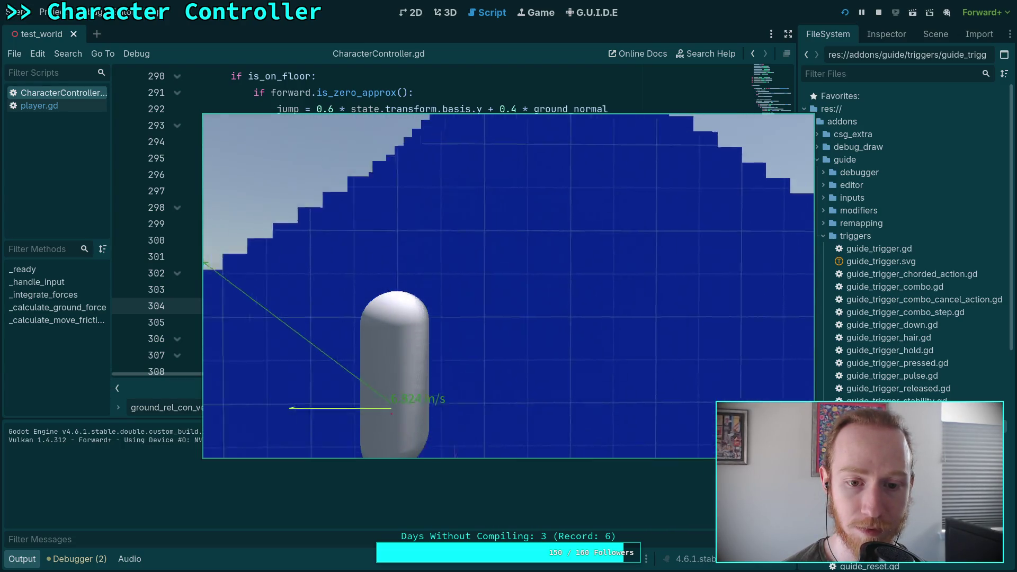
left_click(880, 13)
left_click(22, 559)
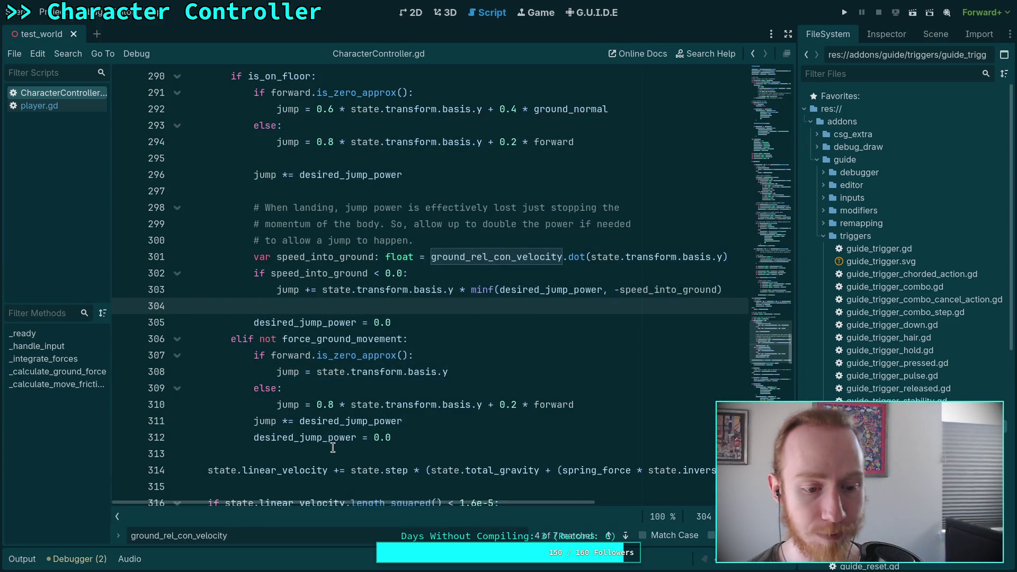
left_click(370, 421)
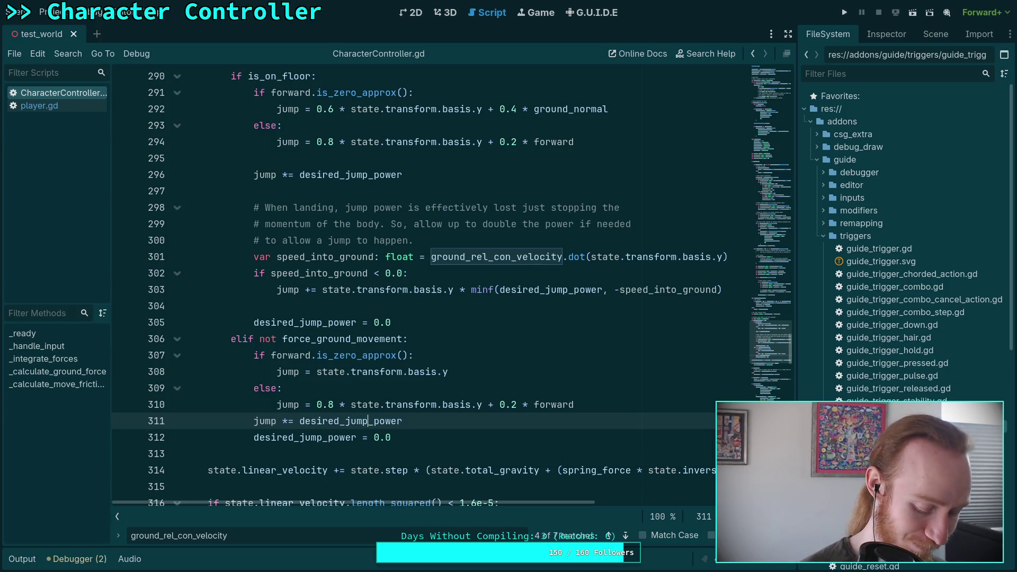
key("super+1")
- Check git status and stage all changes under godot-game/
type("it status")
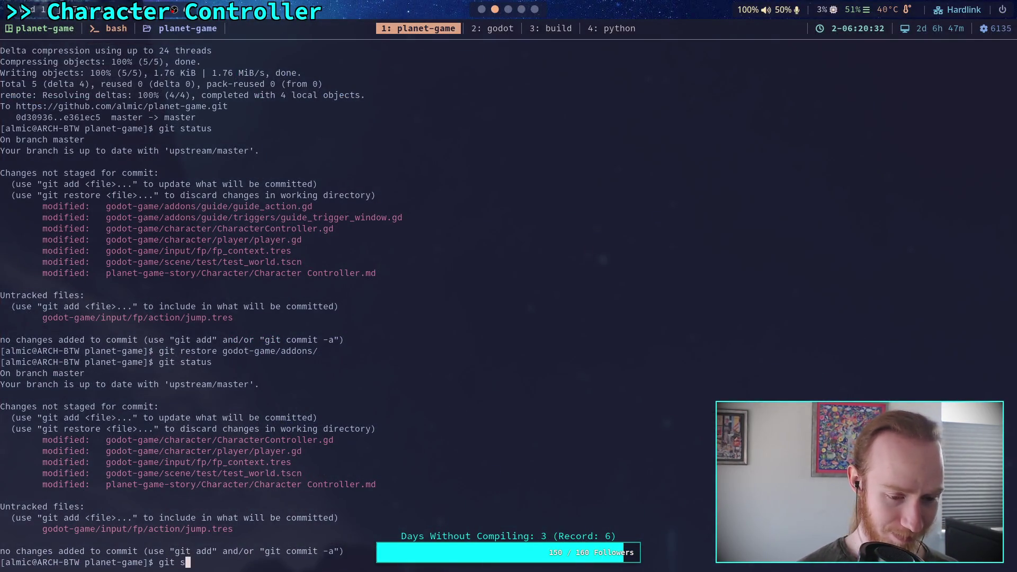
key("Return")
type("it ")
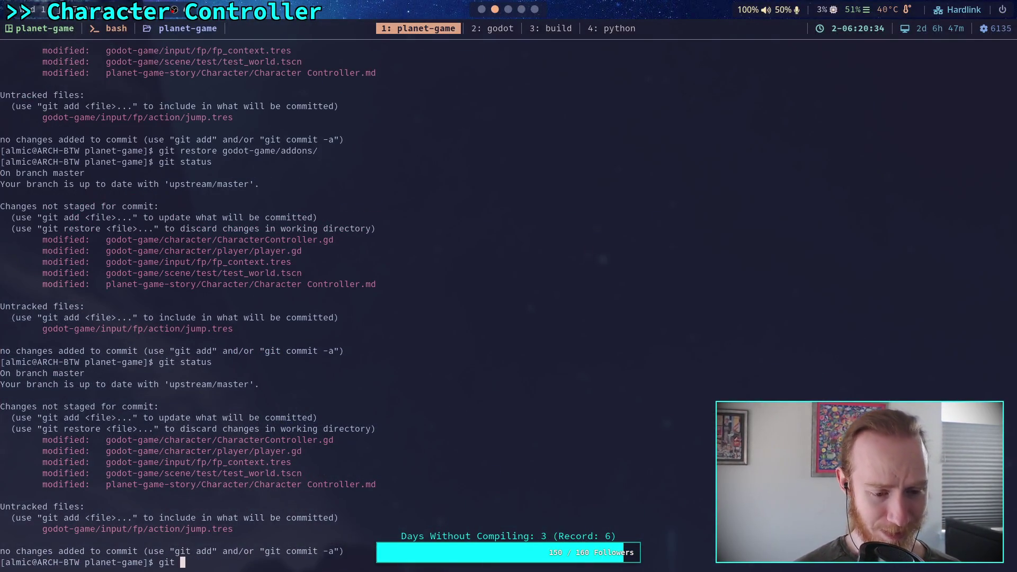
type("add godot-game/")
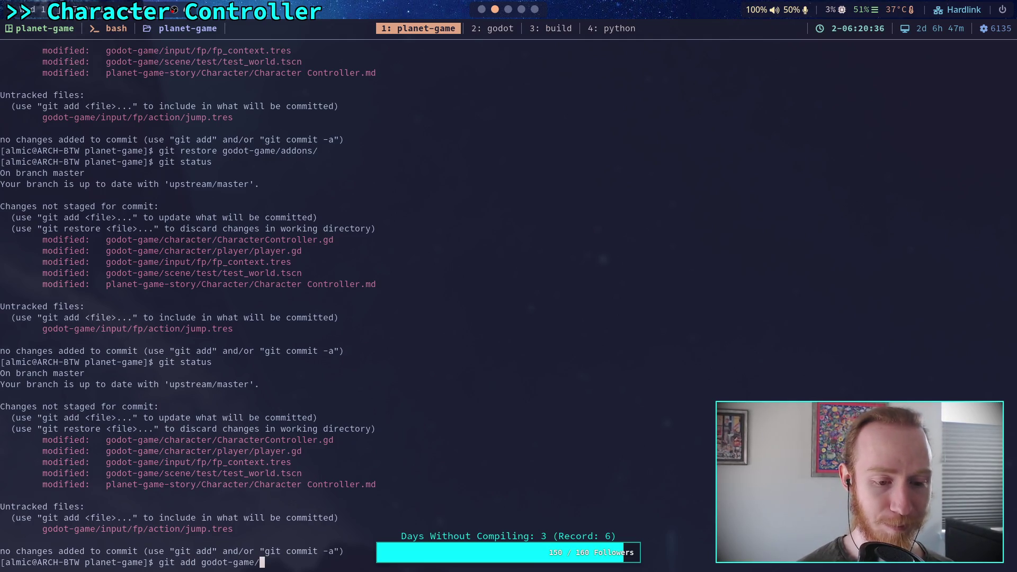
key("Return")
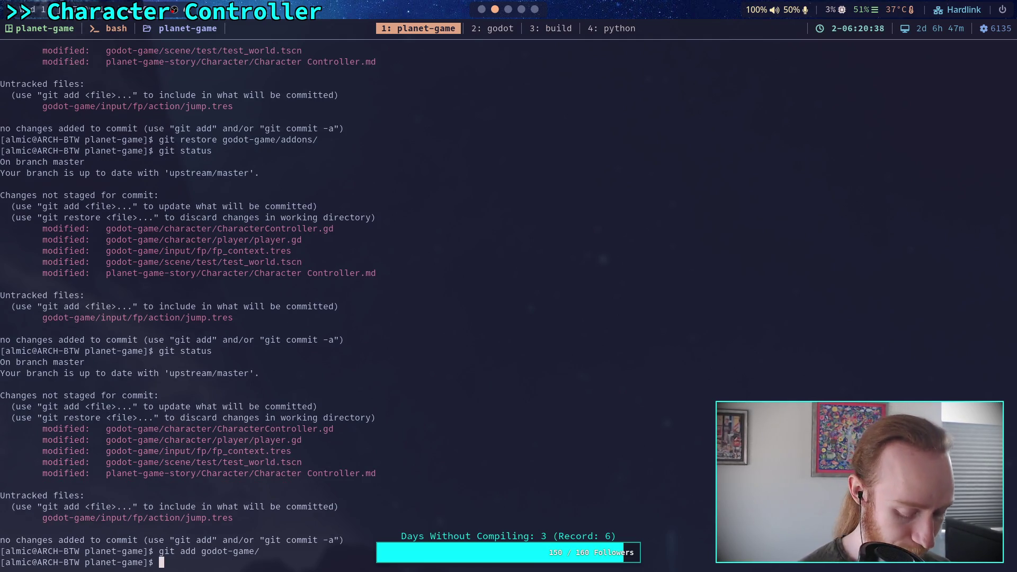
- Run git diff --staged to review the CharacterController.gd jump changes
type("git diff --")
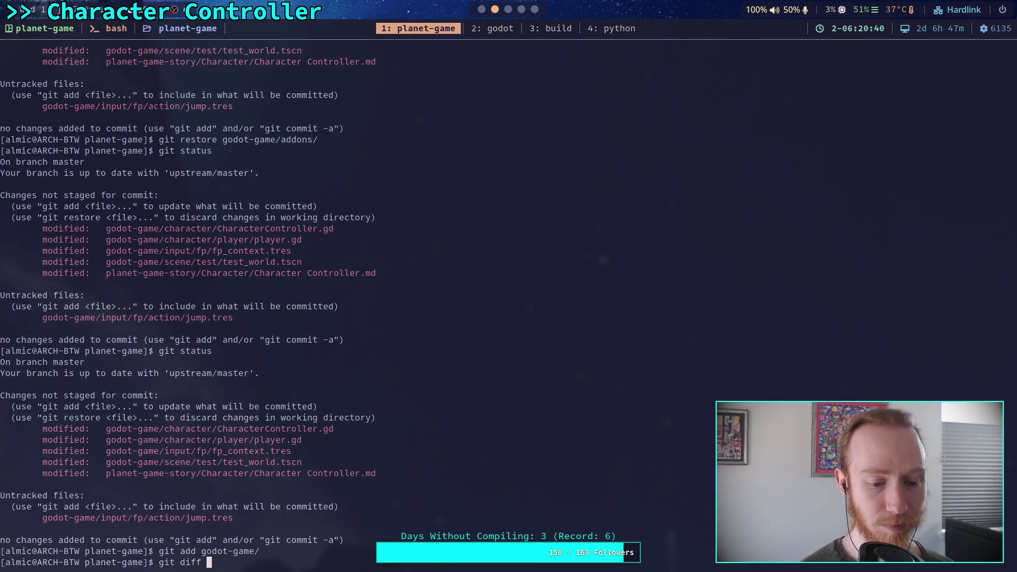
type("staged")
key("Return")
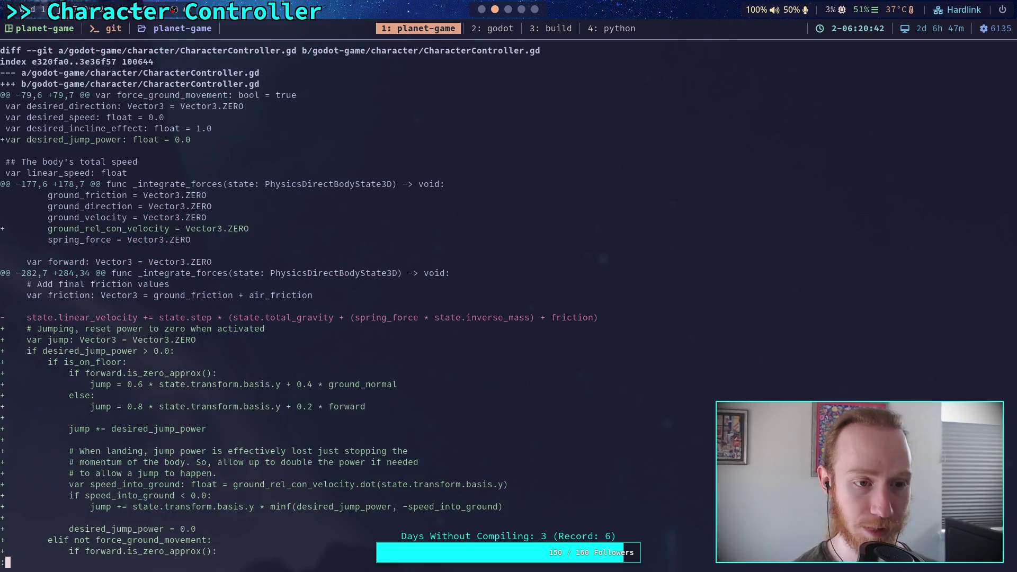
scroll(509, 297, "down", 5)
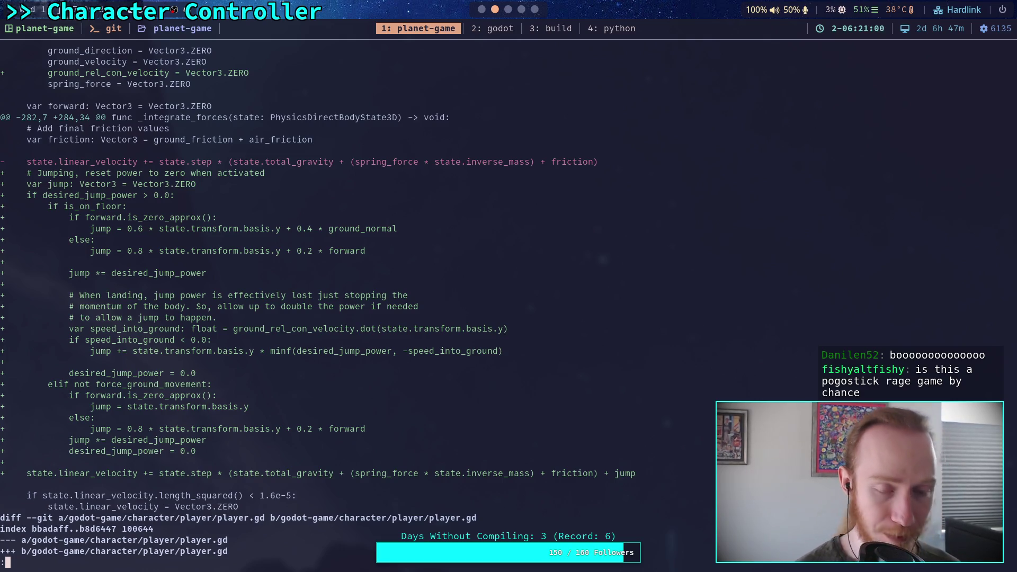
key("super+2")
scroll(277, 368, "down", 7)
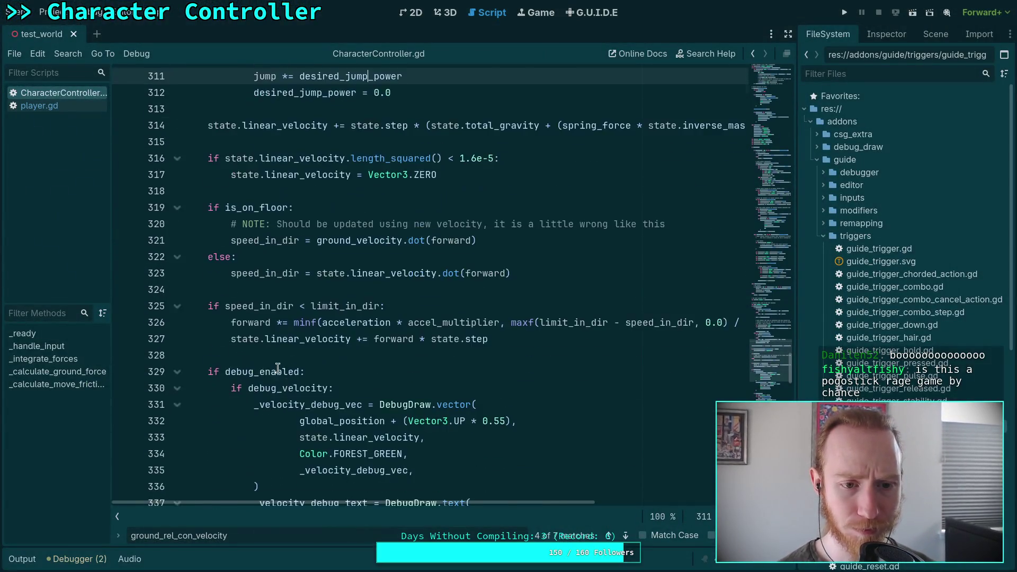
- Move the jump calculation block above the '# Add final friction values' comment
scroll(278, 367, "up", 7)
mouse_move(427, 433)
left_mouse_down()
mouse_move(223, 312)
mouse_move(192, 213)
mouse_move(205, 175)
left_mouse_up()
key("BackSpace")
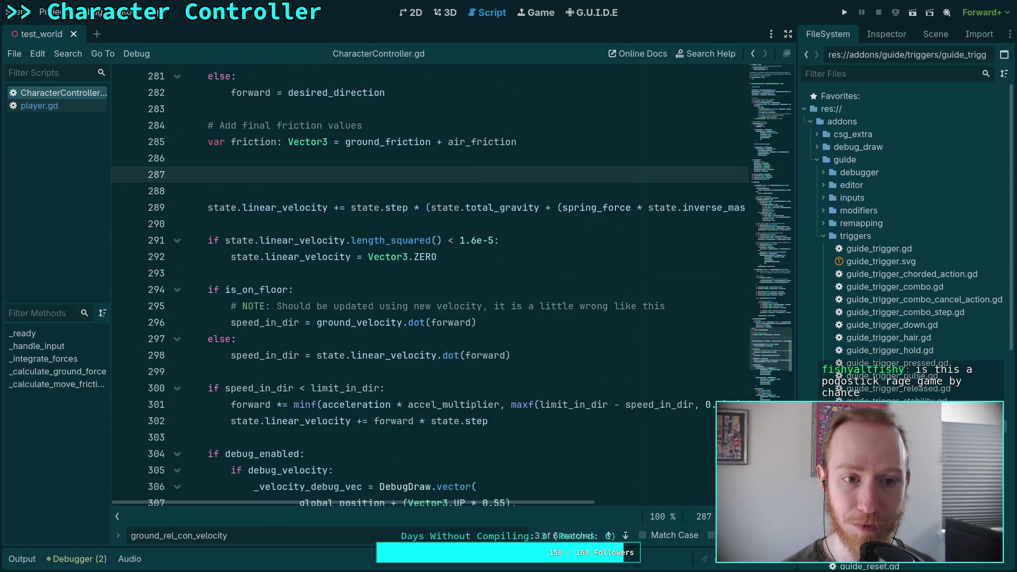
key("Delete")
left_click(282, 110)
key("Return")
key("Return")
key("Up")
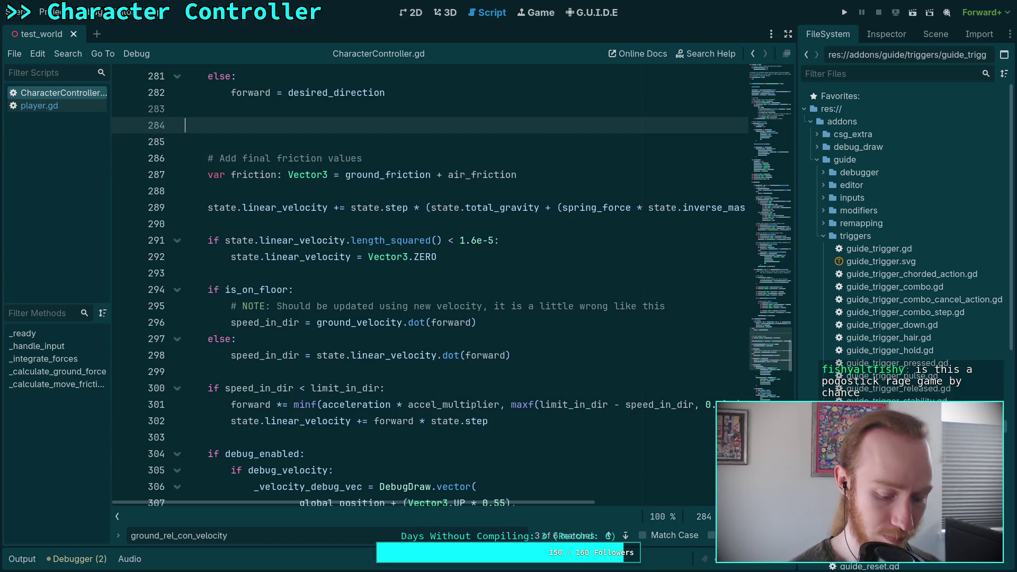
type("# Jumping, reset power to zero when activated \tvar jump: Vector3 = Vector3.ZERO \tif desired_jump_power > 0.0: \t\tif is_on_floor: \t\t\tif forward.is_zero_approx(): \t\t\t\tjump = 0.6 * state.transform.basis.y + 0.4 * ground_normal \t\t\telse: \t\t\t\tjump = 0.8 * state.transform.basis.y + 0.2 * forward  \t\t\tjump *= desired_jump_power  \t\t\t# When landing, jump power is effectively lost just stopping the \t\t\t# momentum of the body. So, allow up to double the power if needed \t\t\t# to allow a jump to happen. \t\t\tvar speed_into_ground: float = ground_rel_con_velocity.dot(state.transform.basis.y) \t\t\tif speed_into_ground < 0.0: \t\t\t\tjump += state.transform.basis.y * minf(desired_jump_power, -speed_into_ground)  \t\t\tdesired_jump_power = 0.0 \t\telif not force_ground_movement: \t\t\tif forward.is_zero_approx(): \t\t\t\tjump = state.transform.basis.y \t\t\telse: \t\t\t\tjump = 0.8 * state.transform.basis.y + 0.2 * forward \t\t\tjump *= desired_jump_power \t\t\tdesired_jump_power = 0.0")
- Re-stage godot-game/ and show the refreshed git diff --staged
scroll(424, 281, "up", 6)
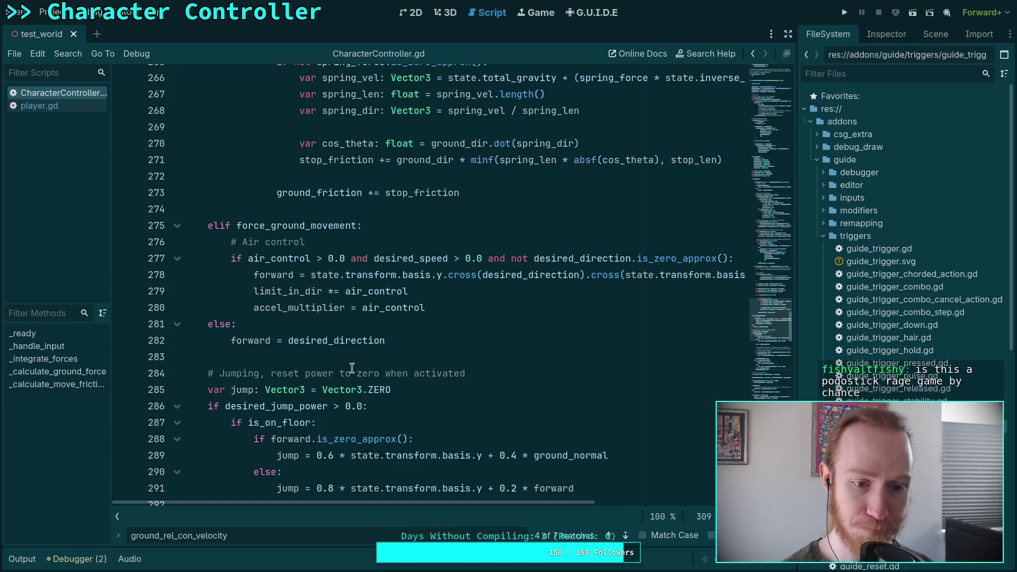
scroll(350, 359, "down", 7)
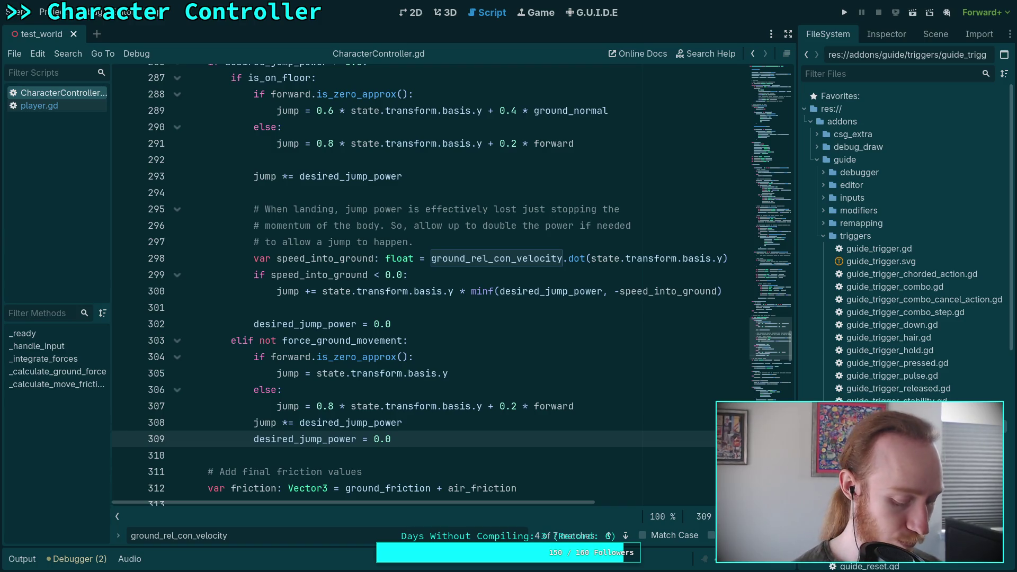
key("super+1")
type("qgit add godot-game/")
key("Return")
type("git diff --staged")
key("Return")
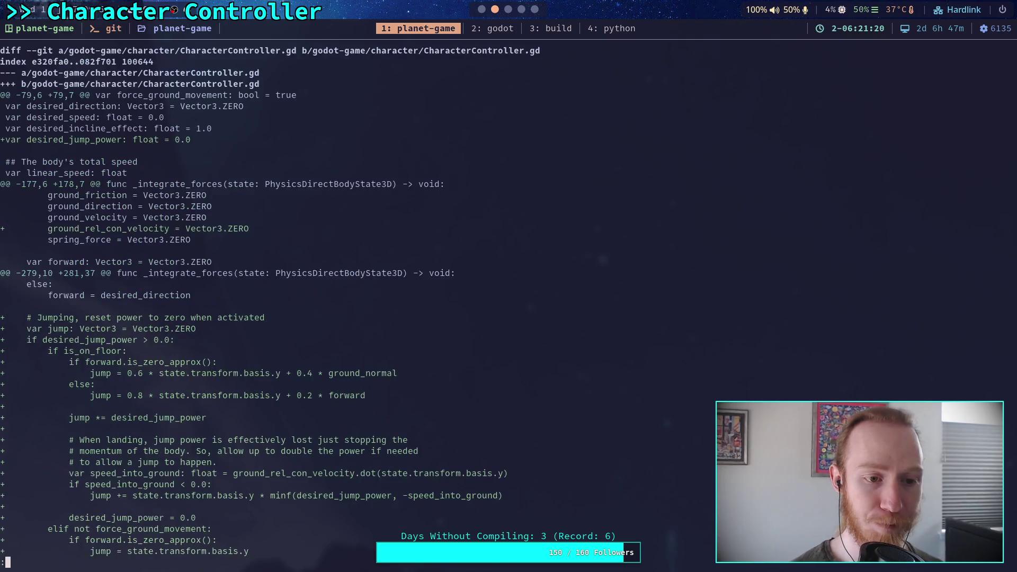
- Read through the staged diff down to jump.tres
scroll(442, 297, "down", 9)
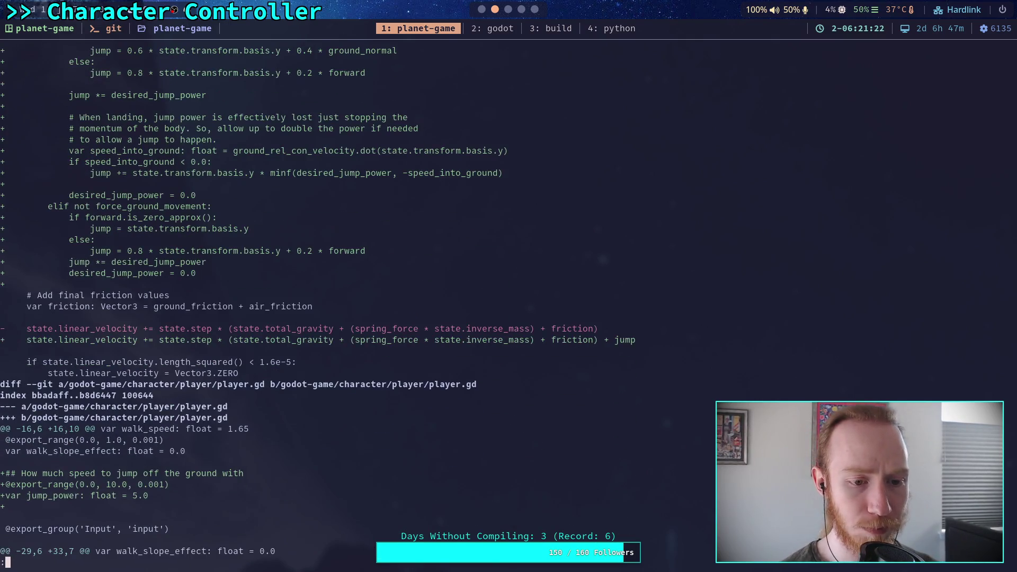
scroll(318, 297, "up", 6)
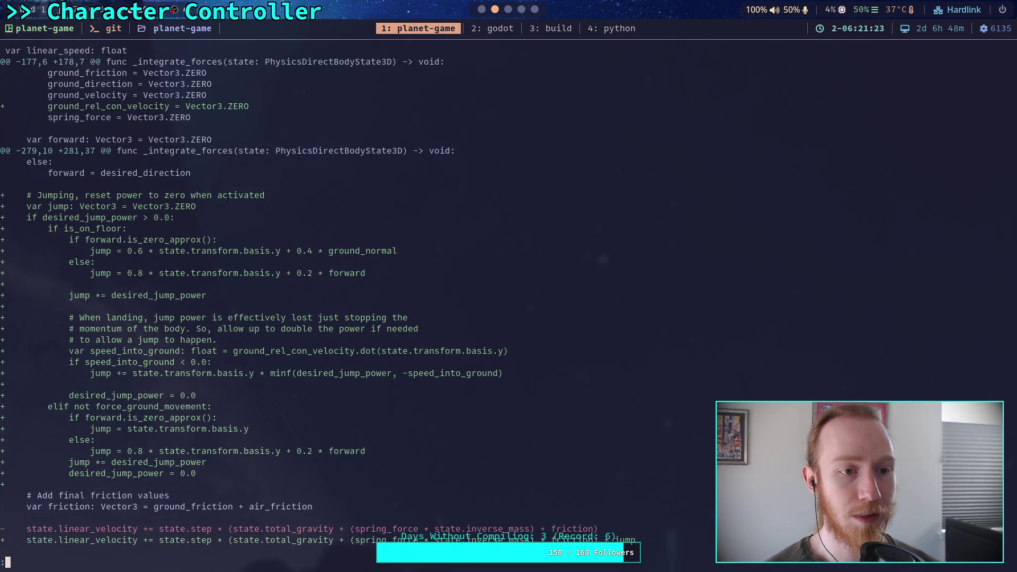
scroll(317, 301, "down", 6)
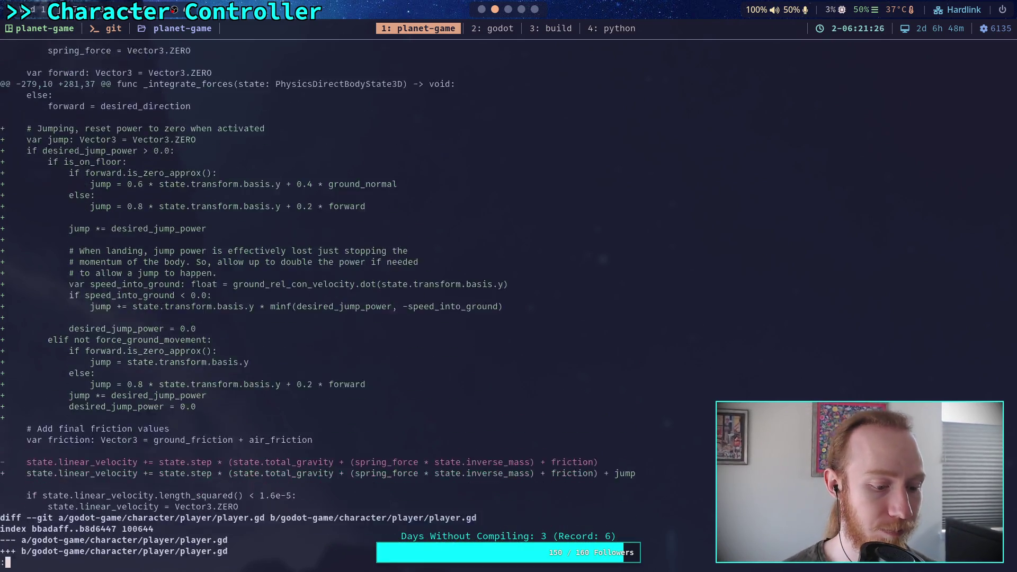
scroll(318, 301, "down", 4)
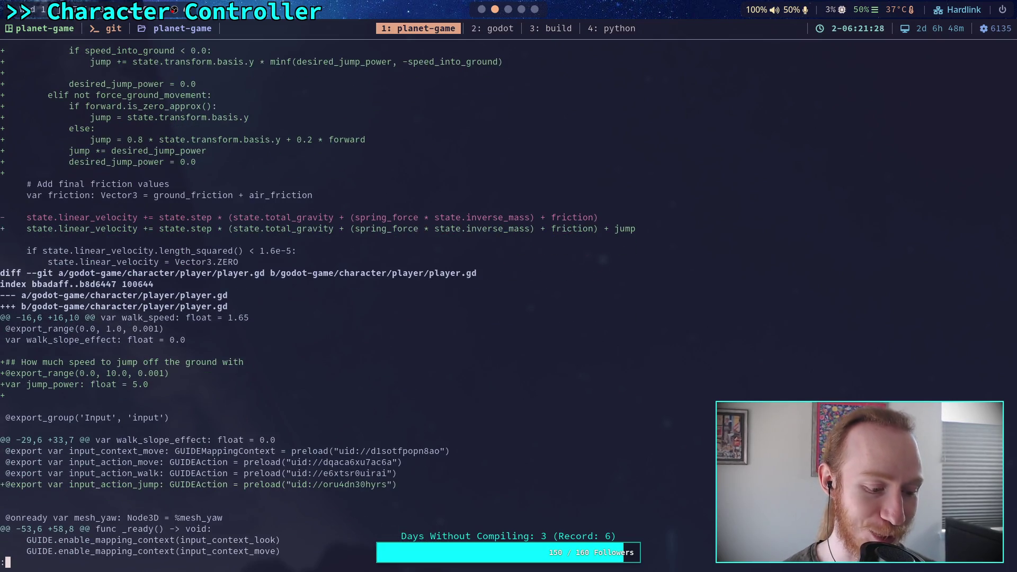
scroll(318, 301, "down", 2)
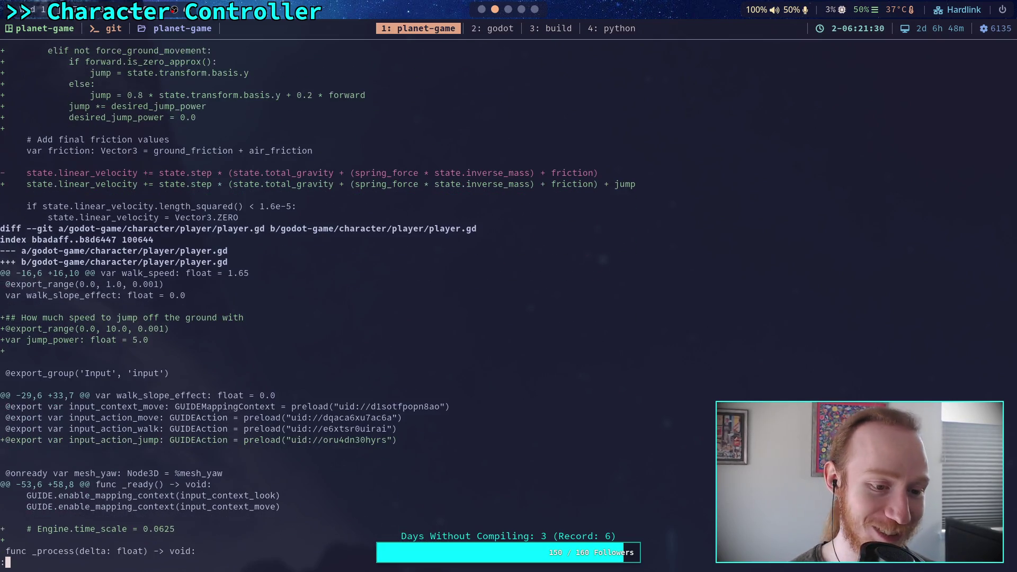
scroll(318, 300, "down", 2)
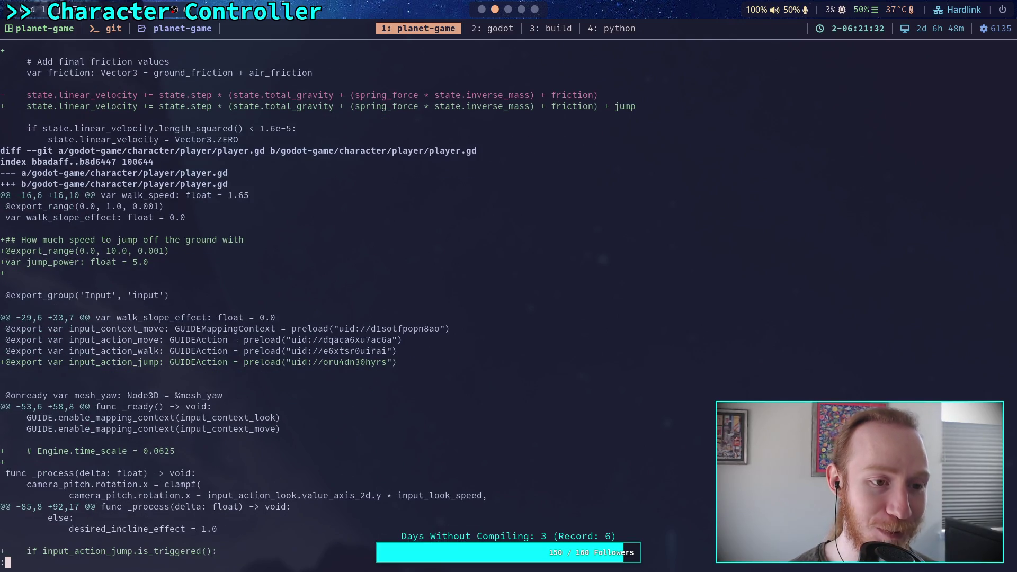
scroll(318, 301, "up", 2)
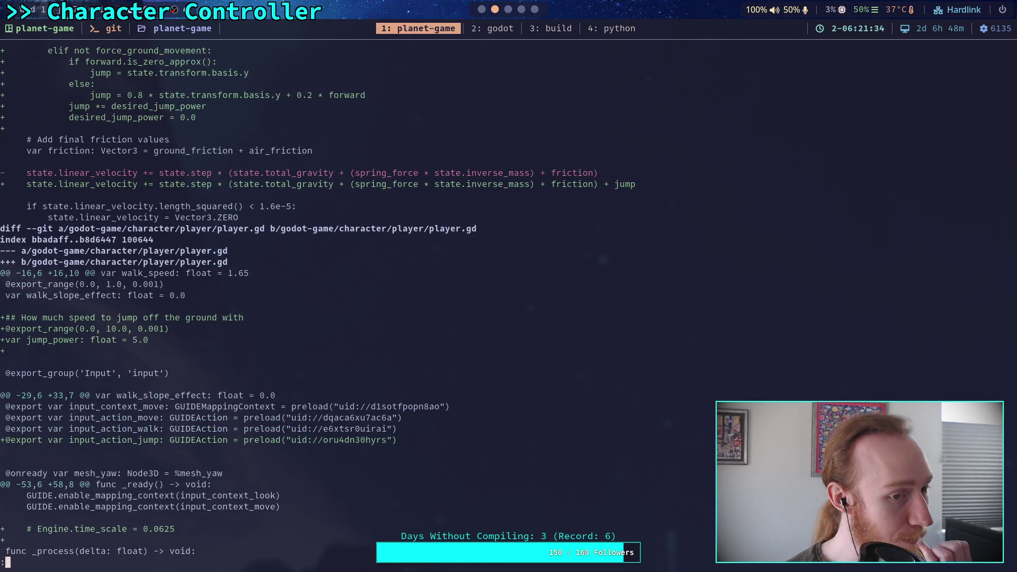
scroll(317, 301, "down", 5)
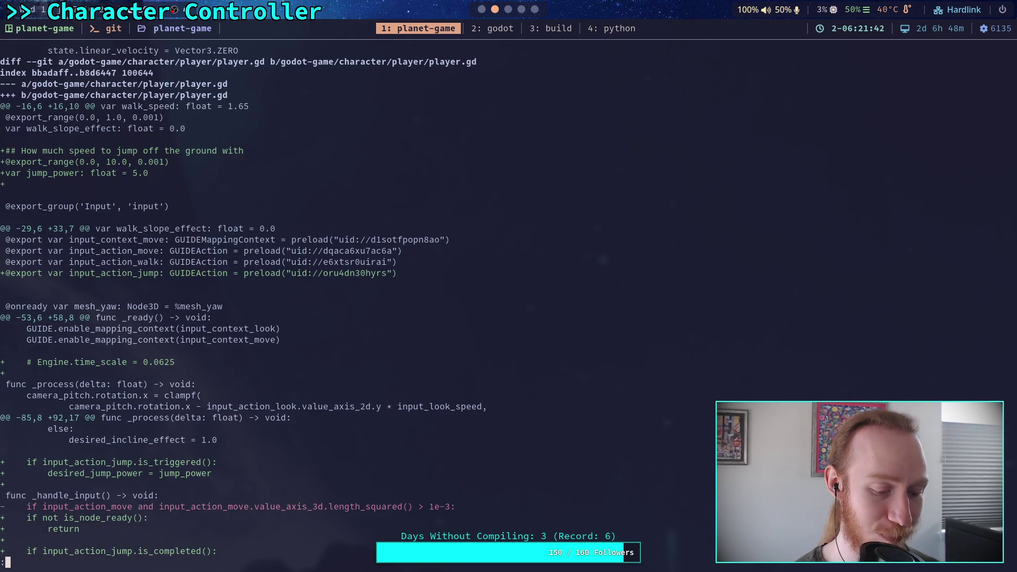
scroll(241, 301, "down", 5)
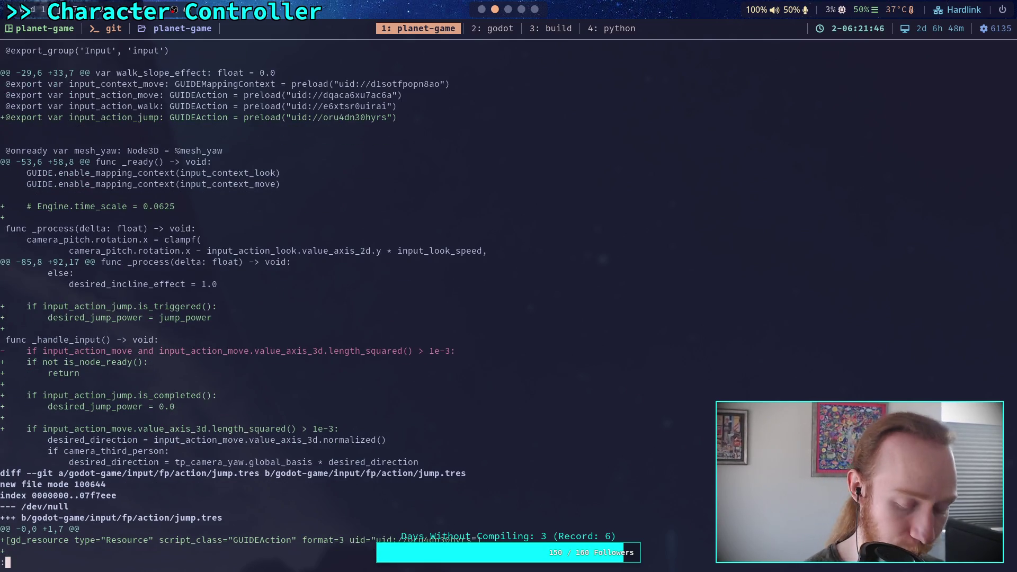
- Open player.gd in Godot and select the commented-out Engine.time_scale line
key("super+2")
left_click(39, 106)
scroll(372, 274, "up", 10)
left_click_drag(510, 257, 482, 224)
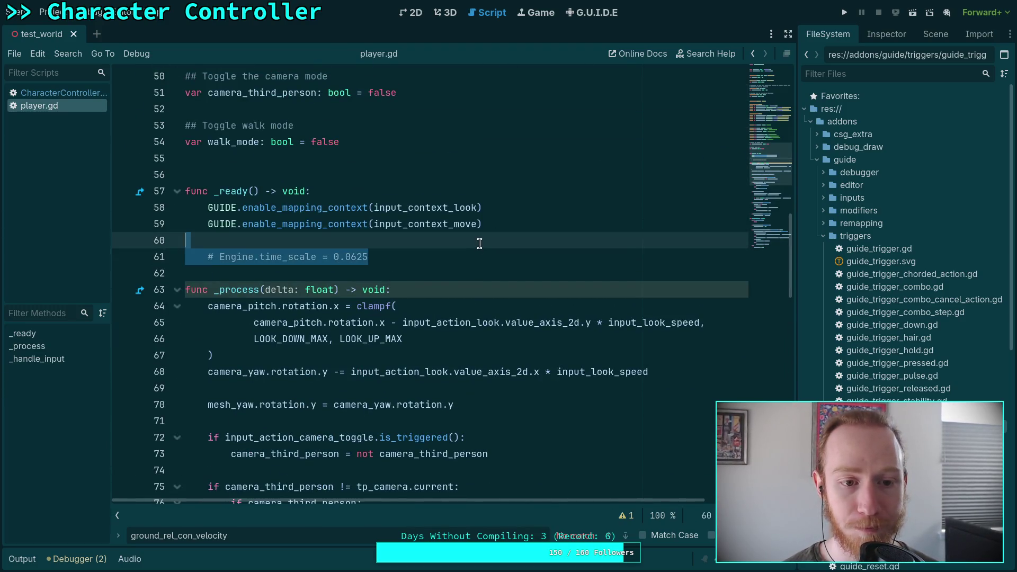
- Delete the '# Engine.time_scale = 0.0625' line and view the staged diff for player.gd
key("BackSpace")
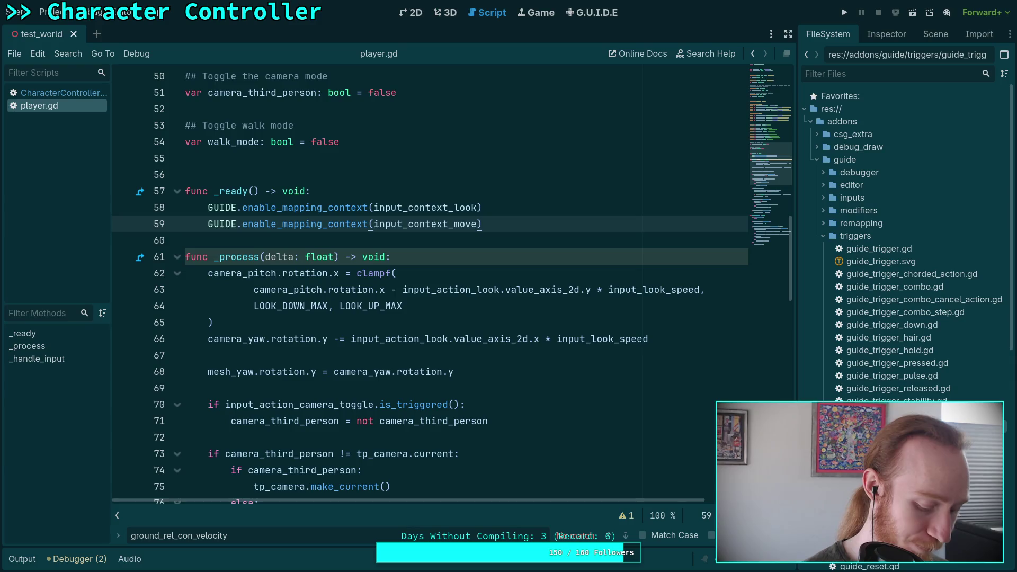
key("super+1")
type("git diff --staged")
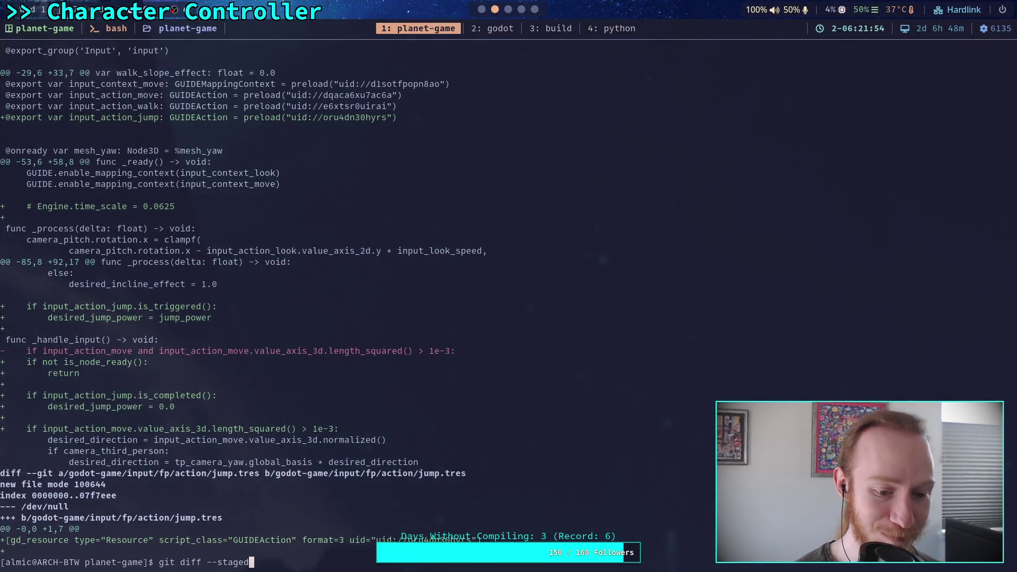
key("Return")
key("space")
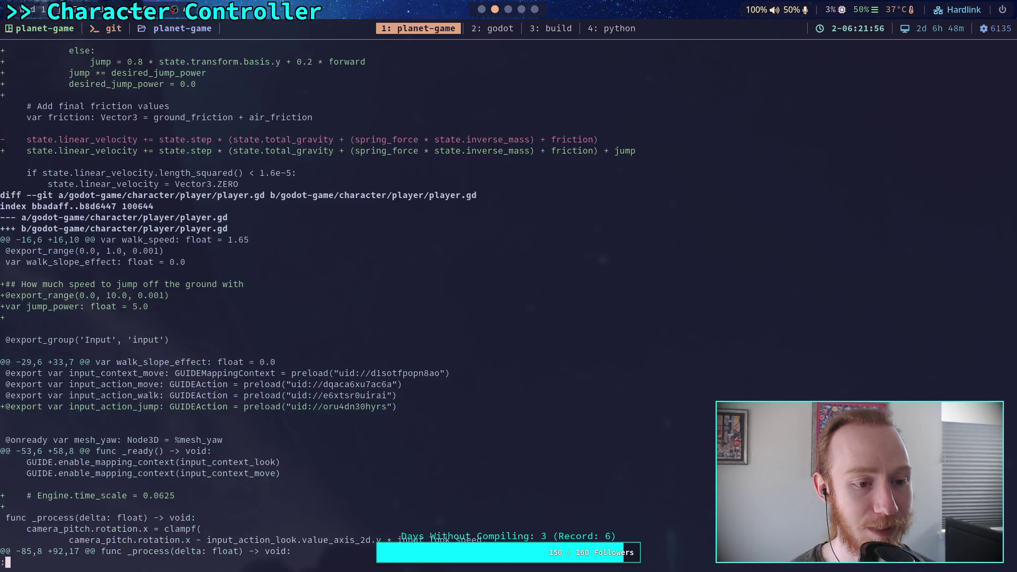
scroll(509, 297, "down", 3)
- Re-stage godot-game/ and page through the refreshed diff to the player.gd changes
type("qgit add godot-game/")
key("Return")
type("git diff --staged")
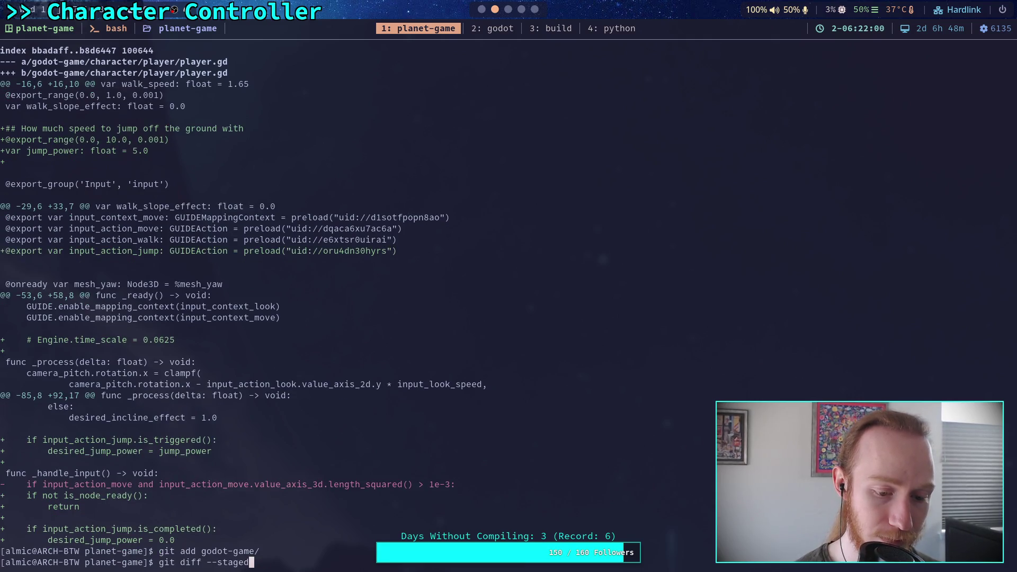
key("Return")
key("space")
key("b")
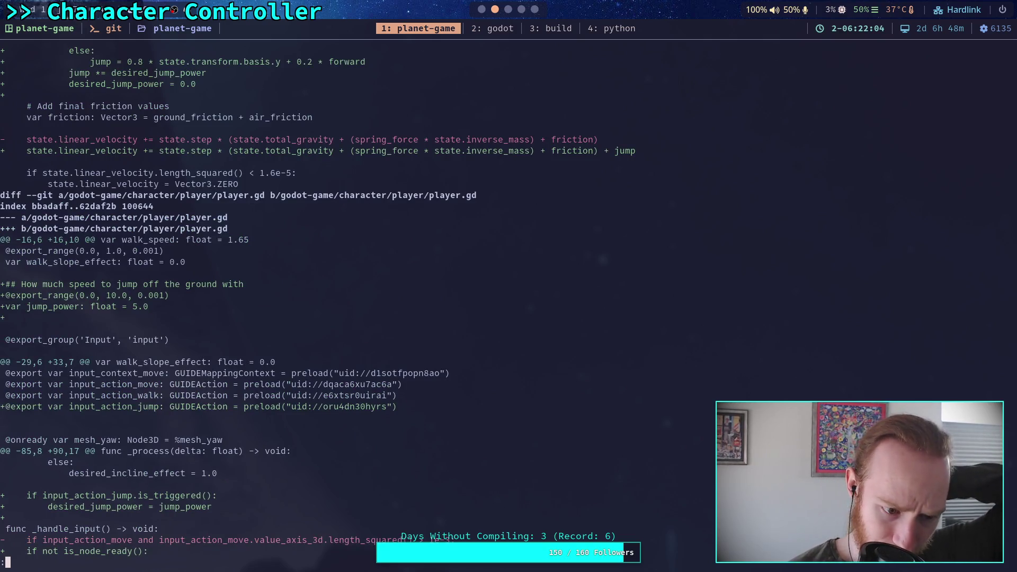
scroll(318, 302, "down", 5)
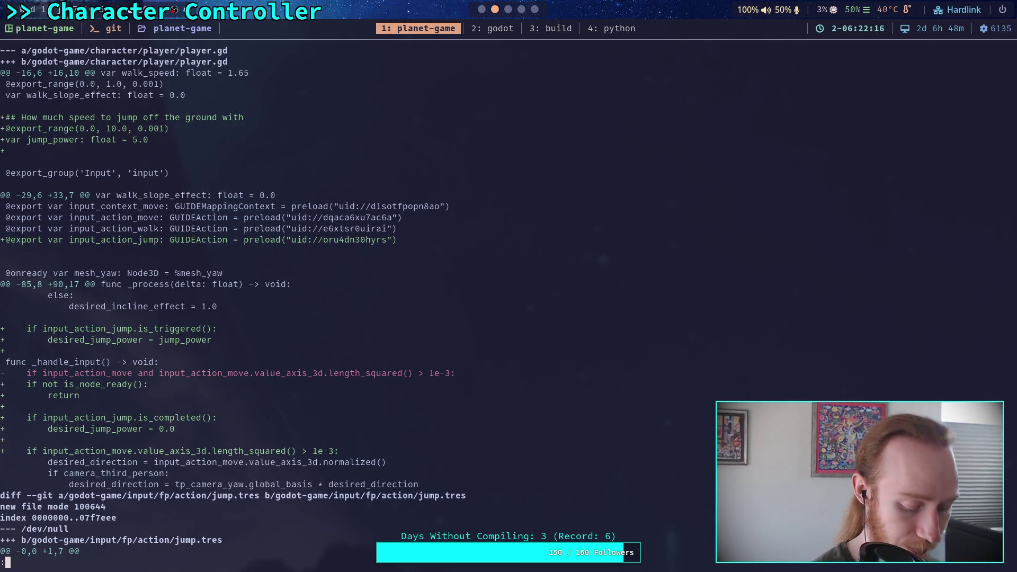
key("super+2")
scroll(237, 245, "down", 13)
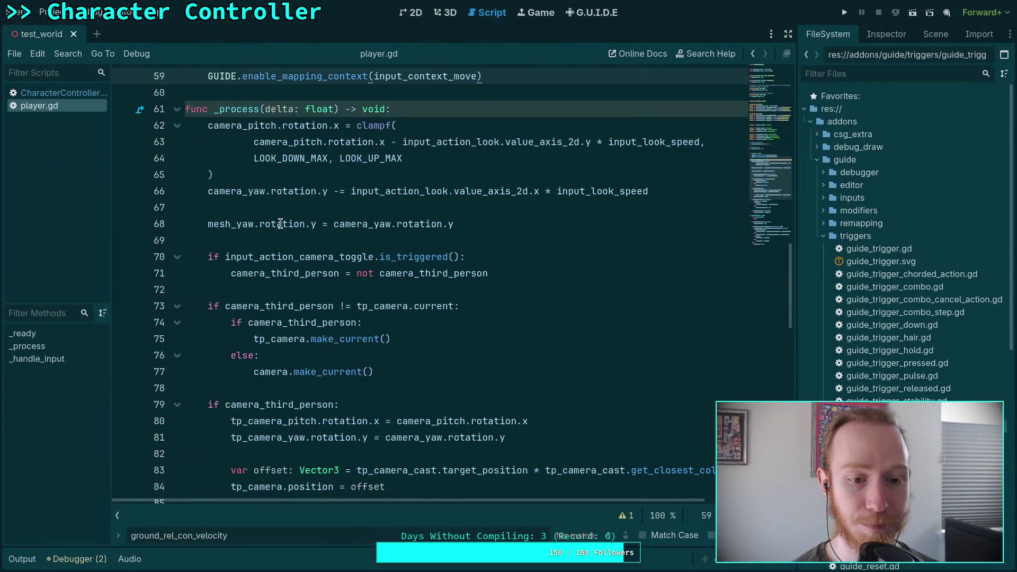
- Move the is_completed jump check to the end of _handle_input, dedent it, and save player.gd
left_click_drag(208, 257, 365, 295)
key("ctrl+c")
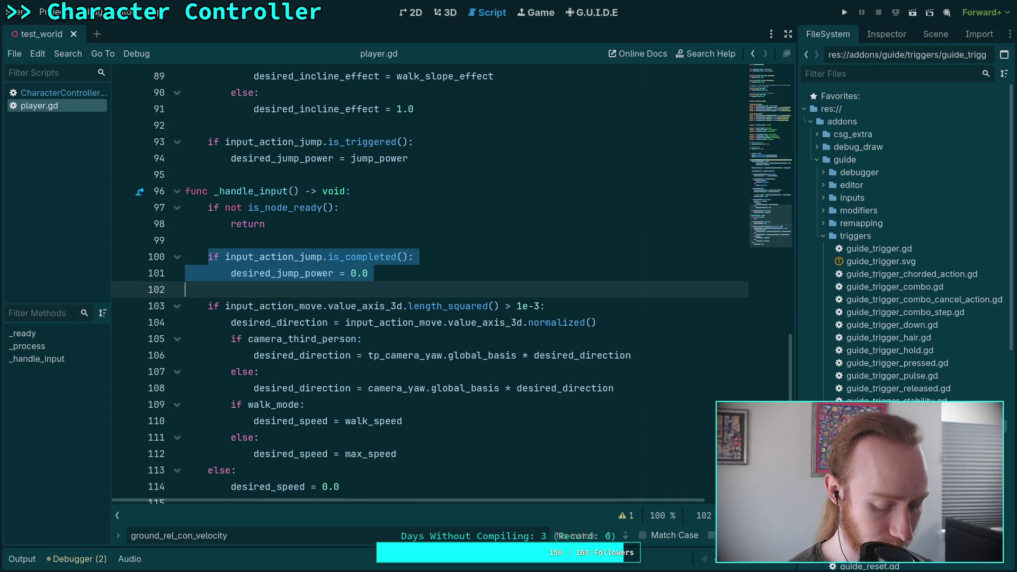
key("BackSpace")
key("BackSpace")
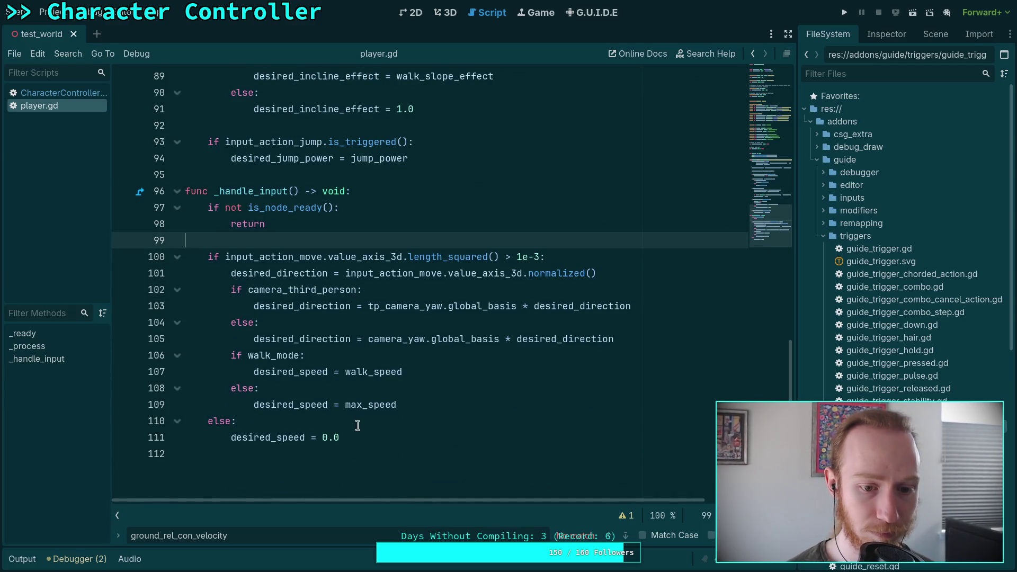
left_click(382, 439)
key("Return")
key("ctrl+v")
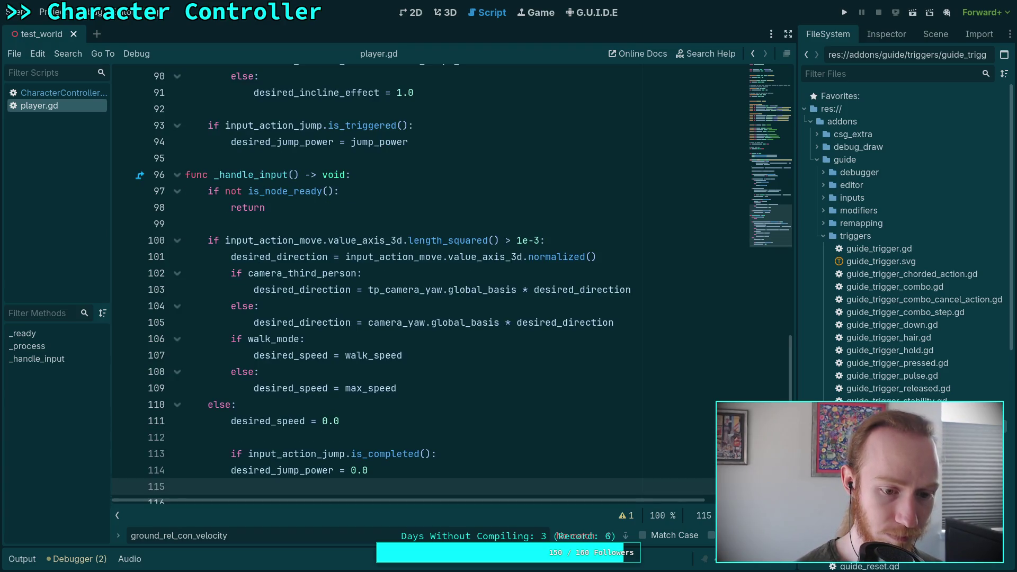
left_click(231, 453)
key("shift+Tab")
key("ctrl+s")
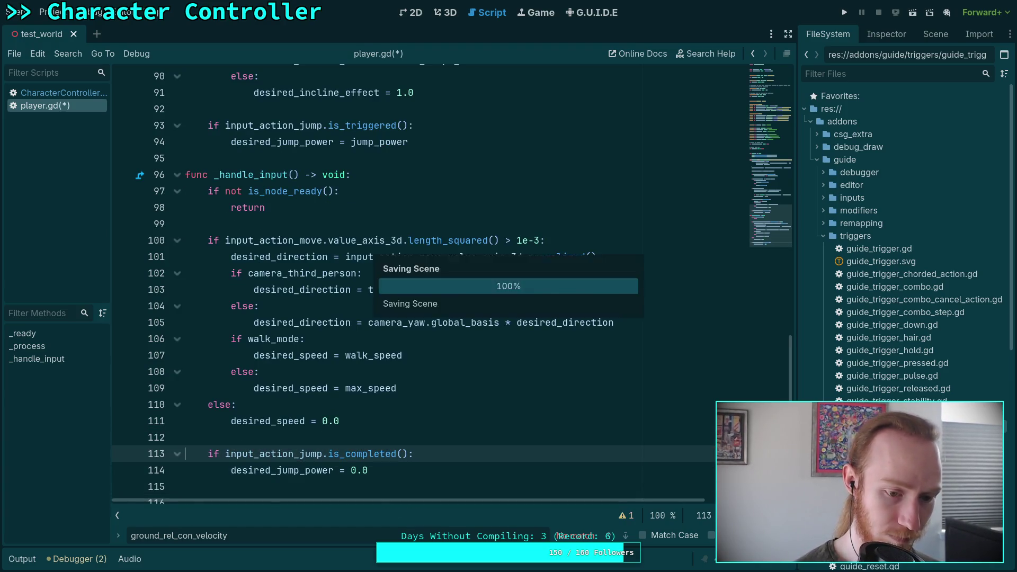
- Stage godot-game/ and show git diff --staged
key("super+1")
type("qgit add godot-game/")
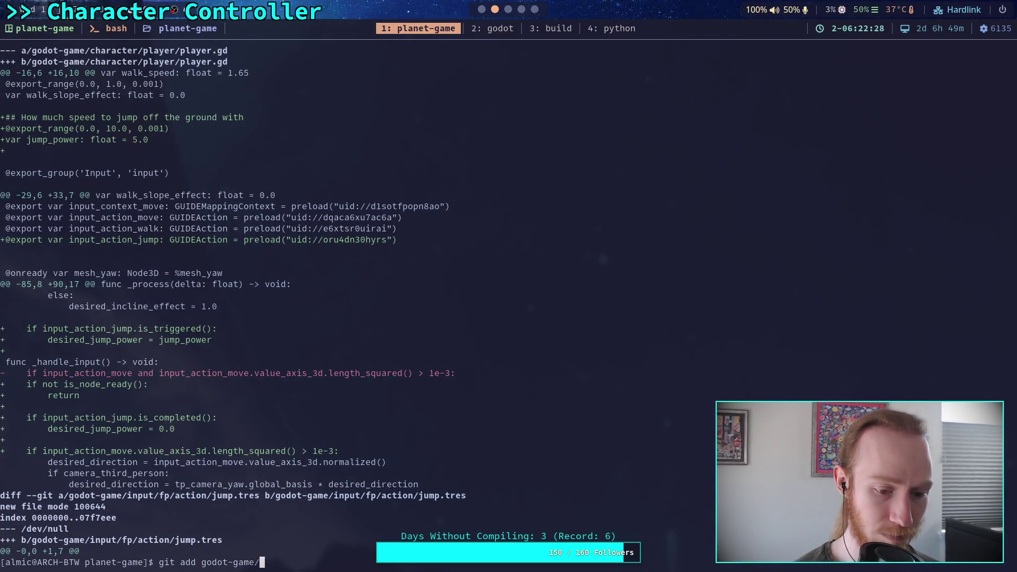
key("Return")
key("Up")
key("Up")
key("Return")
- Page through the staged diff past test_world.tscn back to CharacterController.gd's jump changes
key("space")
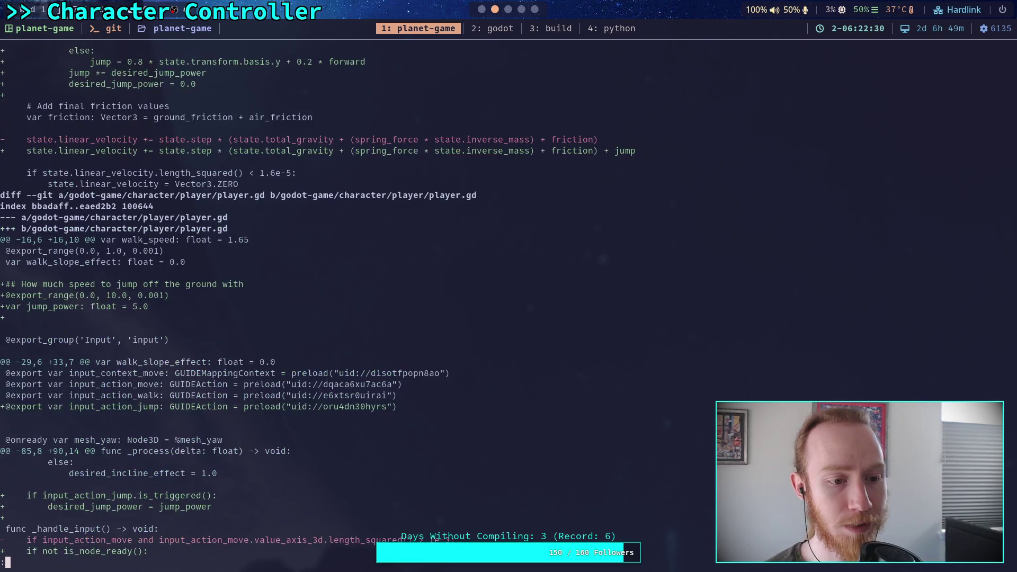
scroll(233, 301, "down", 5)
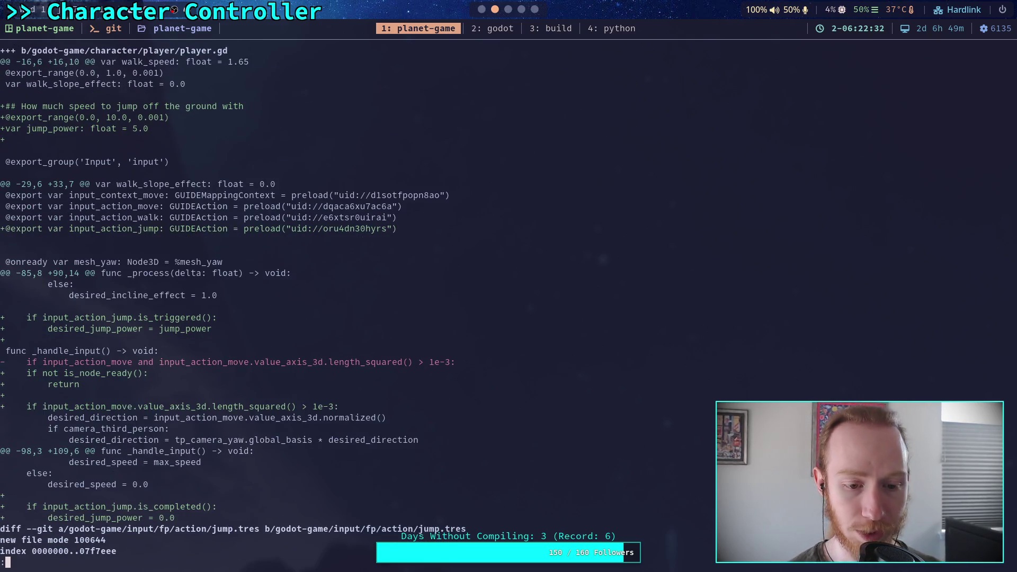
scroll(233, 301, "down", 4)
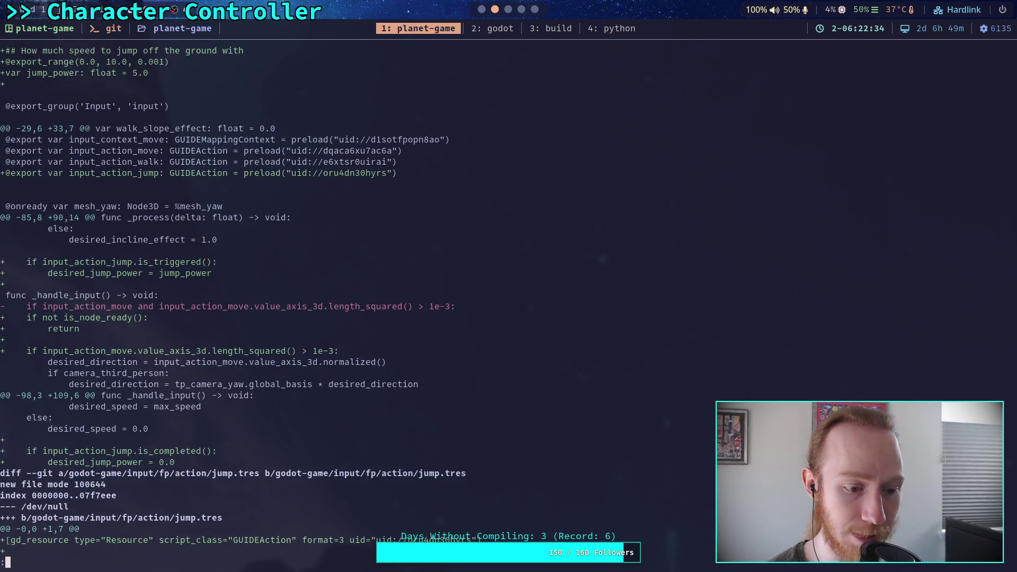
scroll(233, 300, "down", 4)
scroll(233, 300, "down", 5)
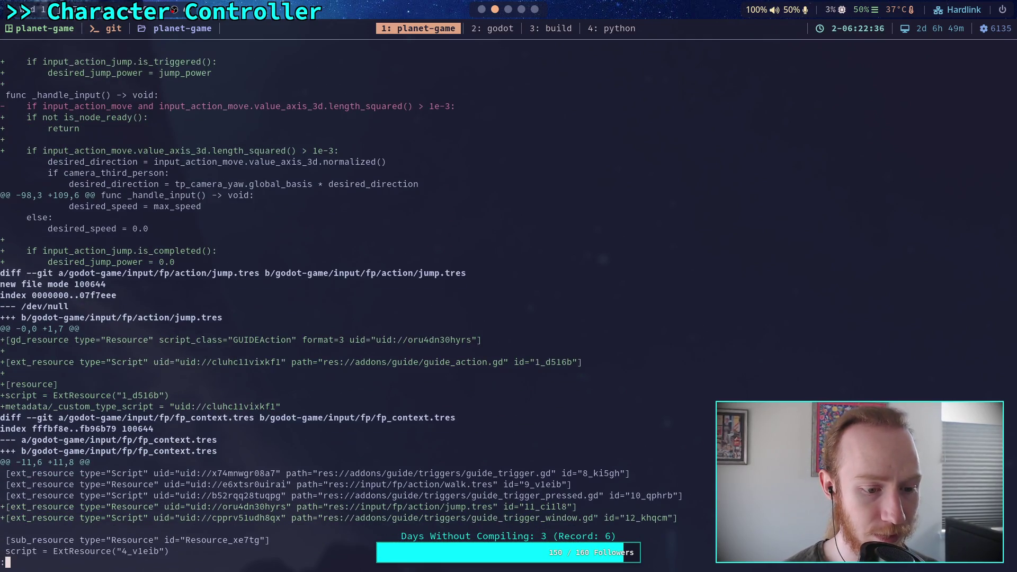
scroll(233, 301, "down", 12)
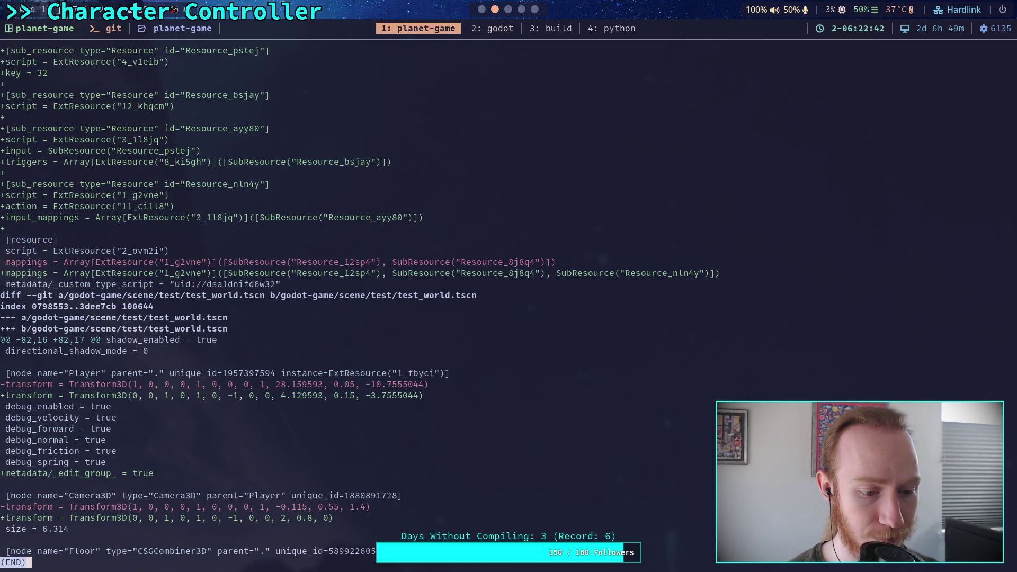
key("q")
scroll(233, 300, "up", 15)
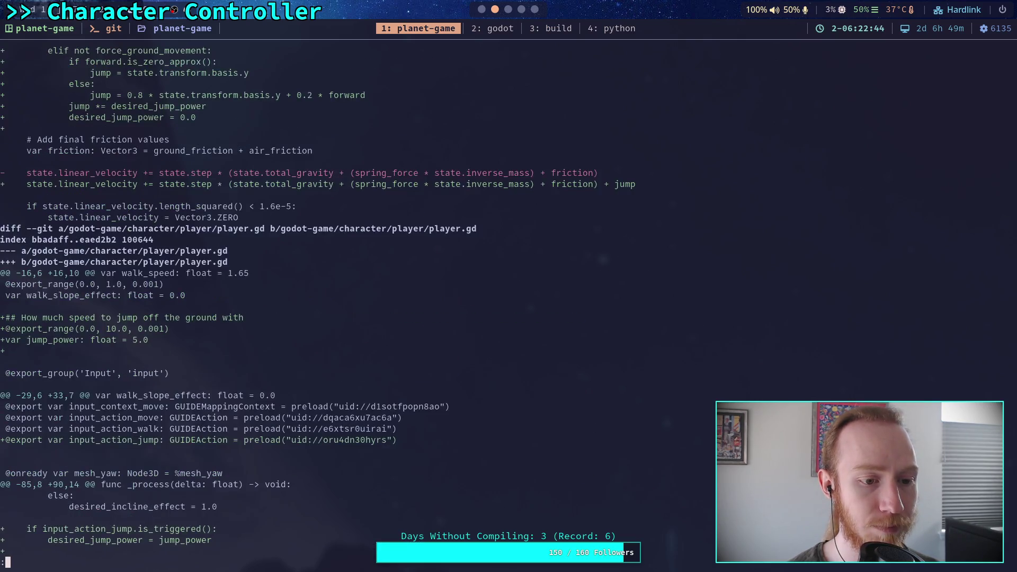
scroll(508, 301, "up", 14)
scroll(394, 301, "down", 5)
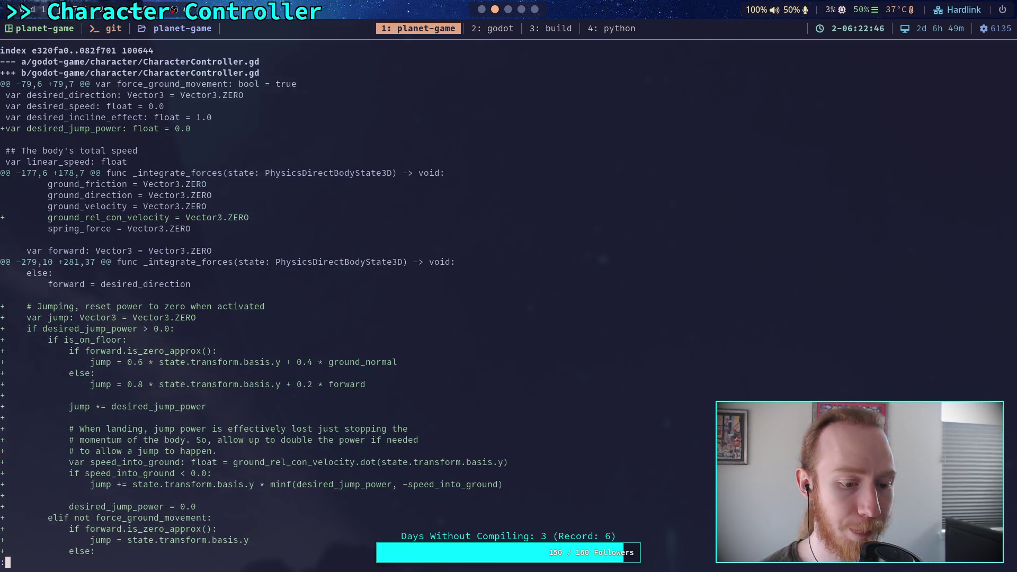
- Unstage godot-game/scene/ with git restore --staged and confirm via git status
type("qgit status")
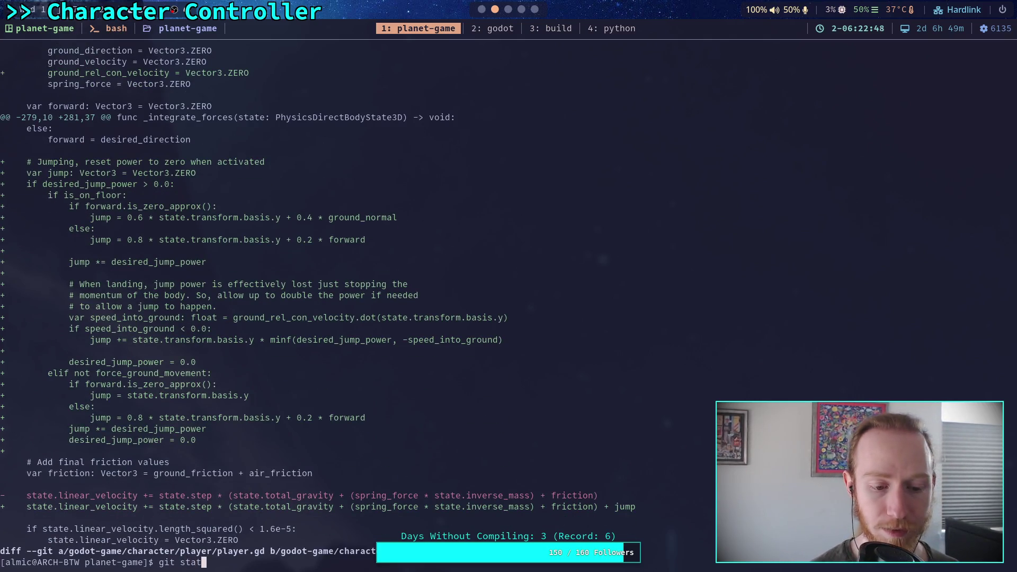
key("Return")
type("git restore --stag")
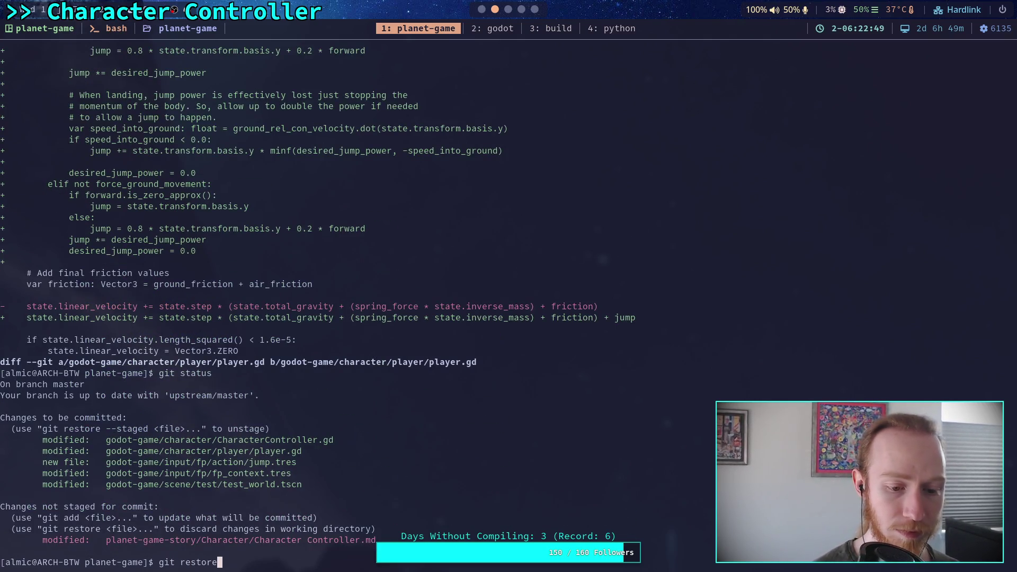
type("ed godot-game/scene/")
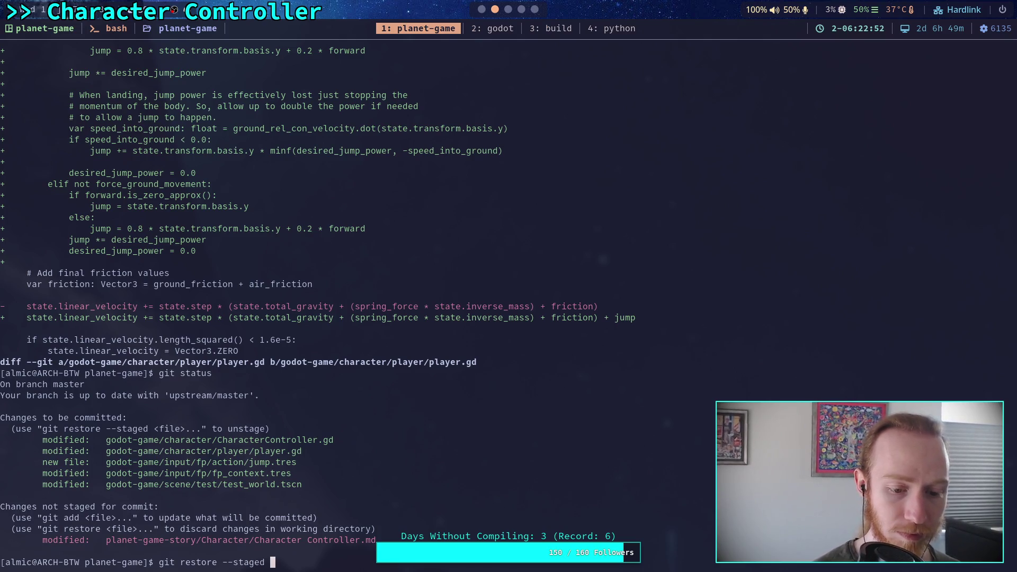
key("Return")
type("git status")
key("Return")
- Show git diff --staged and page ahead to the player.gd changes
type("git diff --sta")
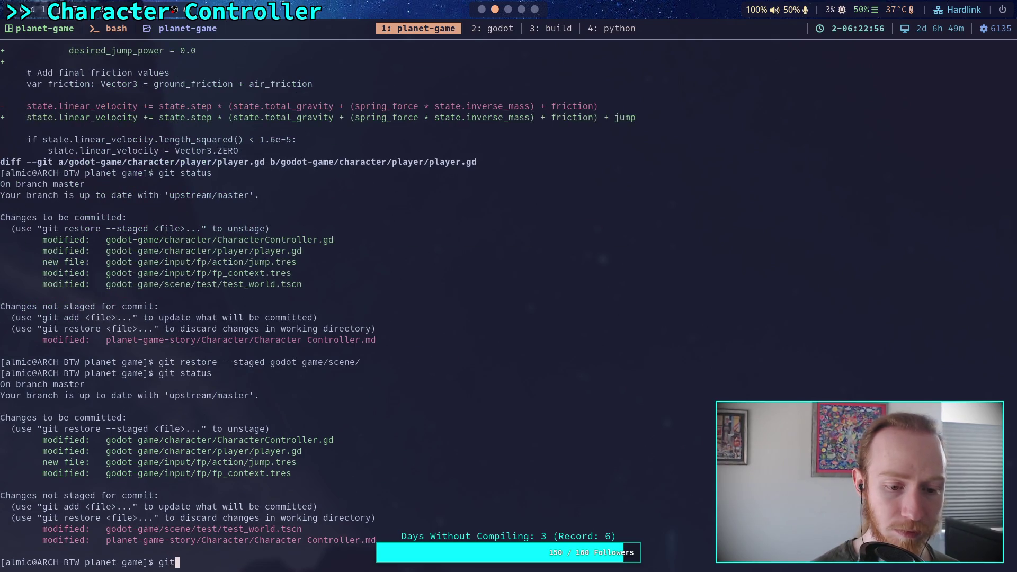
type("ged")
key("Return")
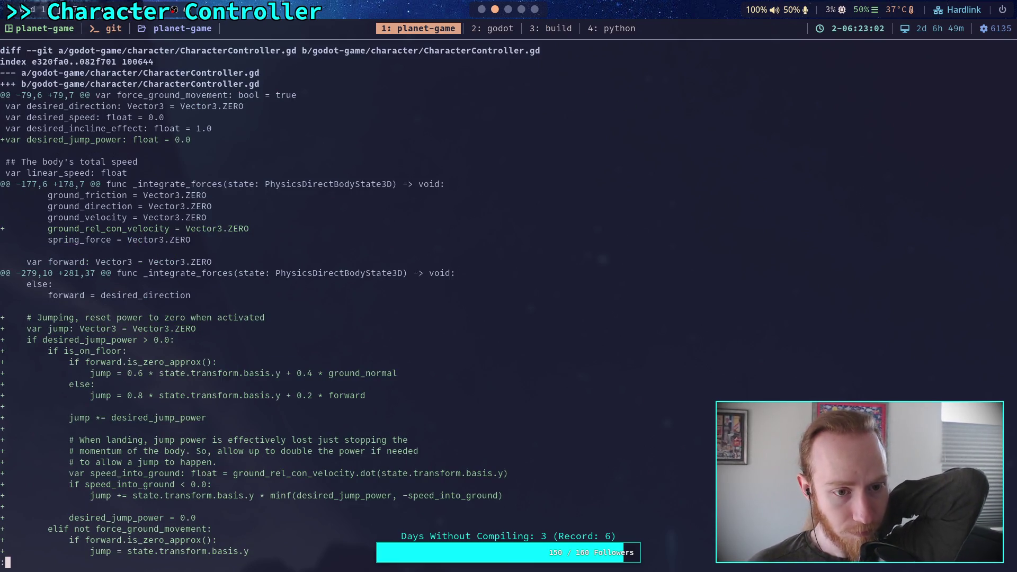
key("space")
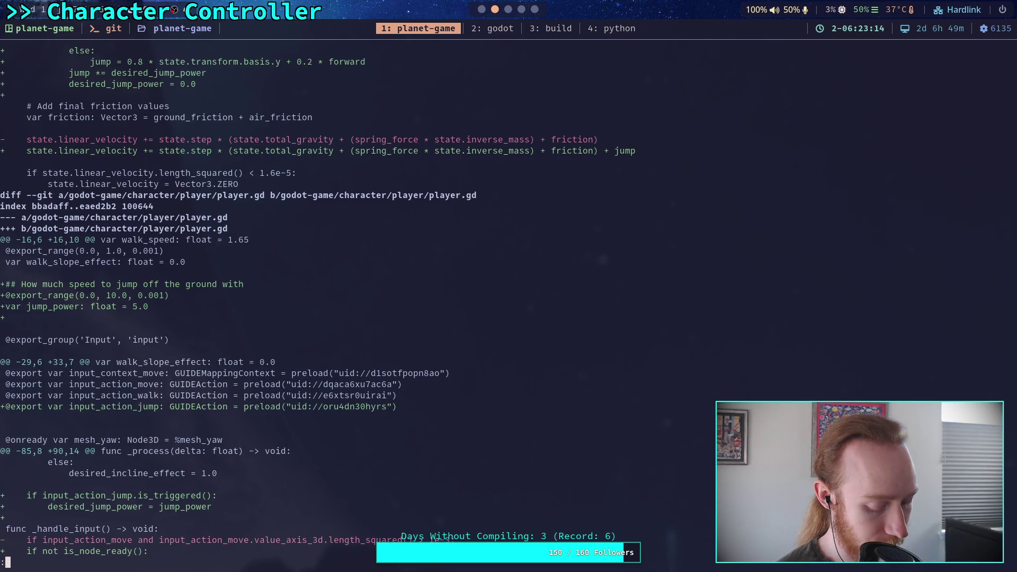
key("super+2")
- Toggle the Output dock and open CharacterController.gd from the script list
left_click(16, 562)
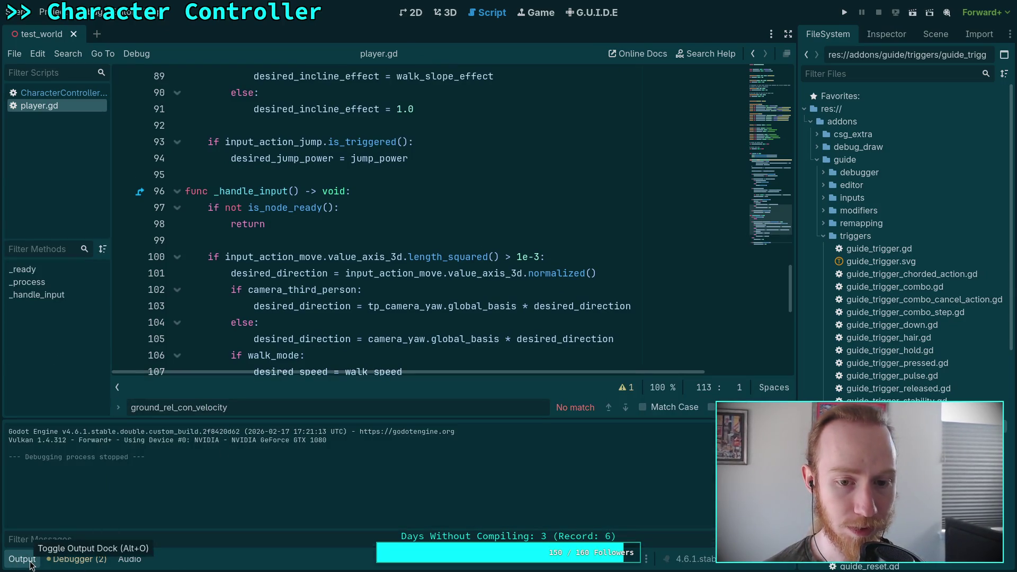
left_click(30, 564)
left_click(58, 93)
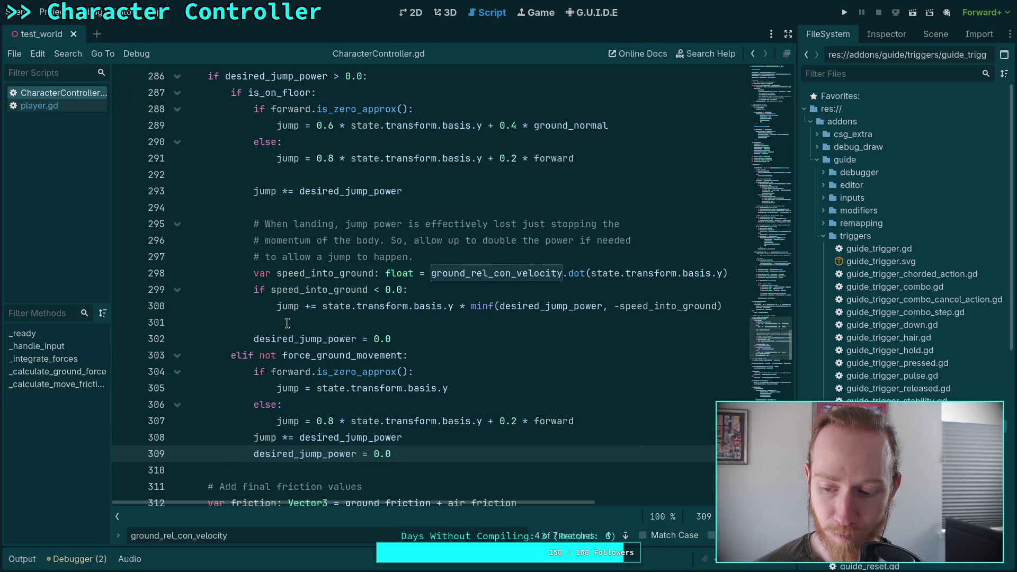
- Highlight the 0.8/0.2 jump blend on line 291 and desired_jump_power on line 293
scroll(460, 364, "up", 1)
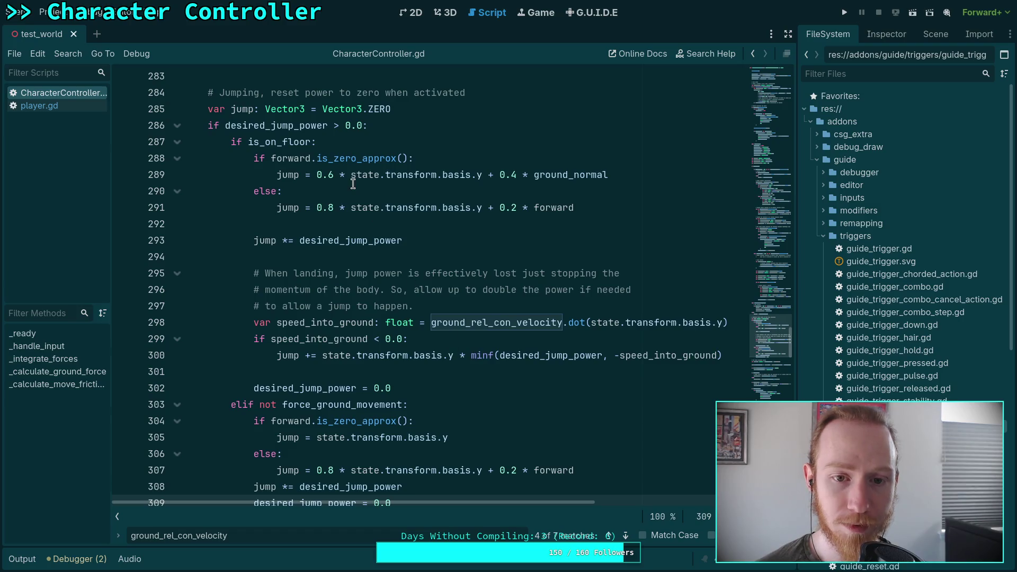
mouse_move(576, 207)
left_mouse_down()
mouse_move(334, 208)
mouse_move(482, 207)
left_mouse_up()
left_click(324, 220)
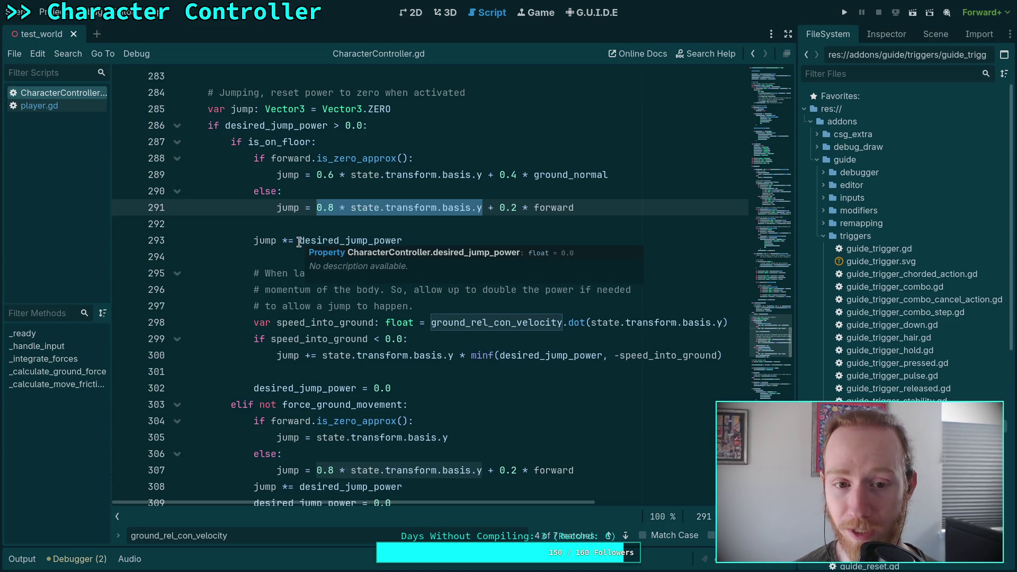
left_click_drag(300, 241, 413, 242)
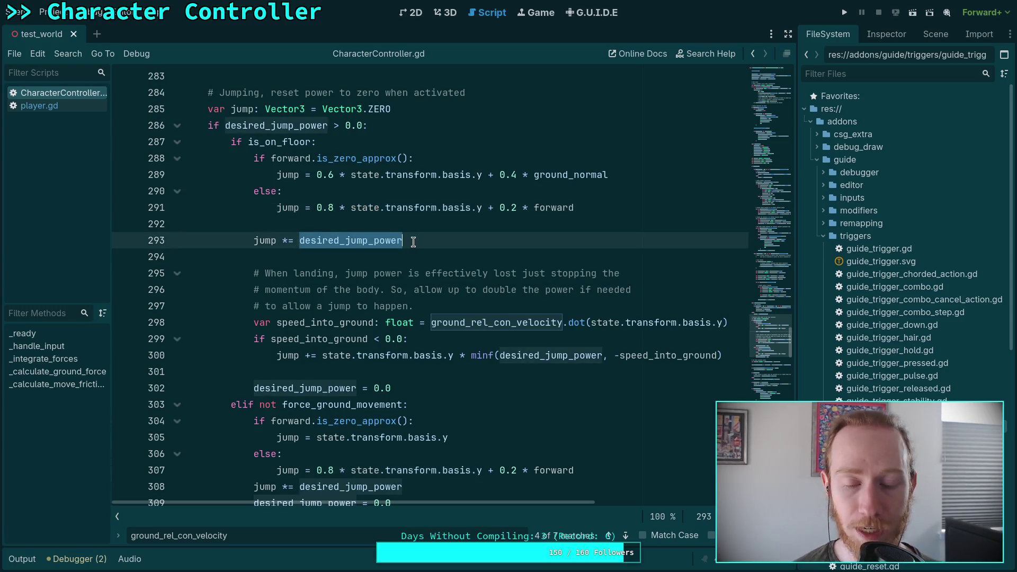
left_click(393, 258)
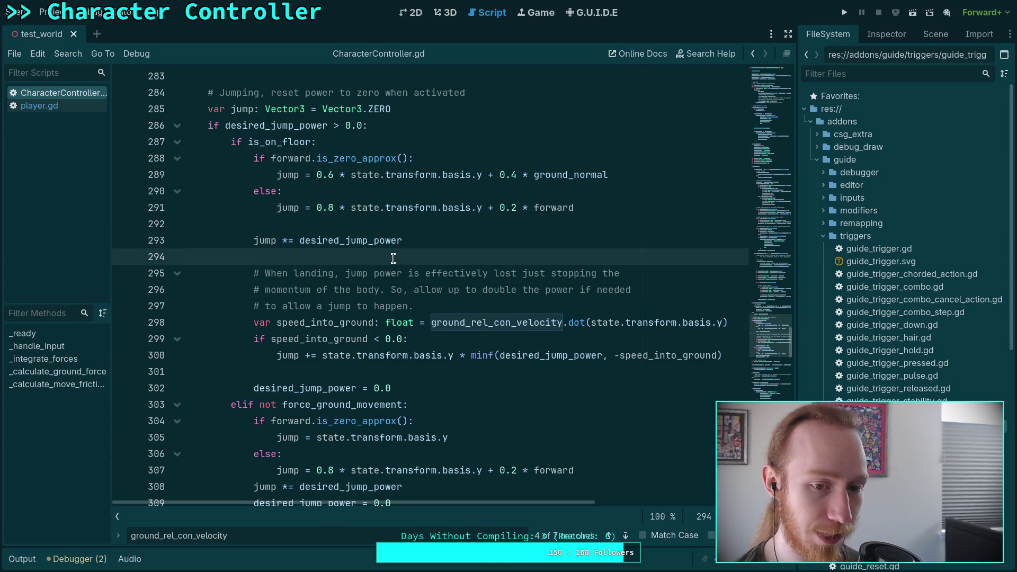
scroll(432, 342, "down", 1)
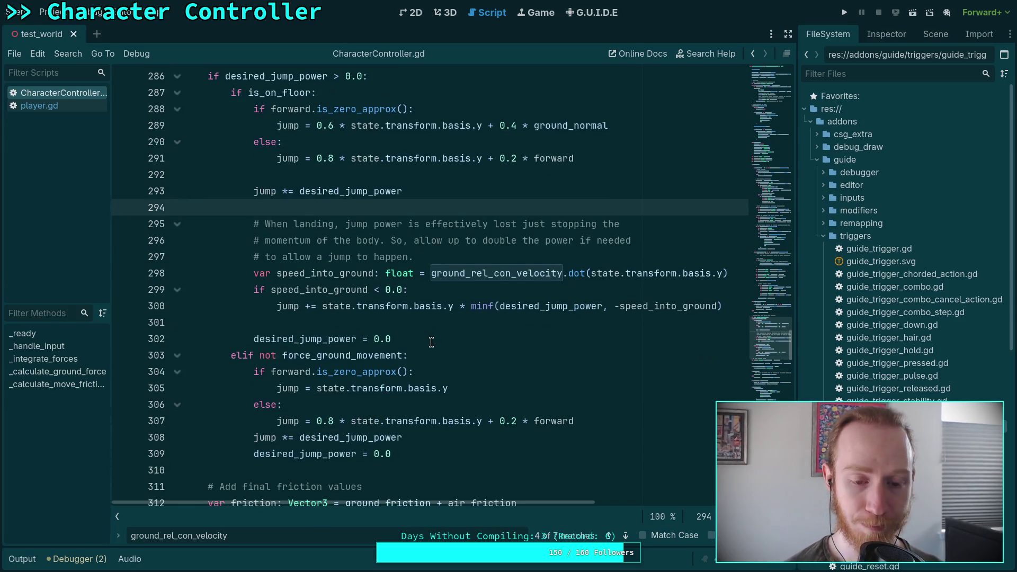
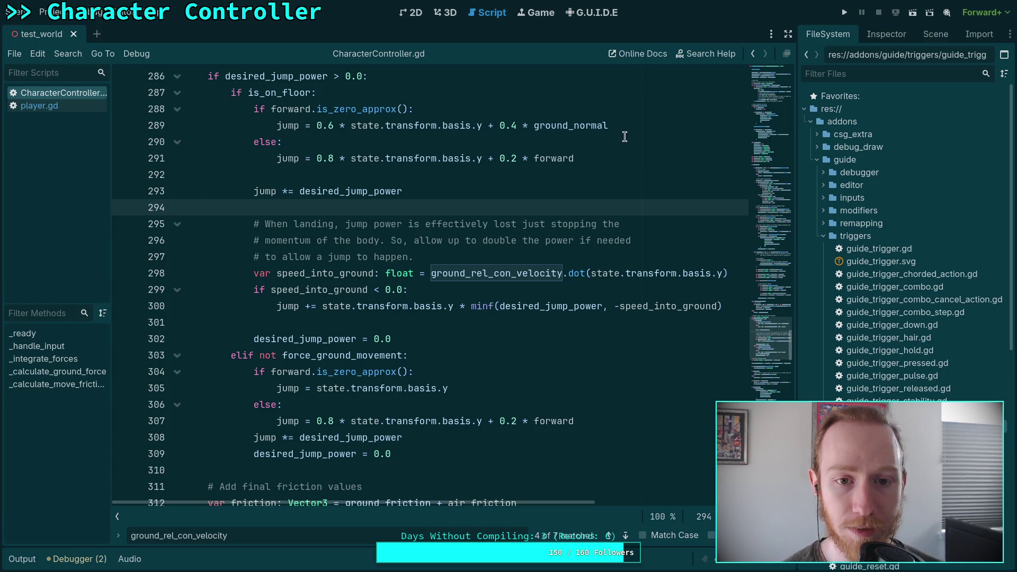
- Add an 'if forward.is_zero_approx():' condition at the start of the landing block
left_click(639, 122)
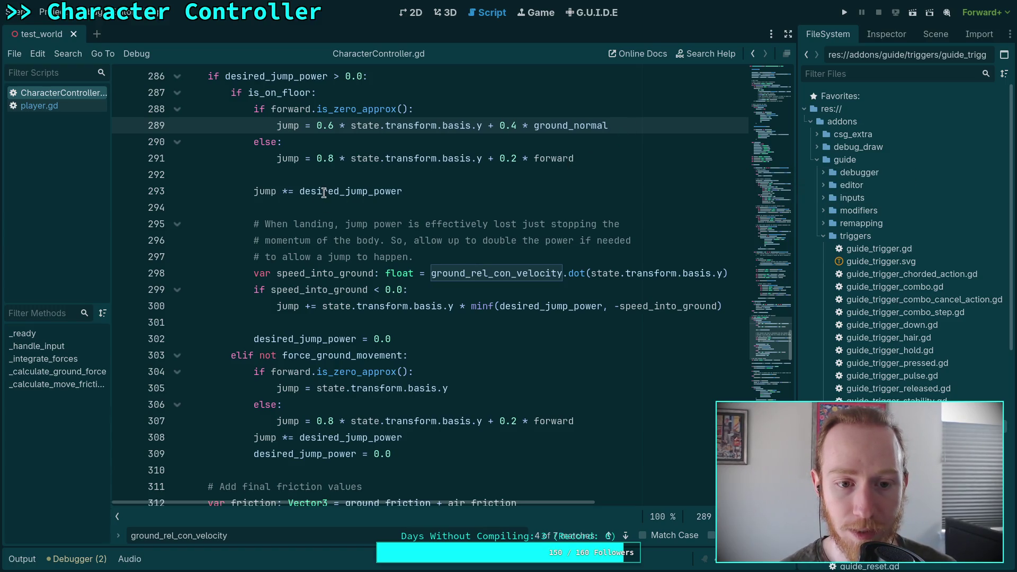
mouse_move(325, 191)
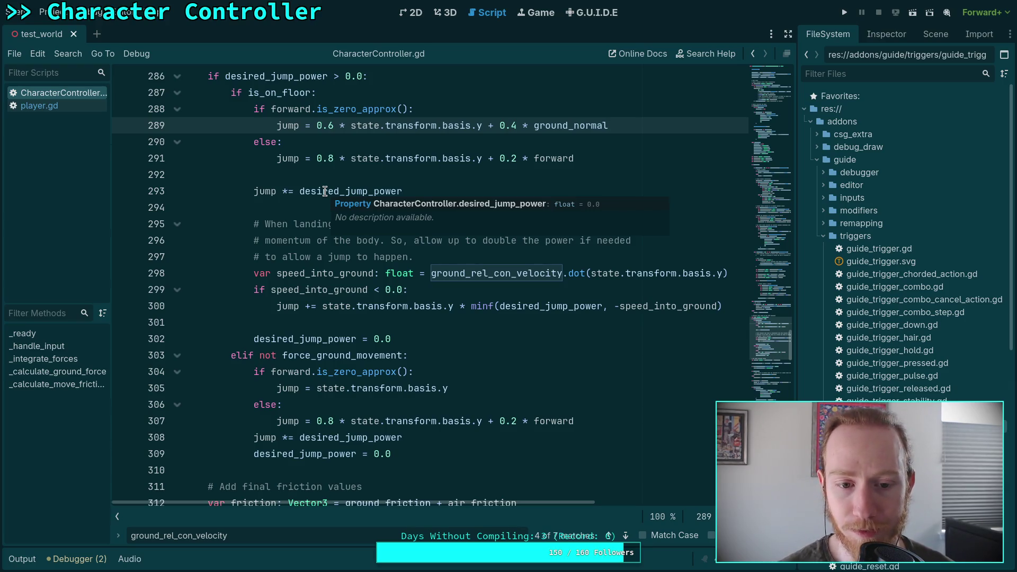
left_click(459, 290)
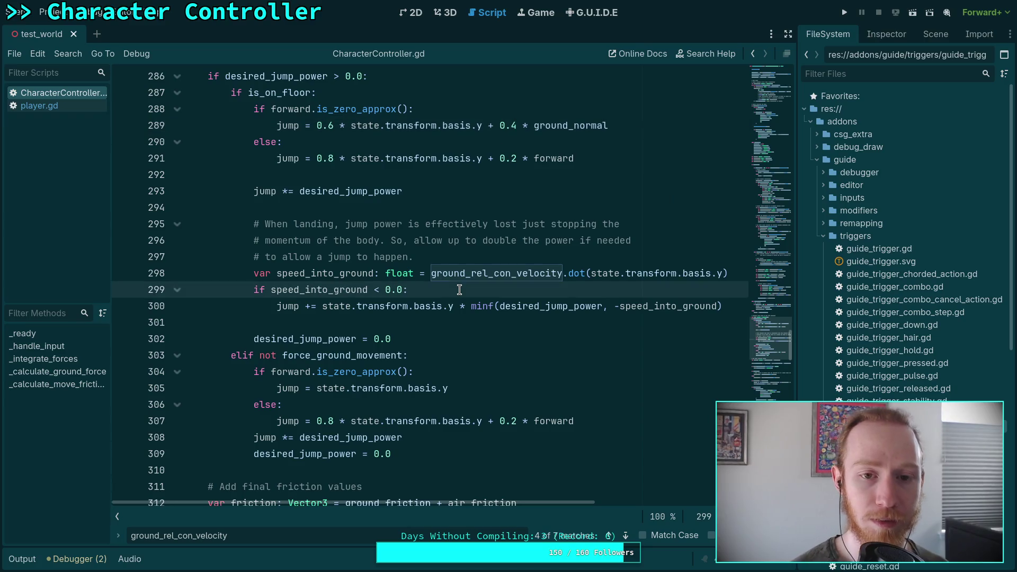
key("Return")
type("if j")
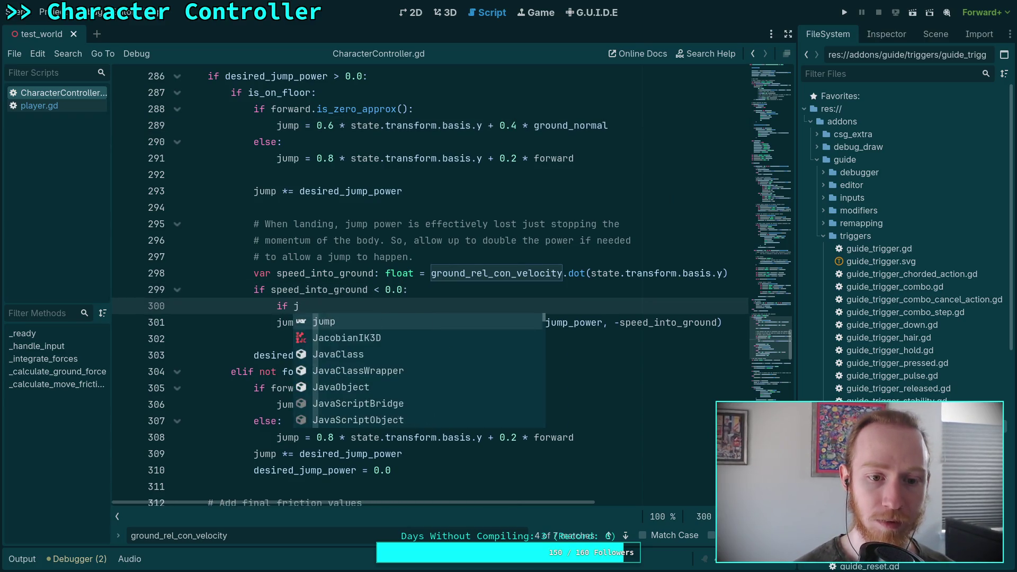
key("BackSpace")
type("for")
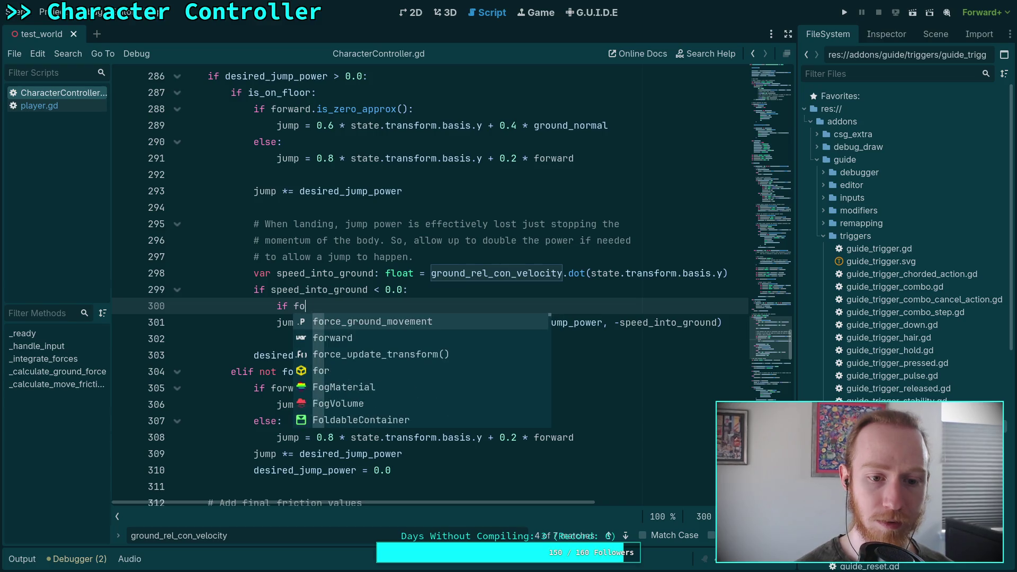
type("ward.is")
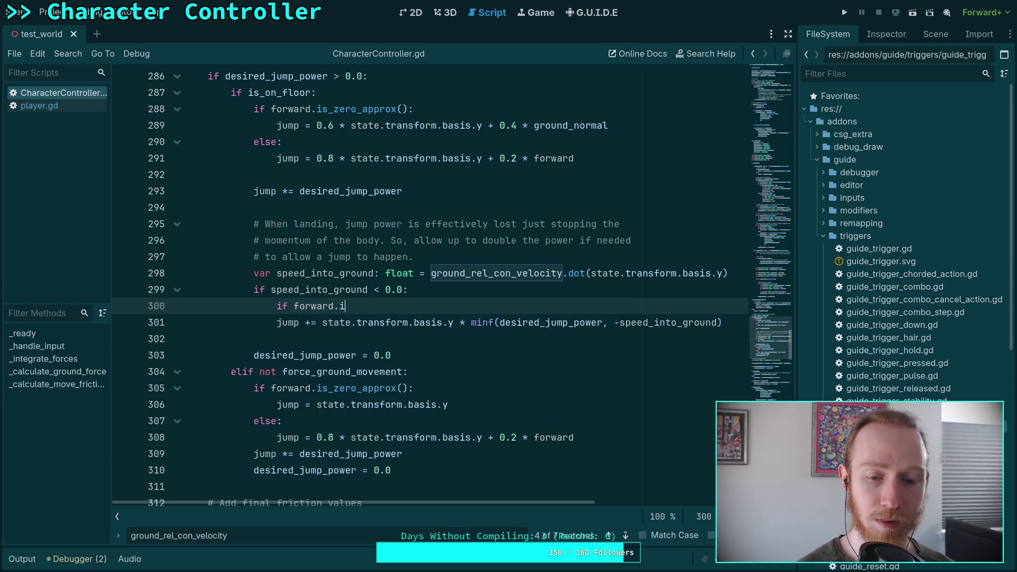
key("Down")
key("Down")
key("Down")
key("Return")
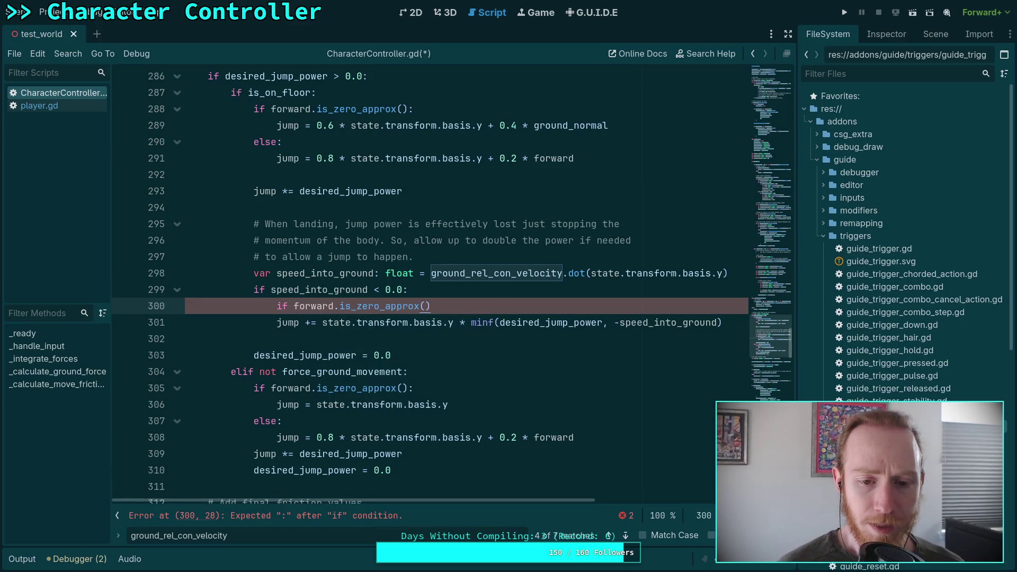
type(":")
- Indent the landing boost line under the new condition and multiply it by 0.5
left_click(275, 323)
key("Tab")
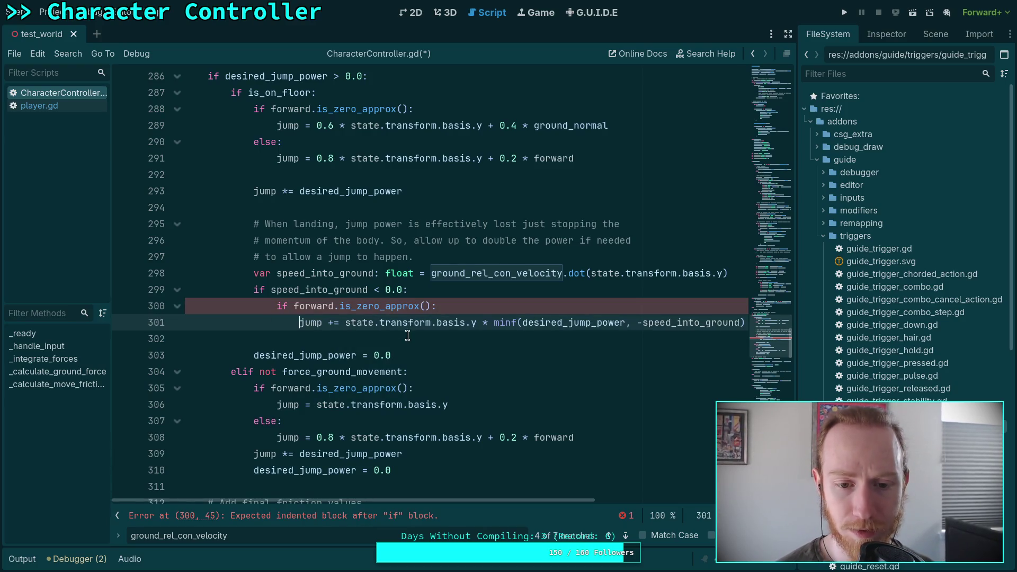
left_click(345, 322)
type("0.5")
type(" *")
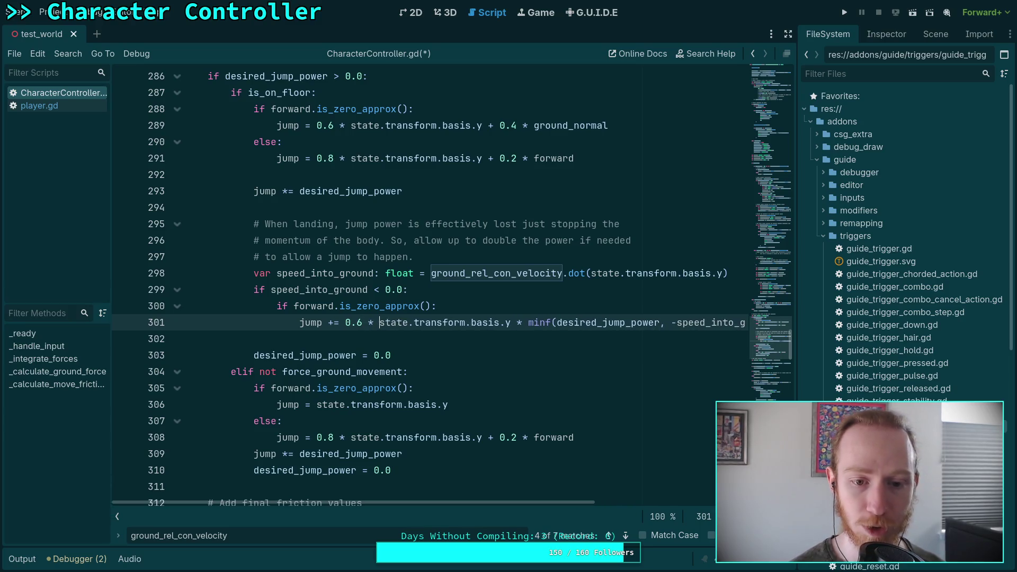
- Add an else branch that adds 0.8 times the copied boost expression to jump
key("End")
key("Return")
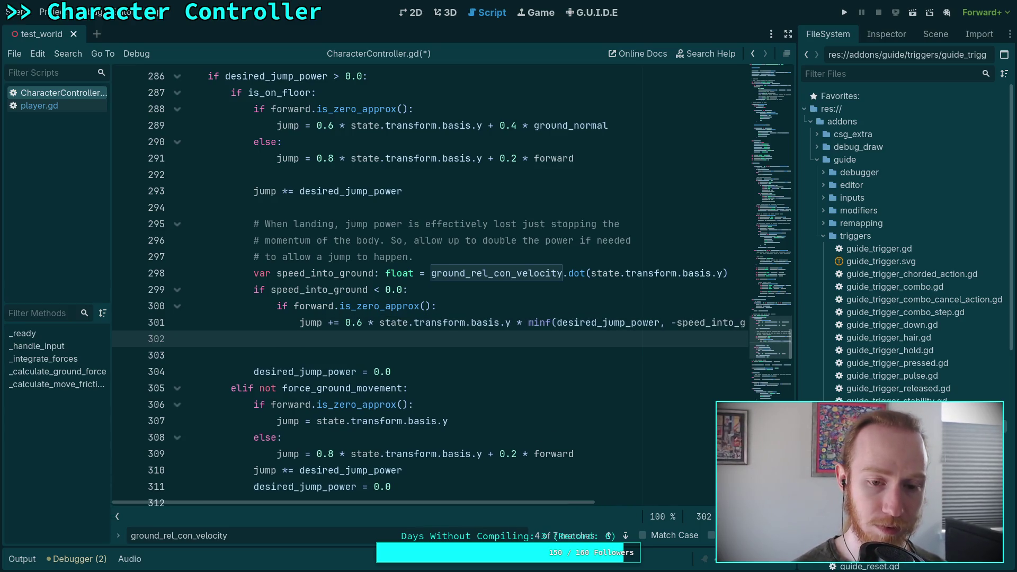
type("lse:")
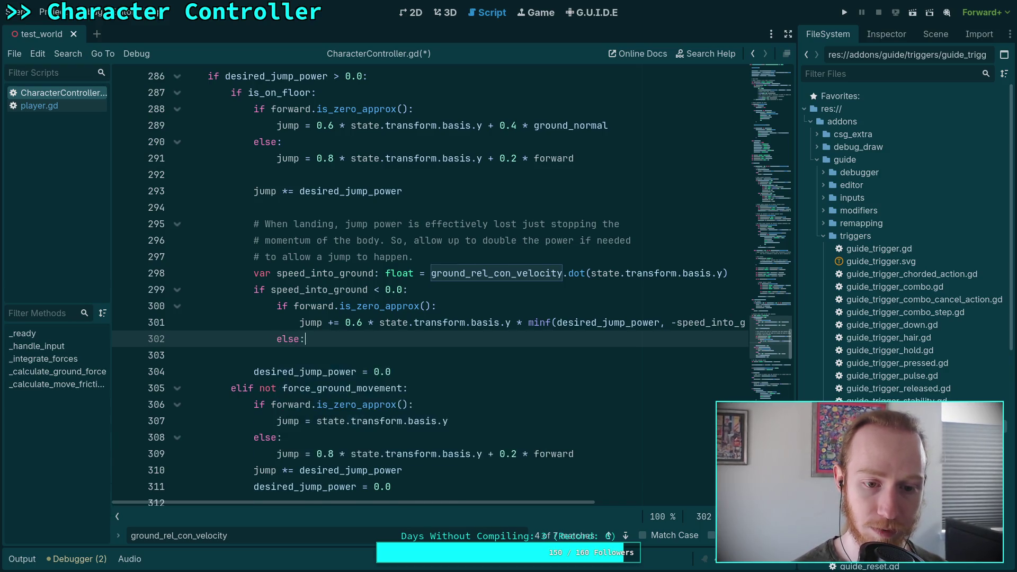
key("Return")
type("jump +")
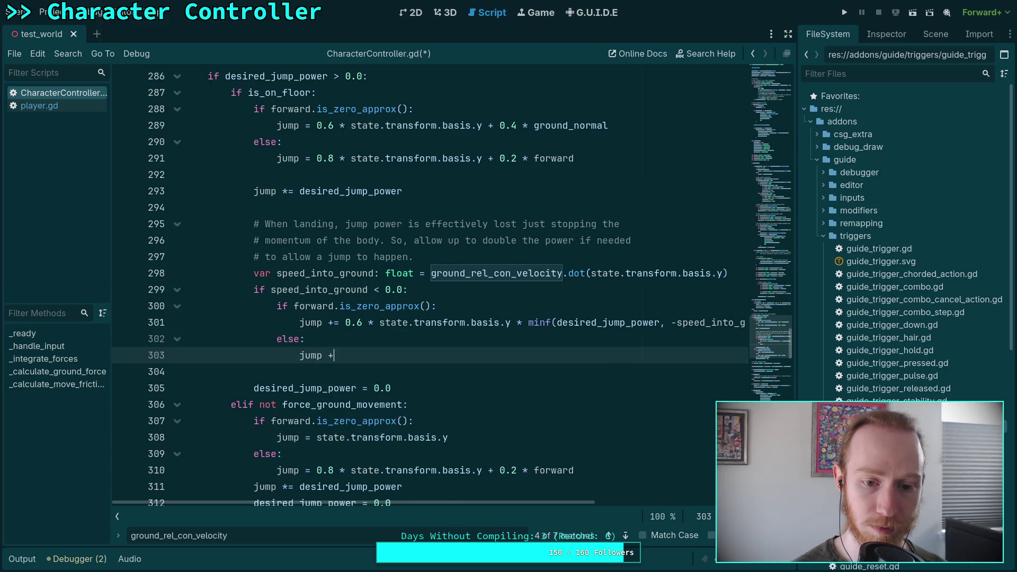
type("0p")
type("8 &")
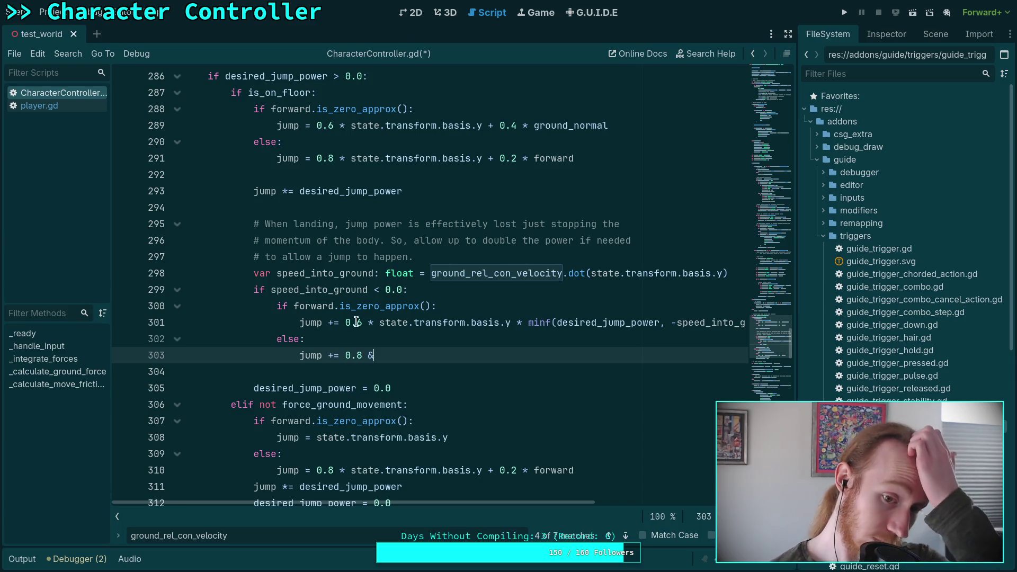
left_click_drag(369, 322, 744, 329)
key("ctrl+c")
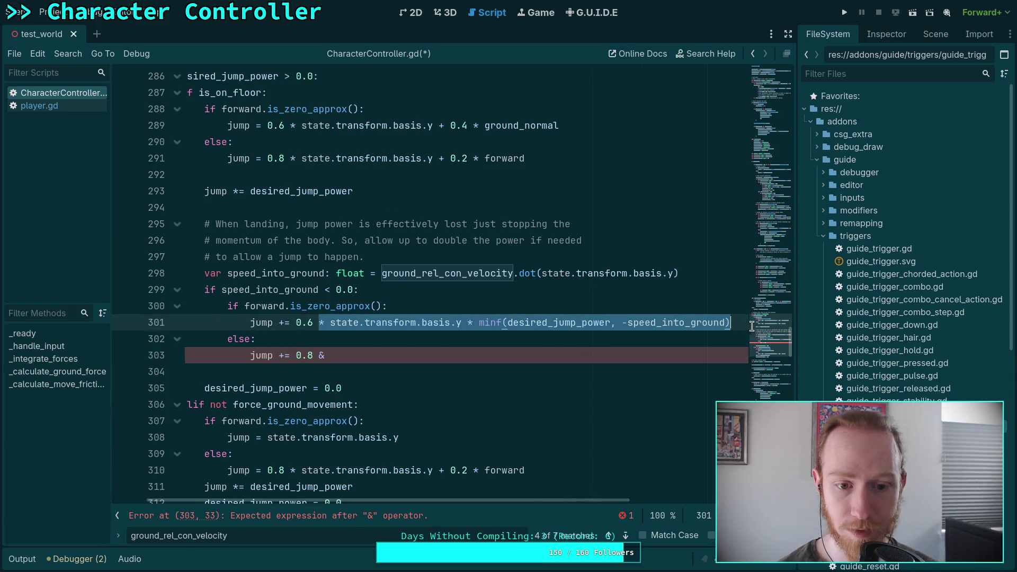
right_click(671, 327)
left_click(688, 381)
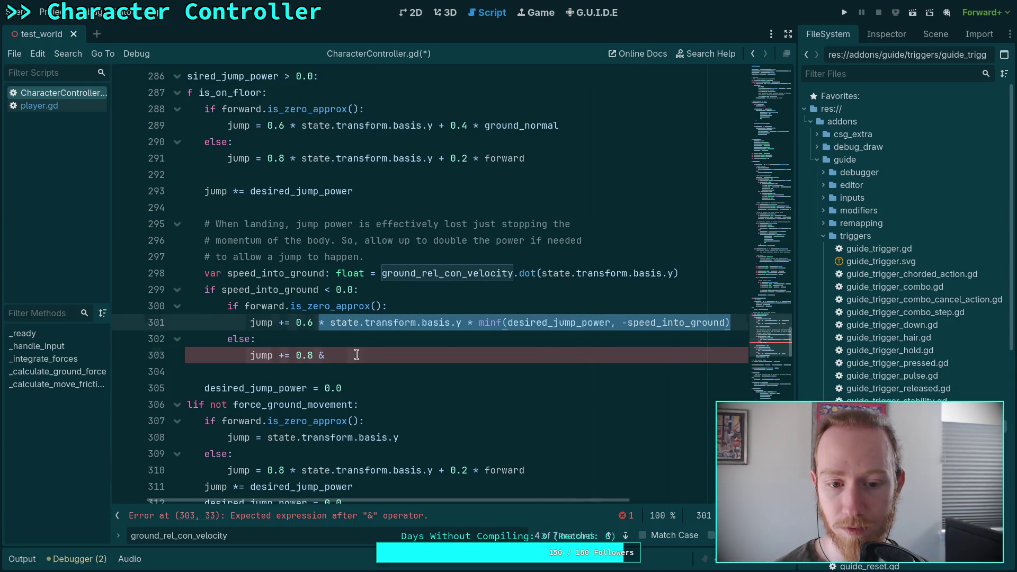
left_click(357, 355)
key("BackSpace")
key("ctrl+v")
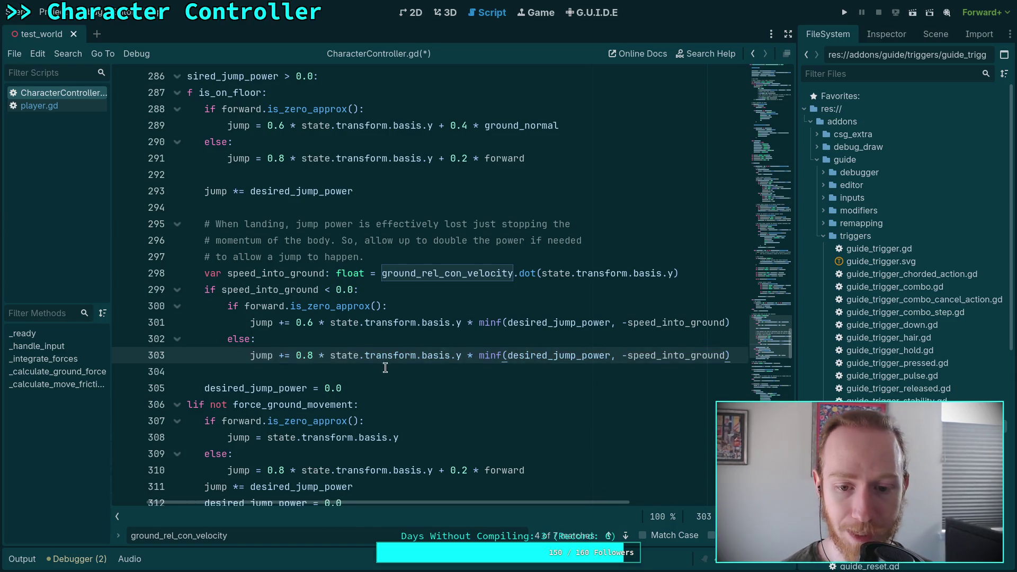
- Begin a 'var extra: Vector3' declaration at the top of the landing block
left_click(440, 294)
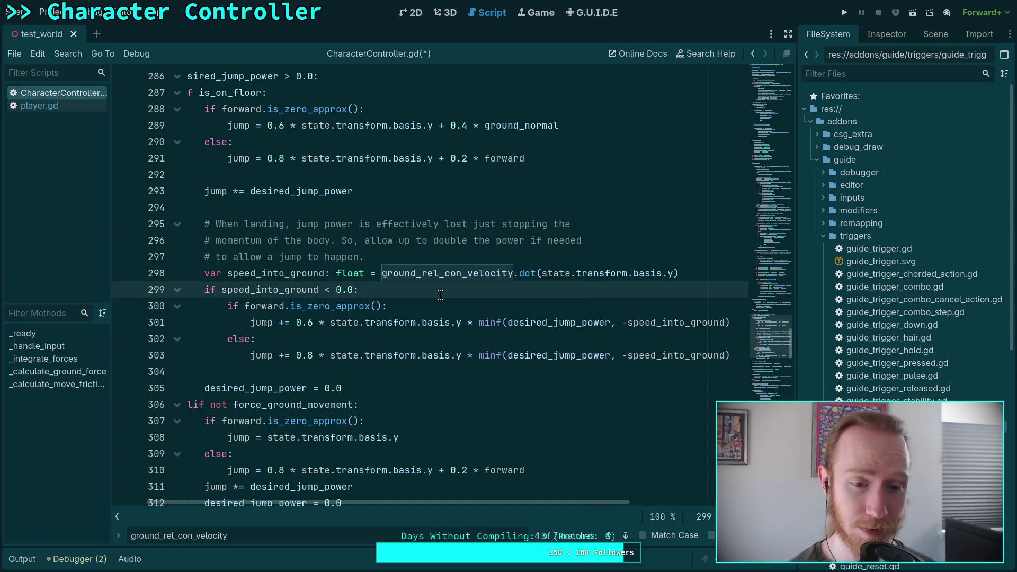
key("Return")
type("var extra: ")
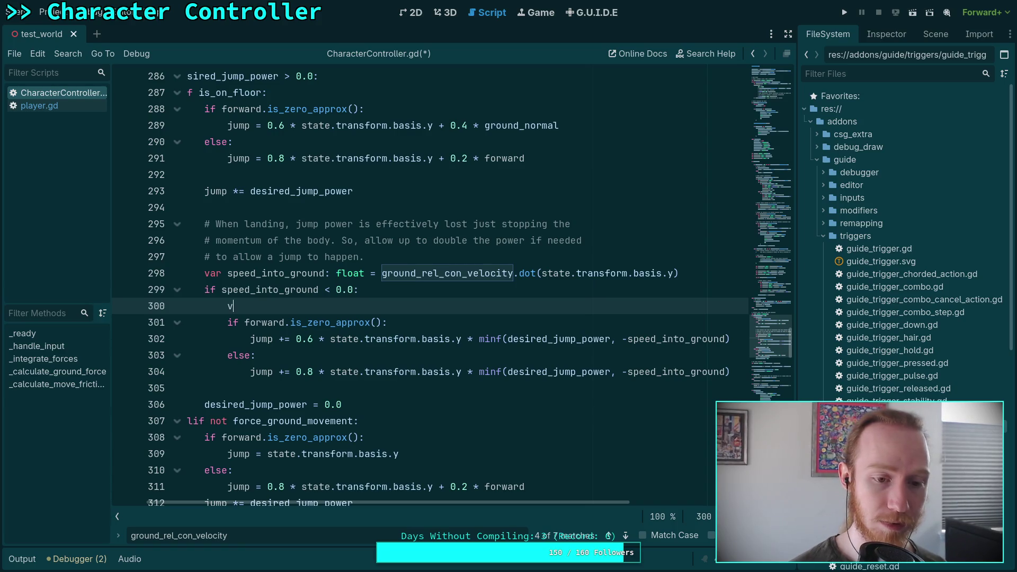
type("Vector3 =")
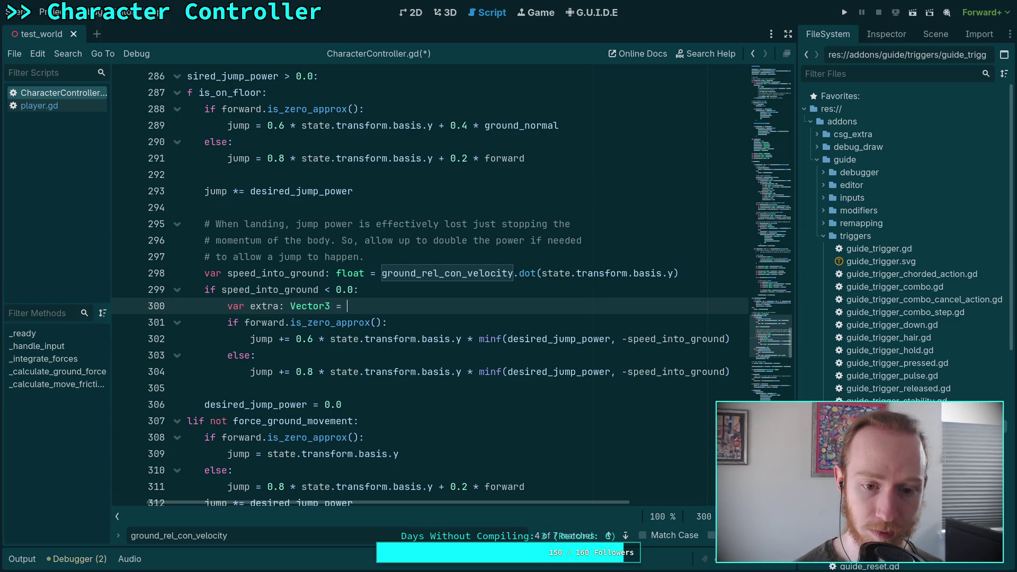
- Assign the copied boost expression to the 'var extra: Vector3' declaration
left_click_drag(330, 339, 728, 340)
key("ctrl+c")
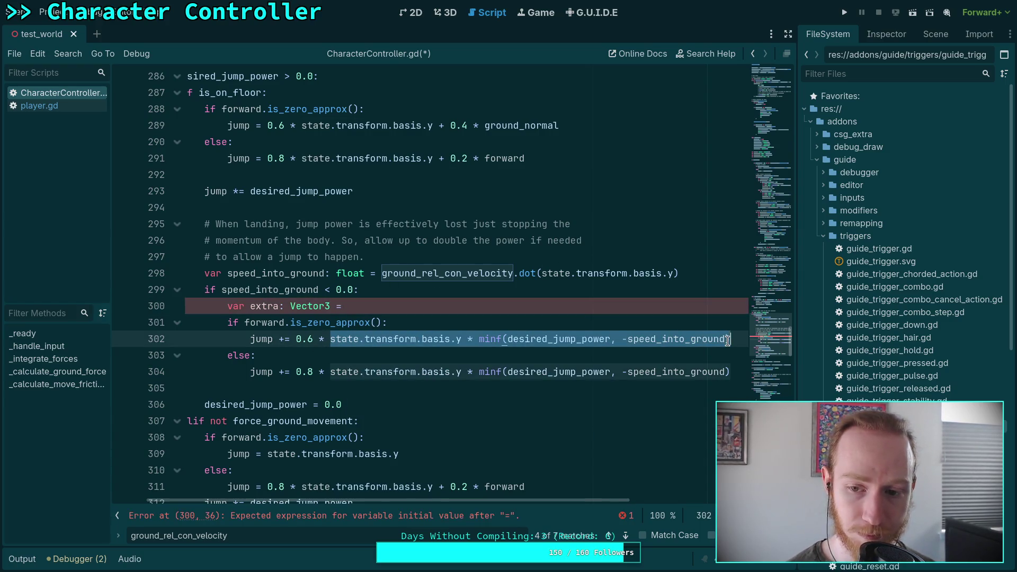
right_click(482, 343)
left_click(462, 386)
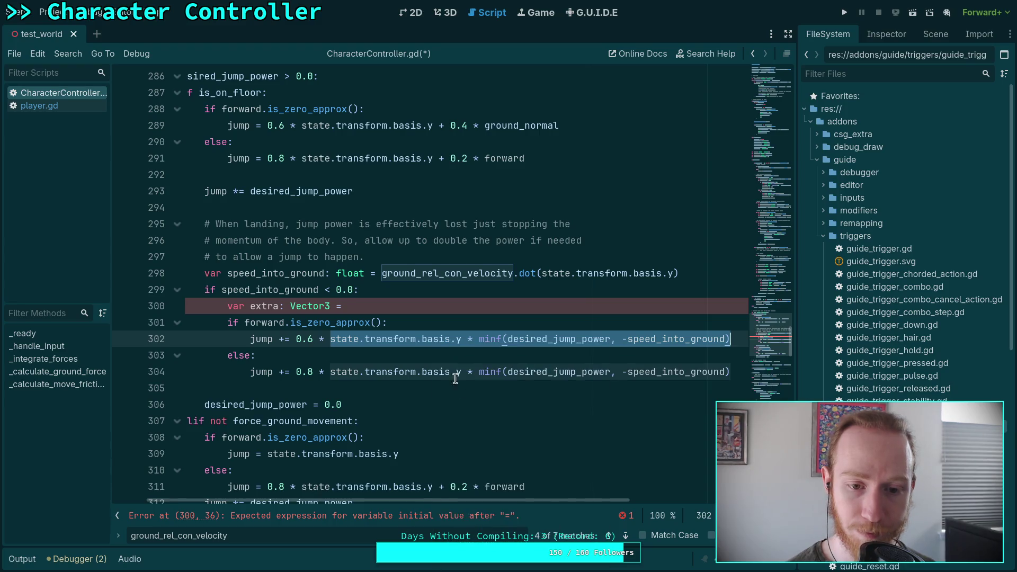
left_click(399, 306)
key("ctrl+v")
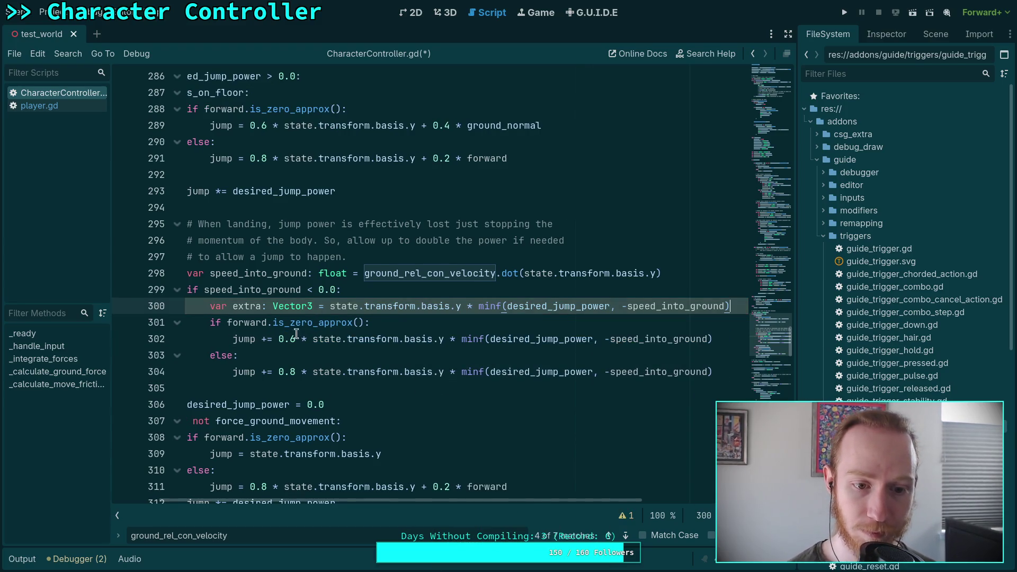
- Change both branches to 'extra *=' scaling and delete the old boost expression tails
left_click_drag(233, 339, 267, 339)
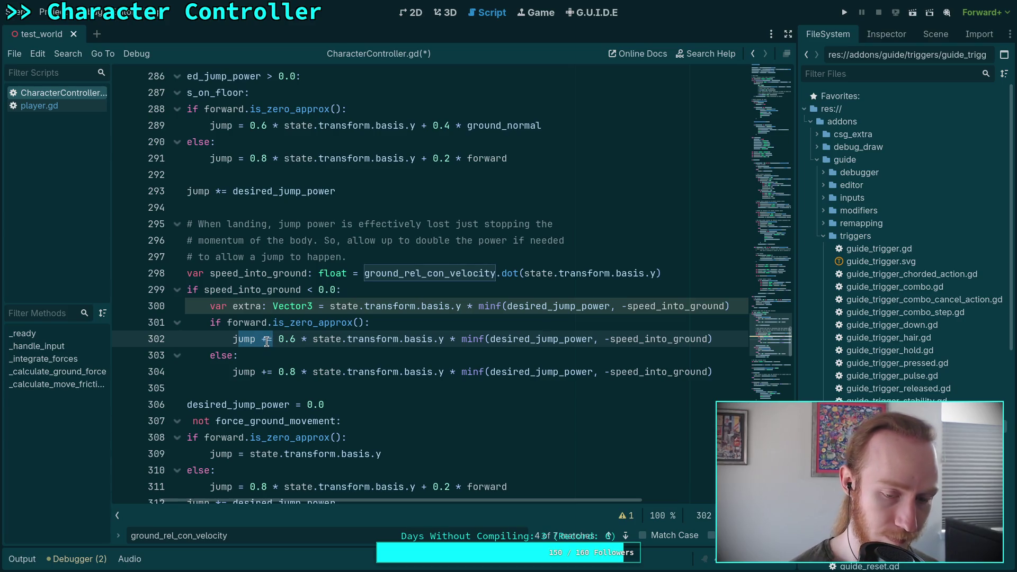
type("extra *")
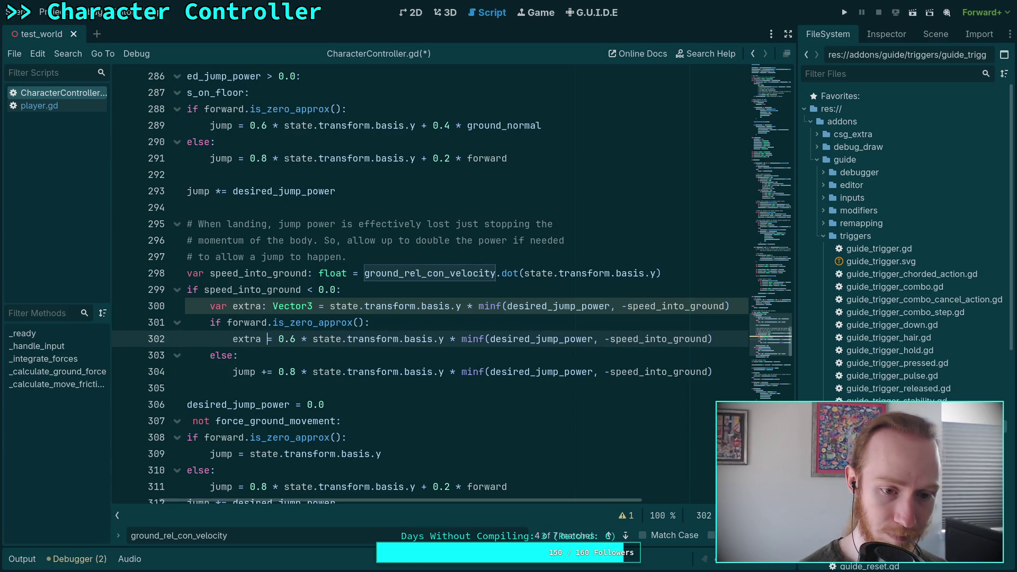
key("ctrl+Right")
key("ctrl+Right")
key("shift+End")
key("Delete")
left_click_drag(233, 371, 269, 371)
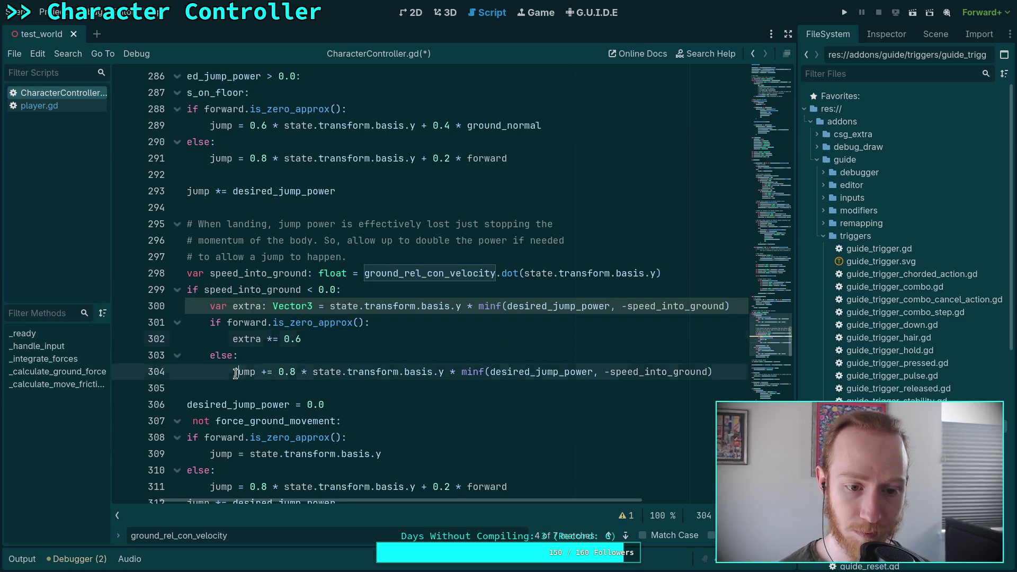
type("extra *")
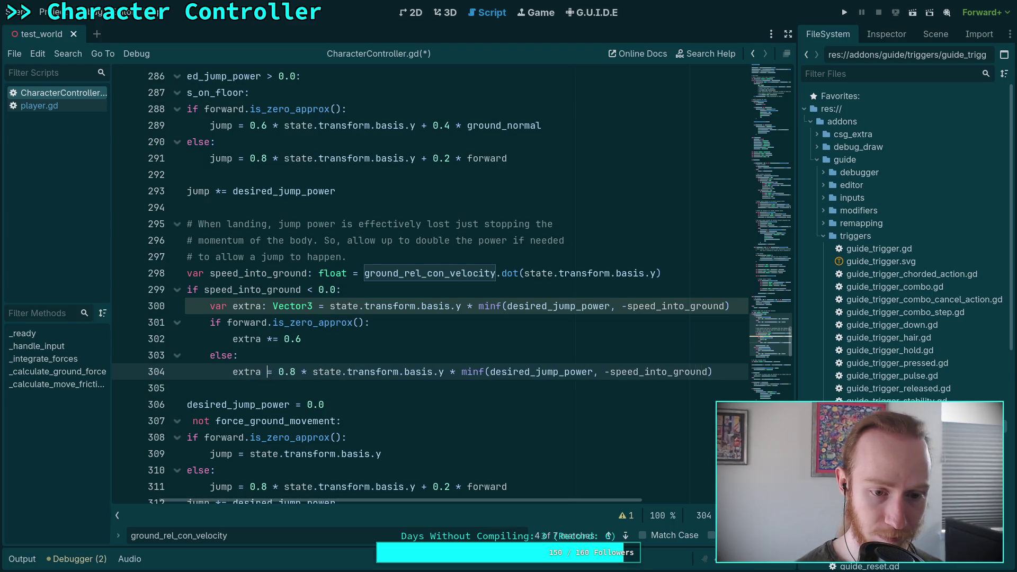
left_click_drag(300, 366, 733, 372)
key("Delete")
- Start a jump line after the if-else block, then save and run the game
key("Return")
type("jump += extra")
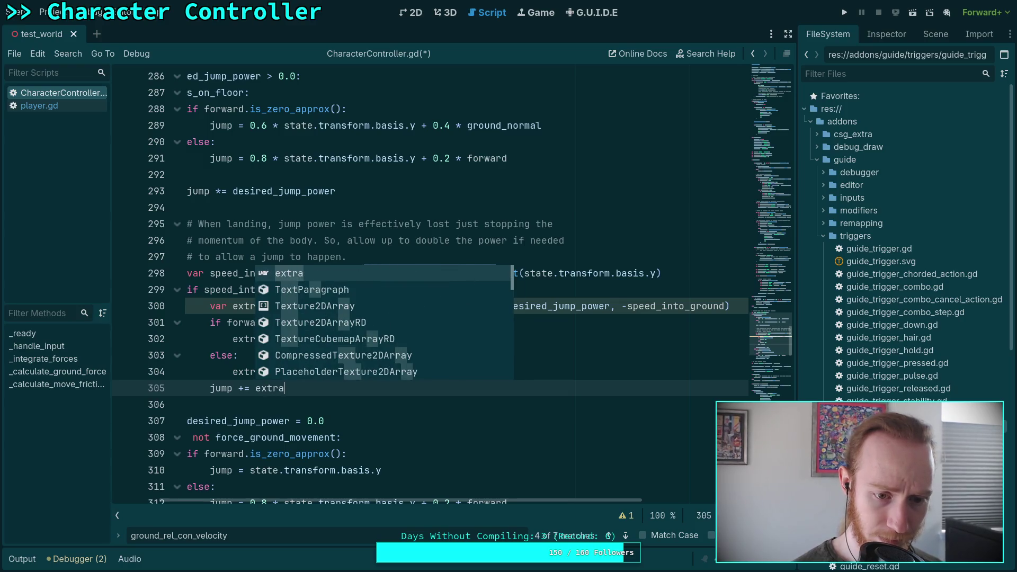
key("F5")
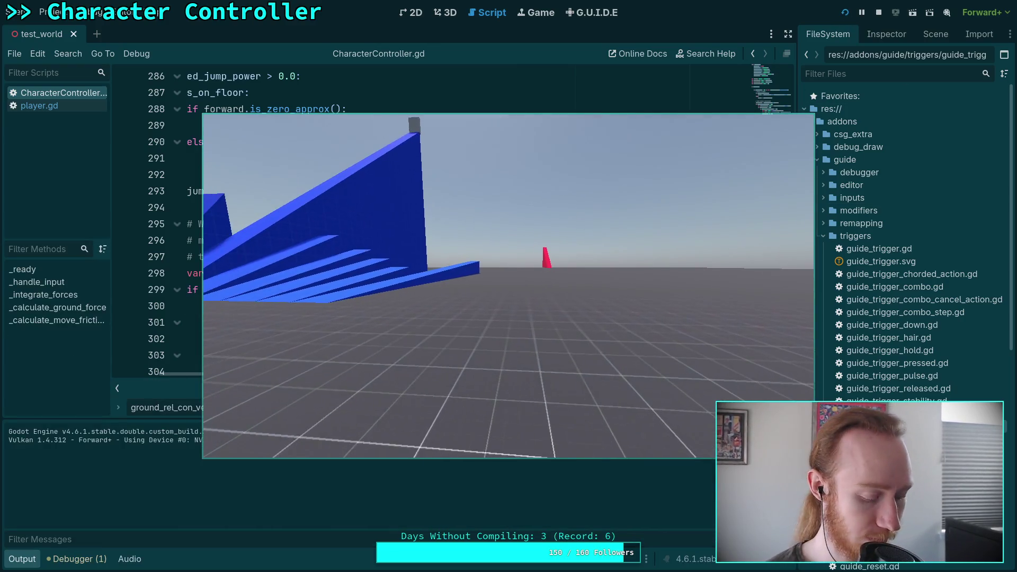
- Run the capsule around the blue stairs to test the landing jump
key("w")
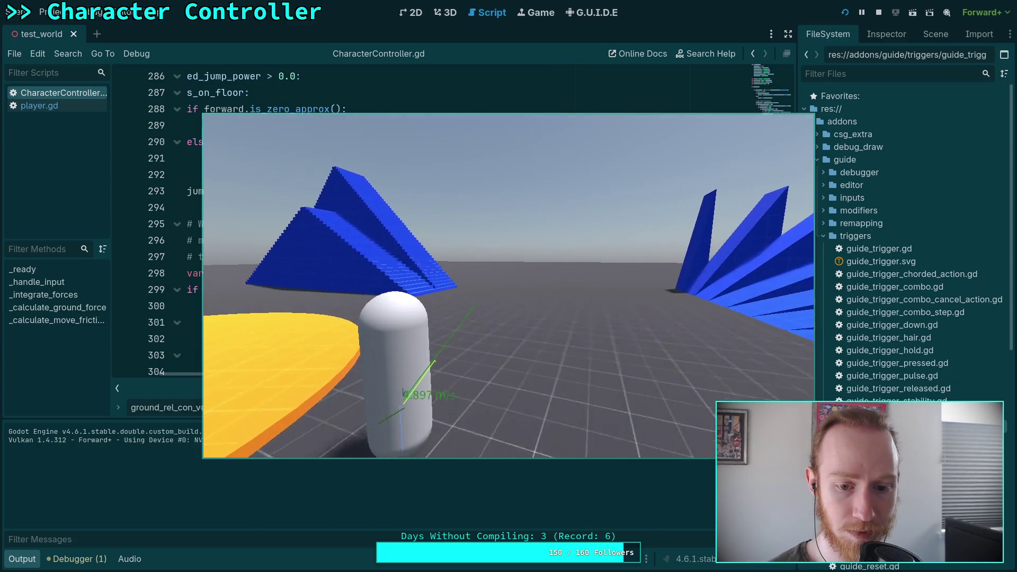
key("w")
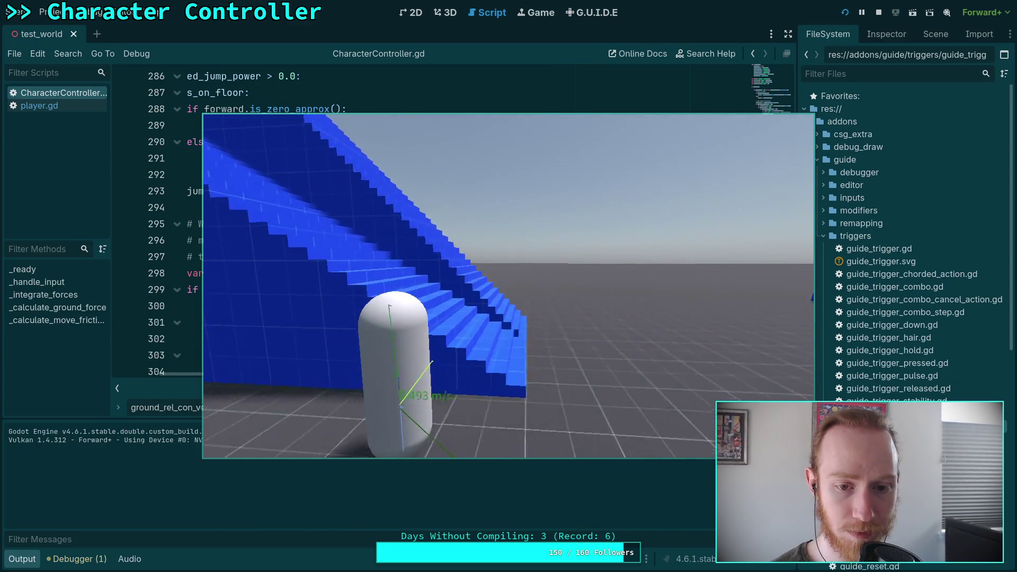
key("w")
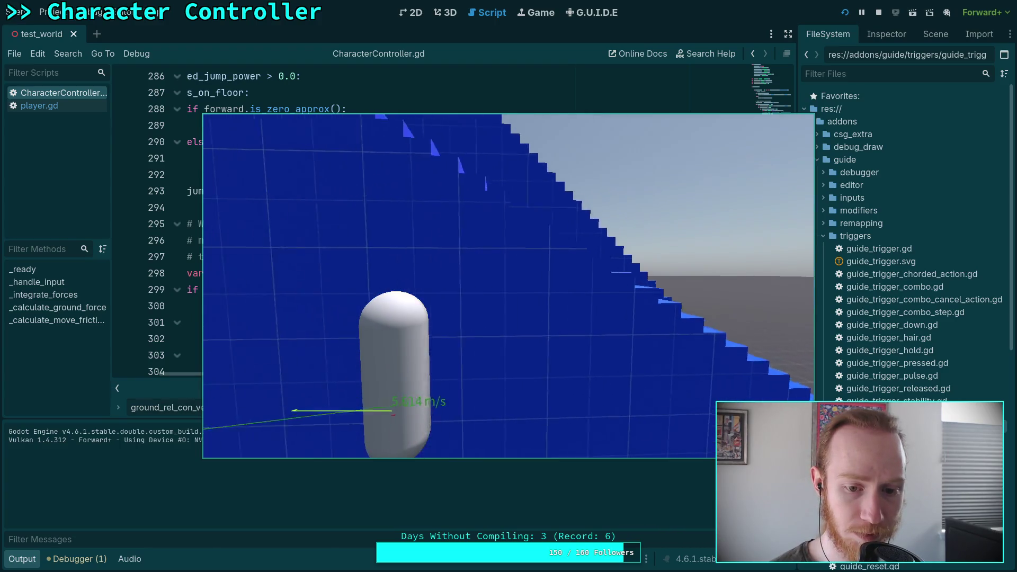
key("w")
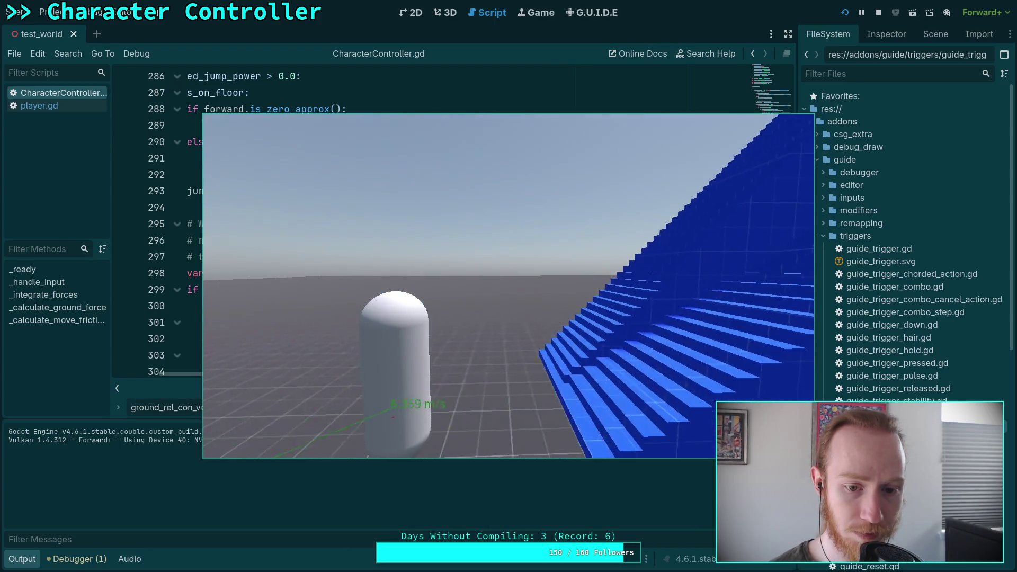
key("w")
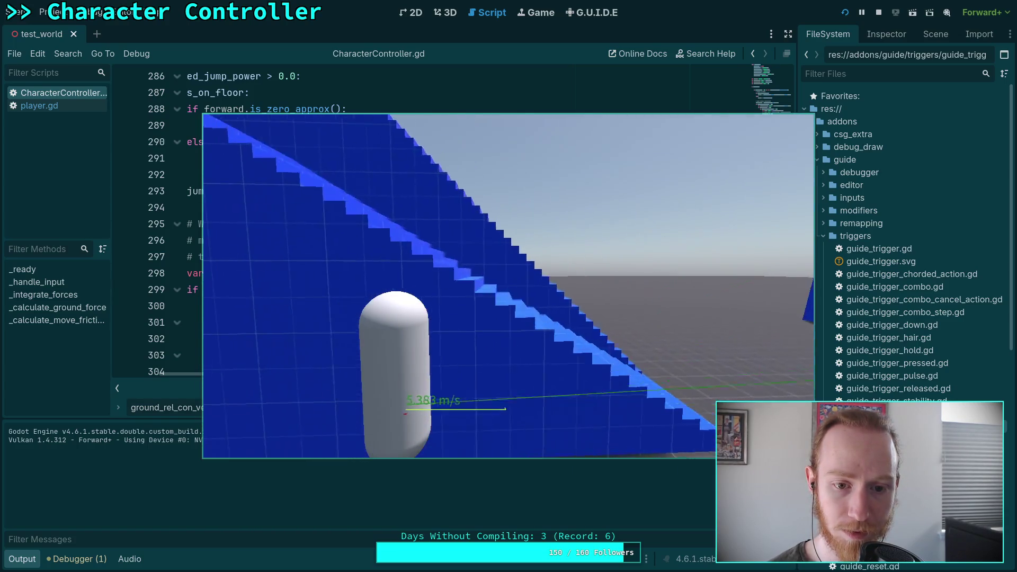
- Stop the game and return to line 300 of CharacterController.gd with the search bar closed
key("Escape")
left_click(878, 12)
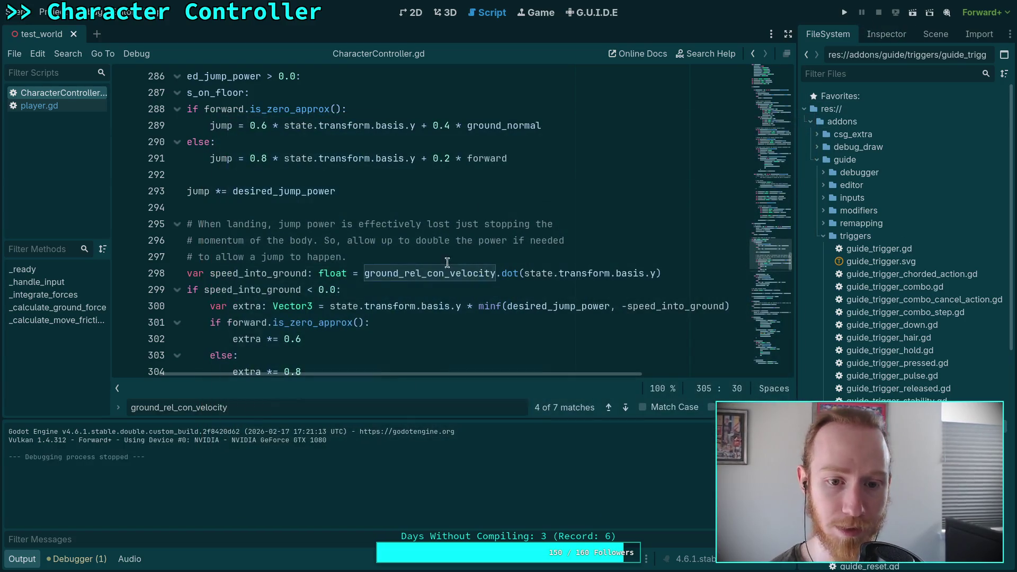
scroll(345, 372, "left", 3)
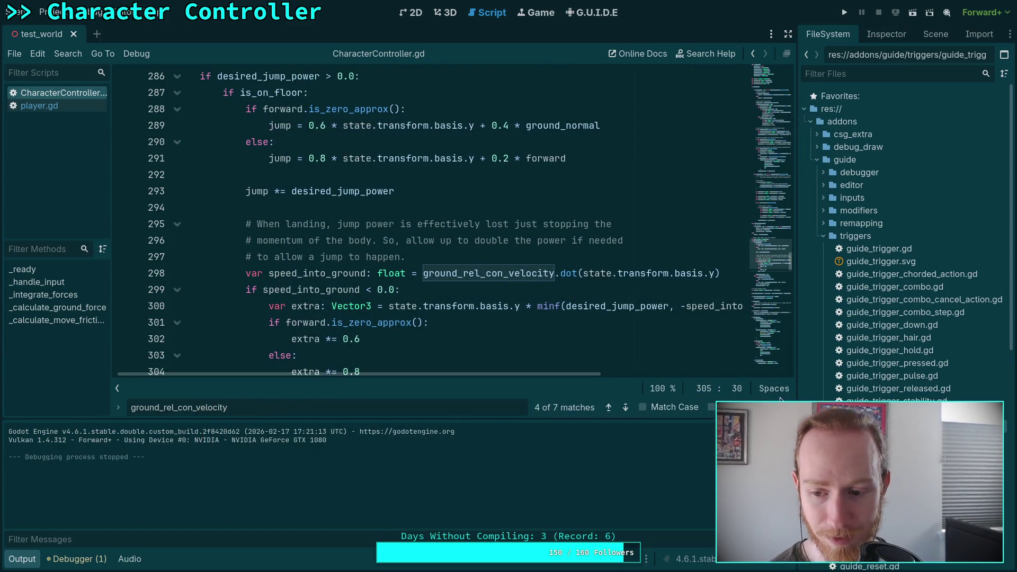
left_click(309, 306)
key("Escape")
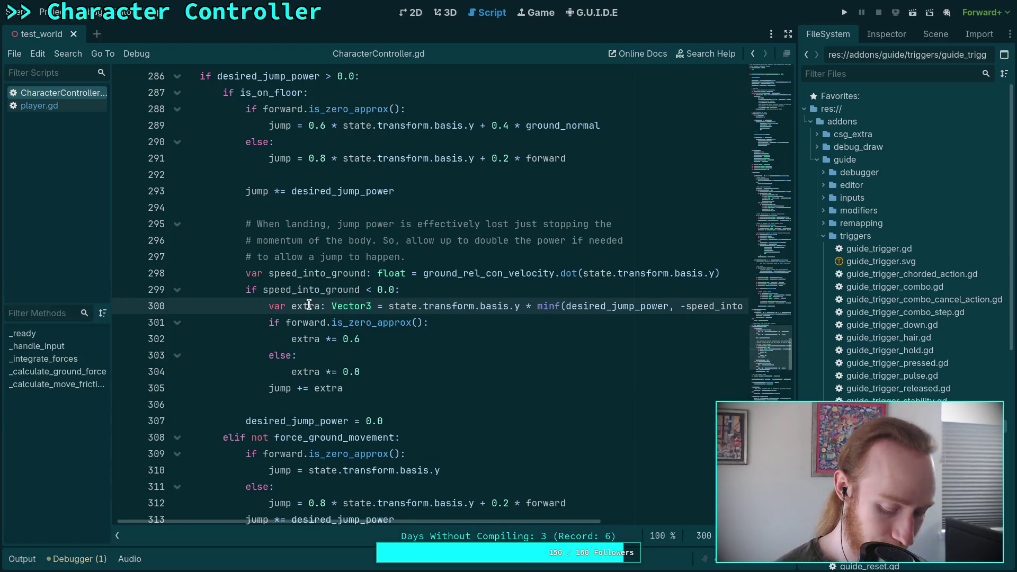
- Check the repository's git status in the terminal
key("super+1")
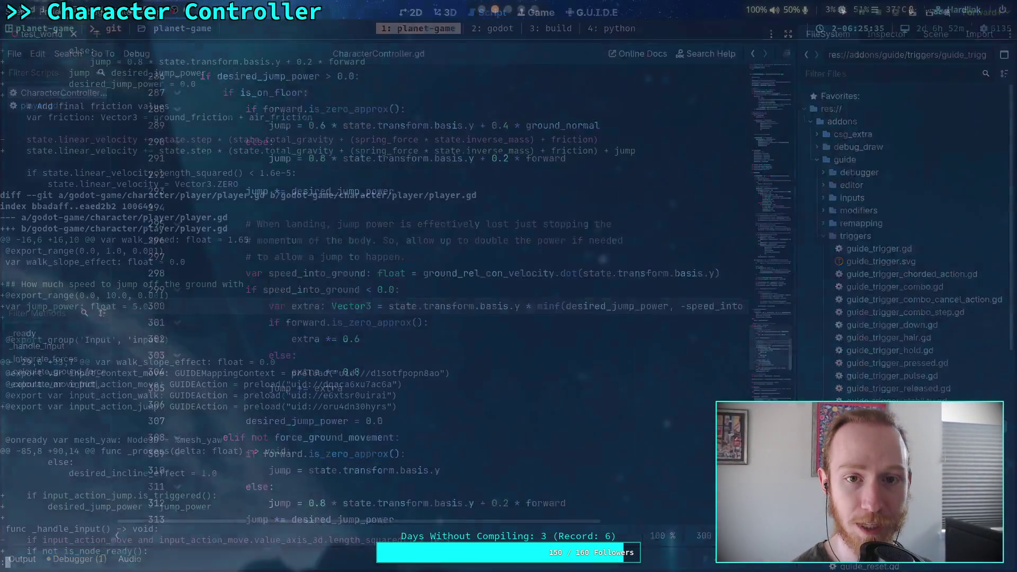
type("qgit restore --staged godot-game/scene/")
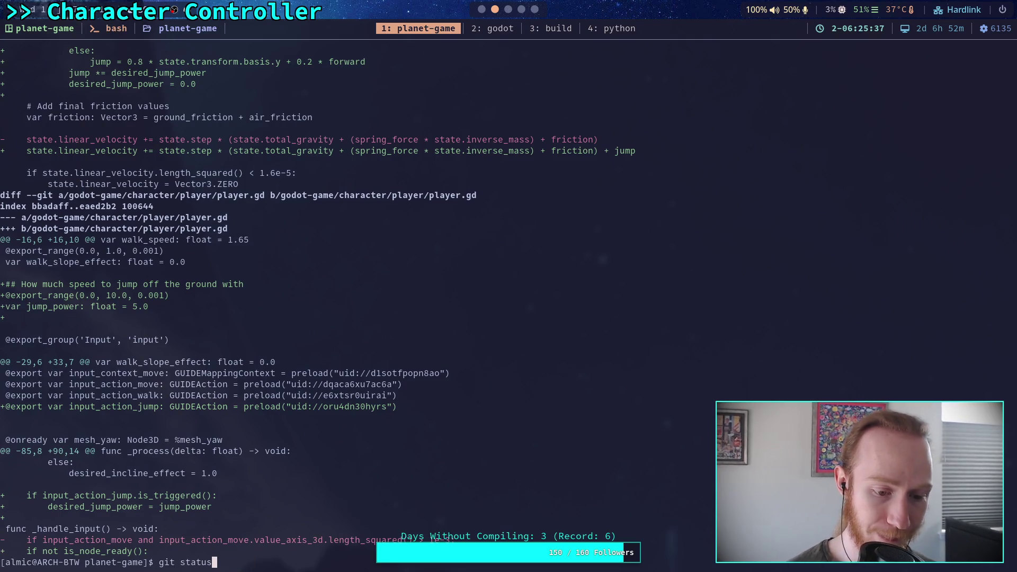
key("BackSpace")
key("BackSpace")
key("BackSpace")
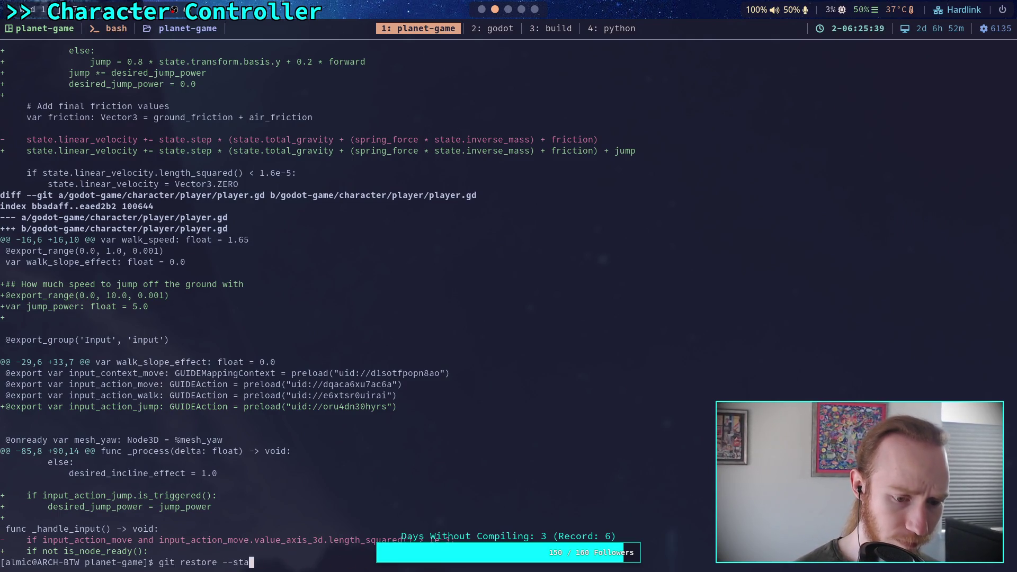
type("status")
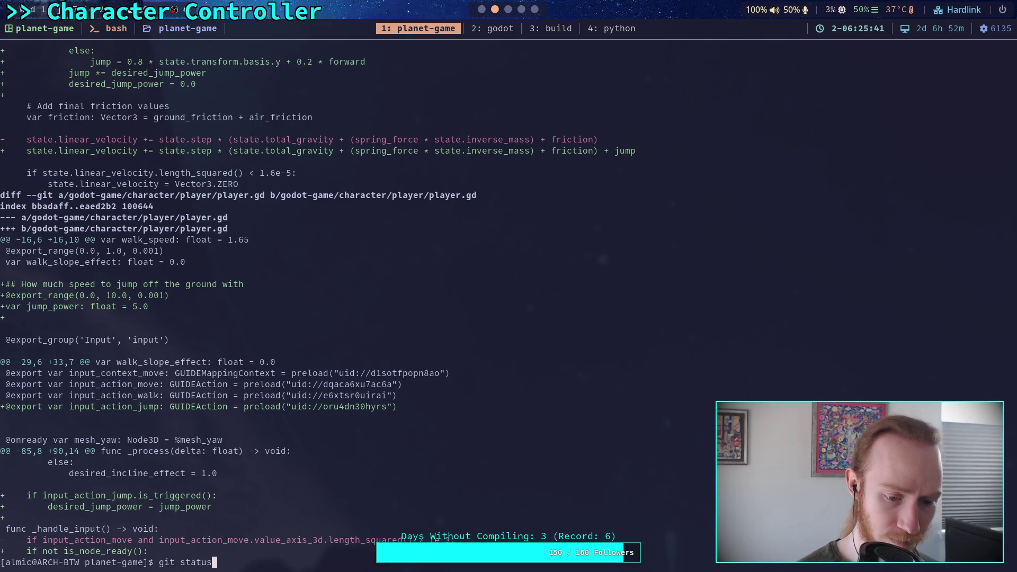
key("Return")
- Stage godot-game/character/ and review the staged diff
type("git add go")
key("Tab")
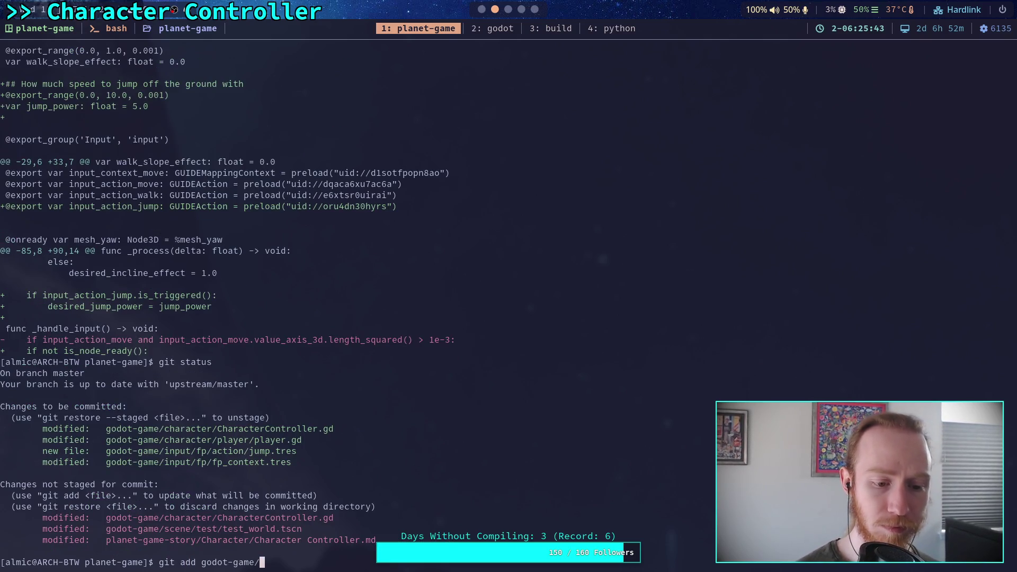
type("cha")
key("Tab")
key("Return")
type("git diff --staged")
key("Return")
- Commit the changes as 'Add jumping' and push them to upstream master
type("git status")
key("Return")
type("git commit")
key("Return")
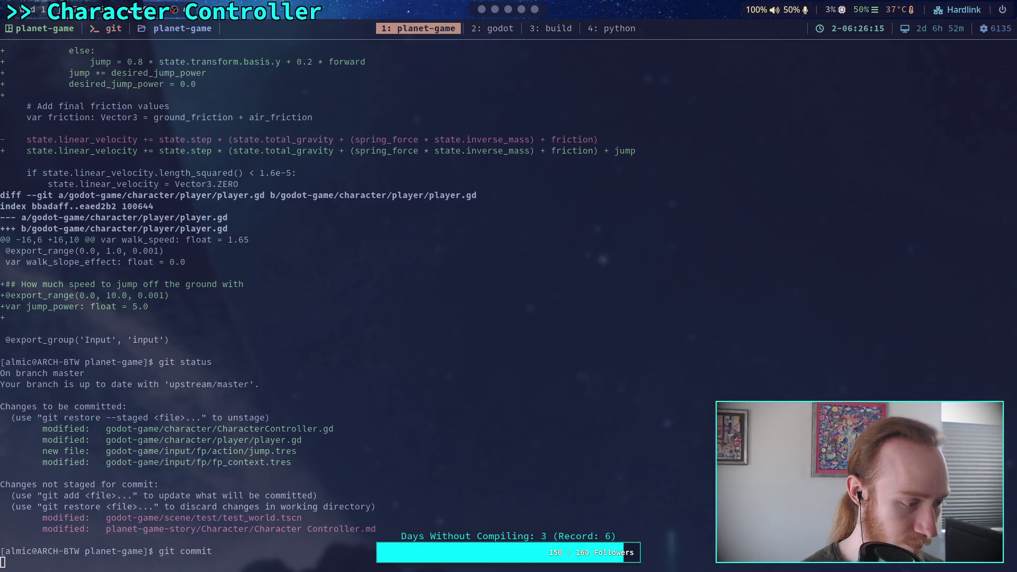
type("git push")
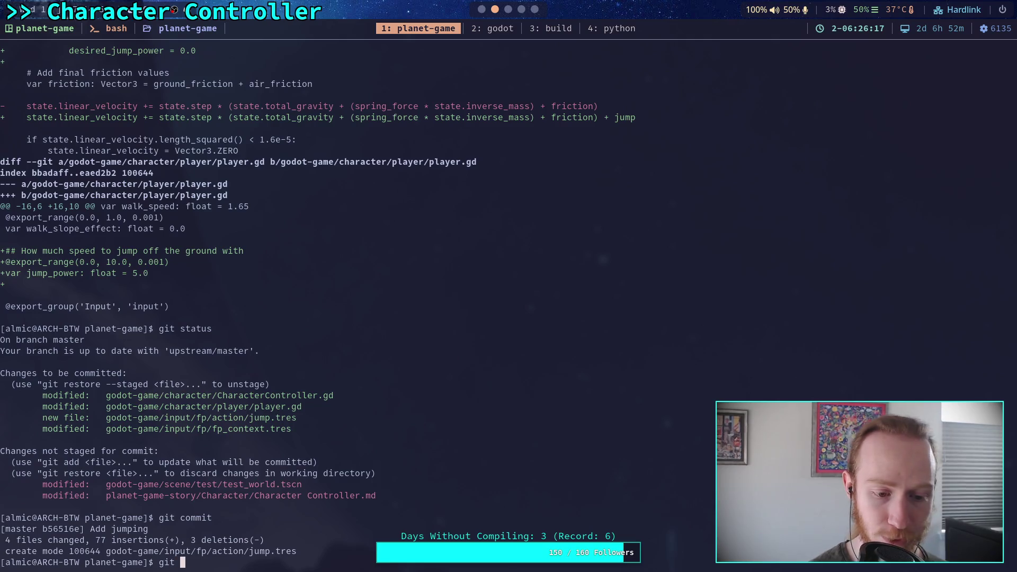
key("Return")
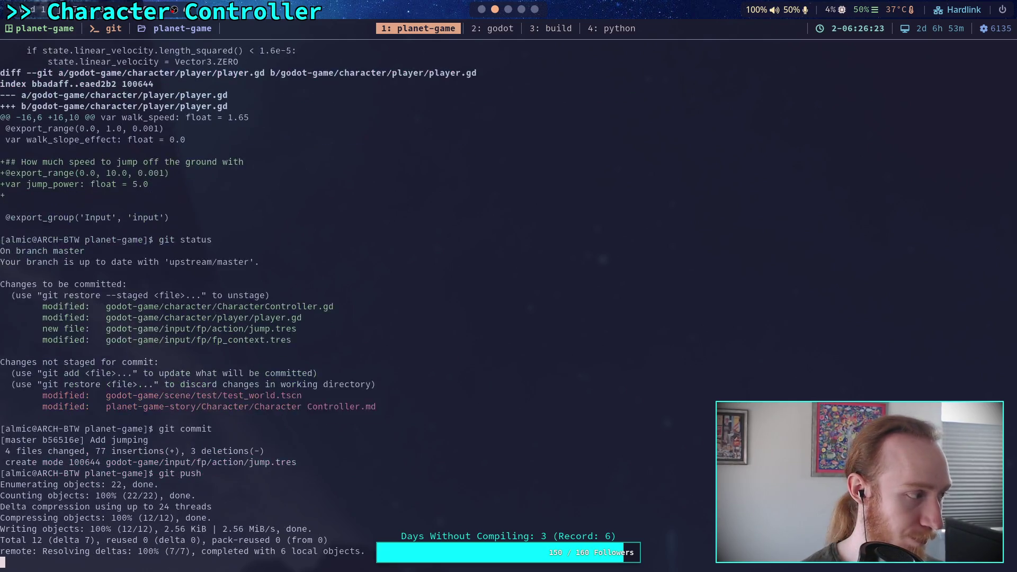
key("super+3")
- Check off the 'Jumping, with forward push...' task under Today, then return to Godot
left_click(408, 431)
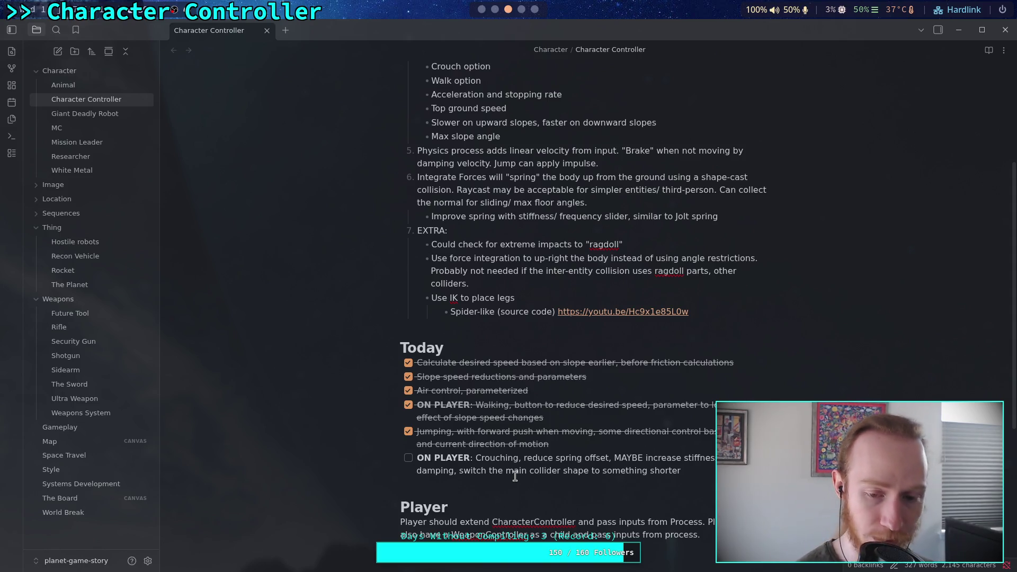
key("alt+Tab")
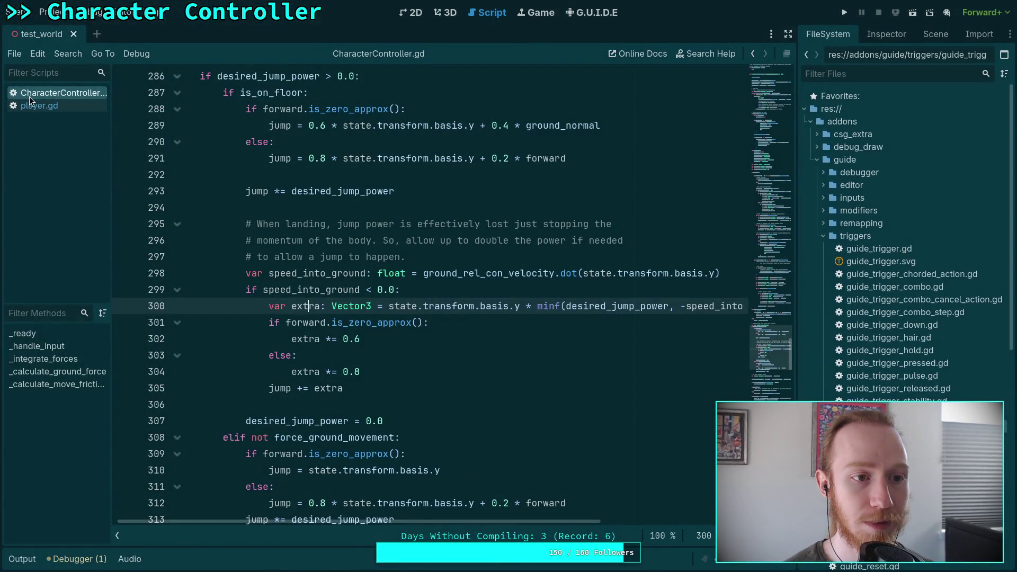
- Open the player scene in 3D and rename its CollisionShape3D node to stand_collider
left_click(68, 105)
left_click(935, 34)
left_click(967, 103)
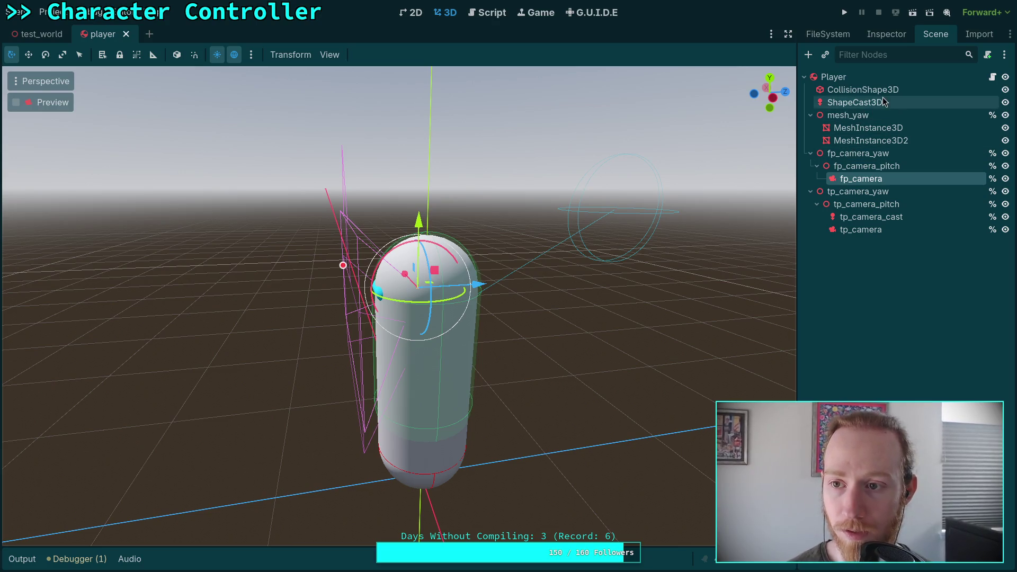
double_click(869, 93)
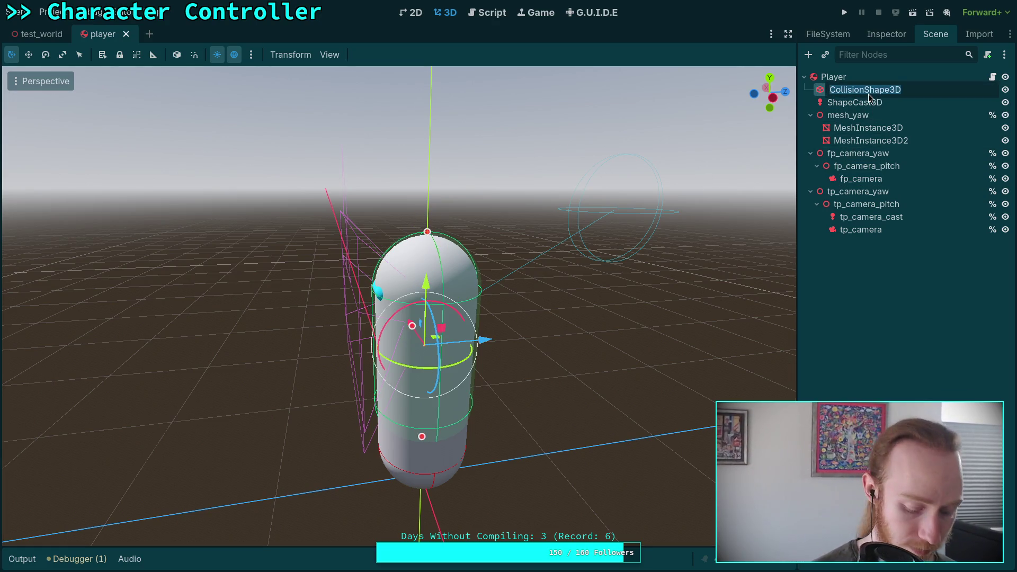
type("stand_colli")
type("er")
key("Return")
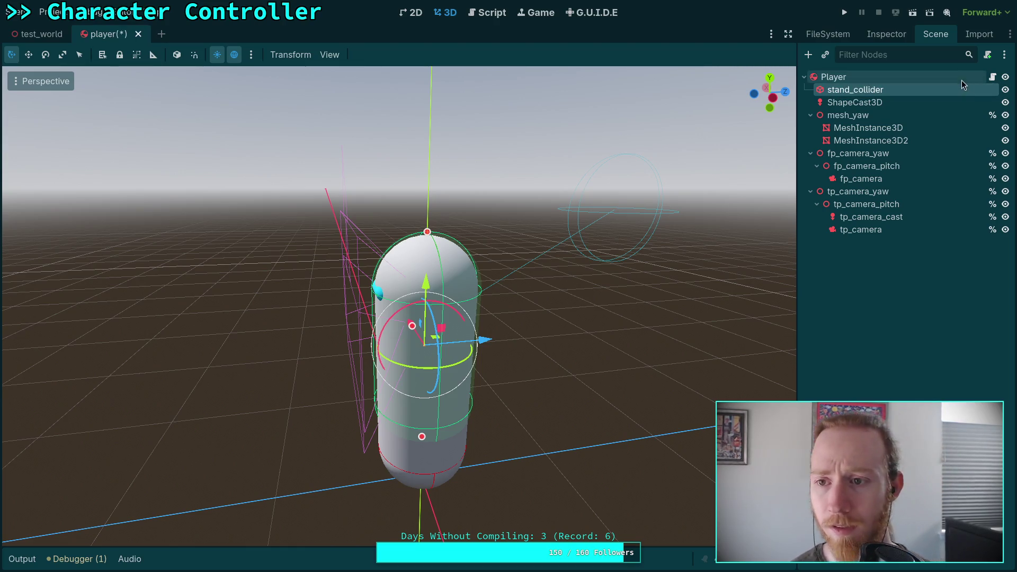
right_click(933, 89)
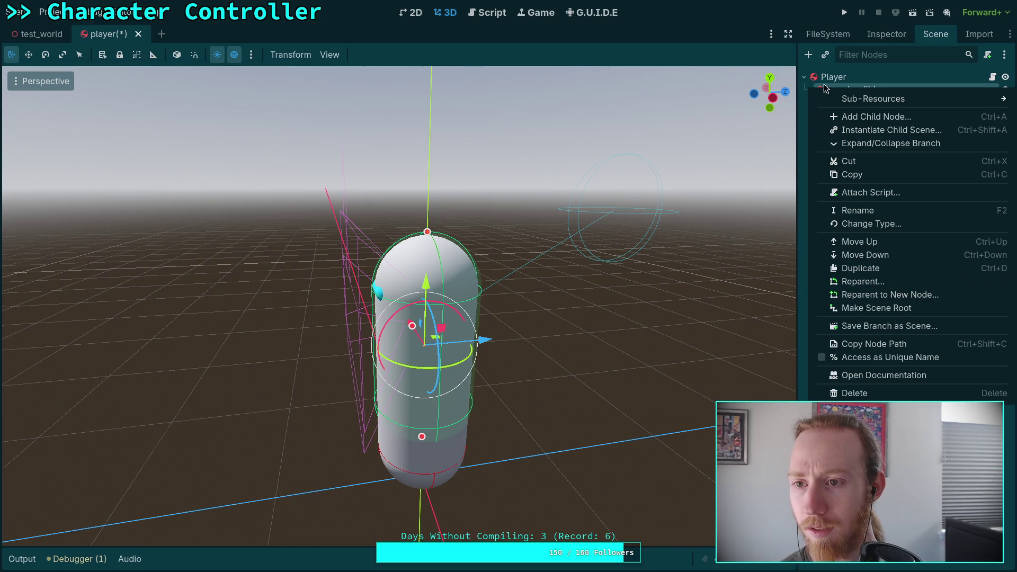
left_click(856, 90)
- Rename the collider to collider_stand and make it accessible by unique name
double_click(857, 90)
key("BackSpace")
key("BackSpace")
key("BackSpace")
key("Delete")
key("Delete")
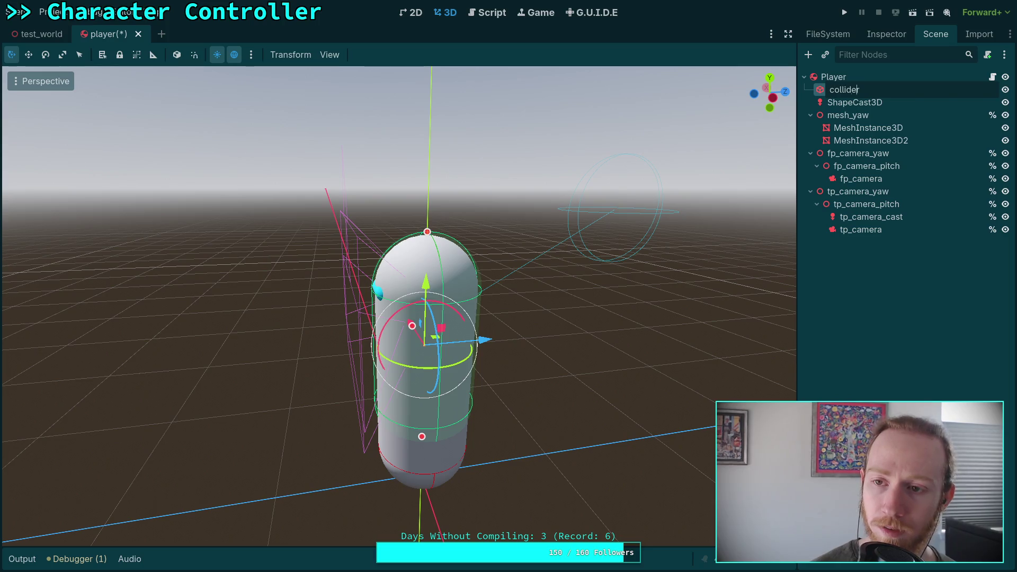
key("End")
type("_sta")
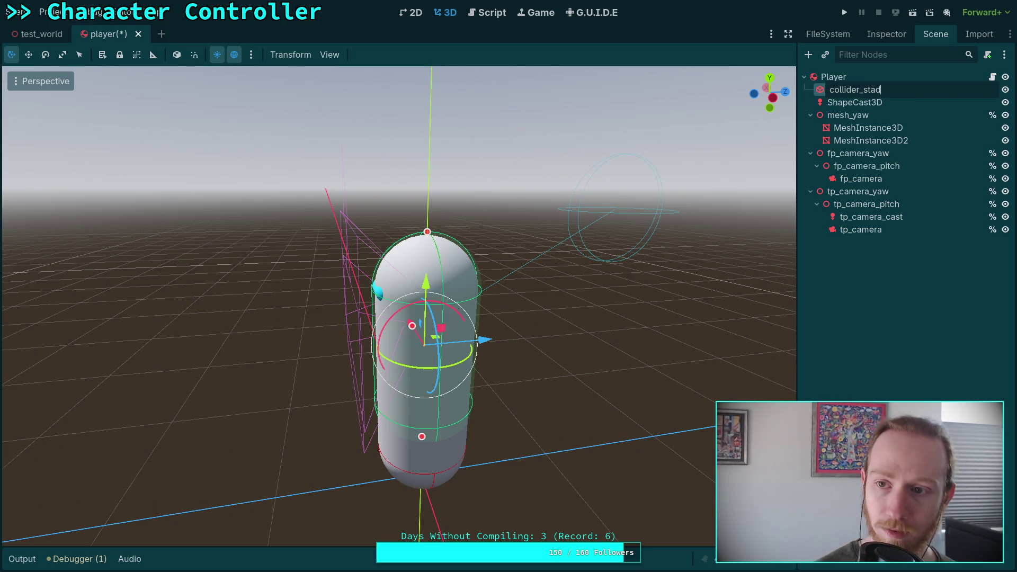
type("ndi")
key("Return")
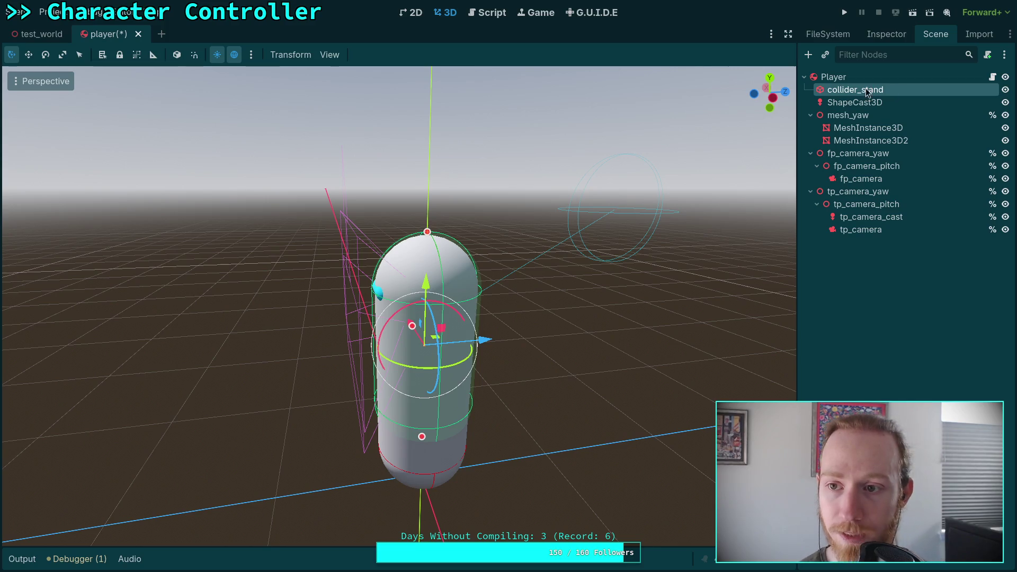
right_click(888, 93)
left_click(874, 360)
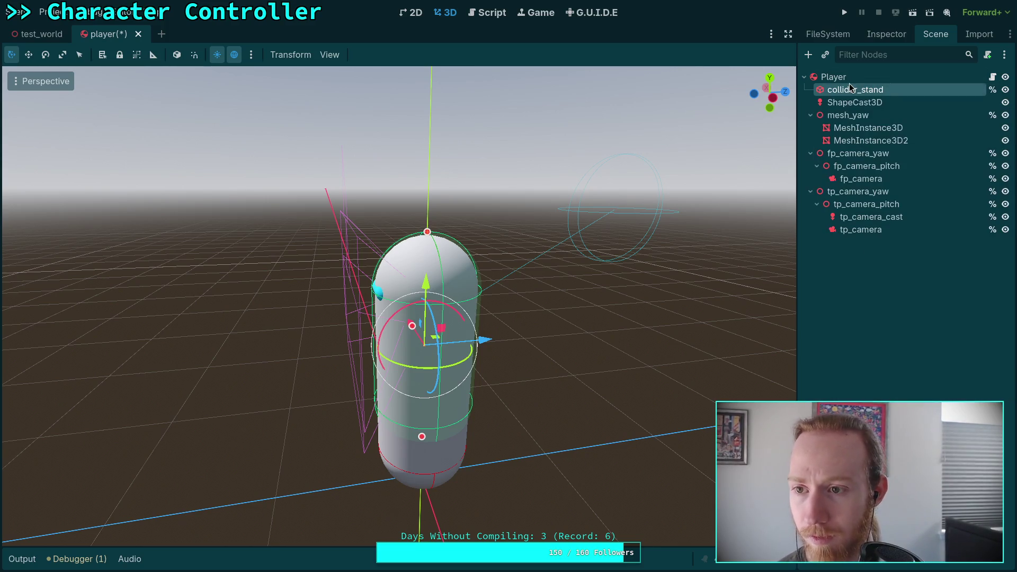
- Duplicate collider_stand and rename the copy to collider_crouch
right_click(851, 87)
left_click(871, 271)
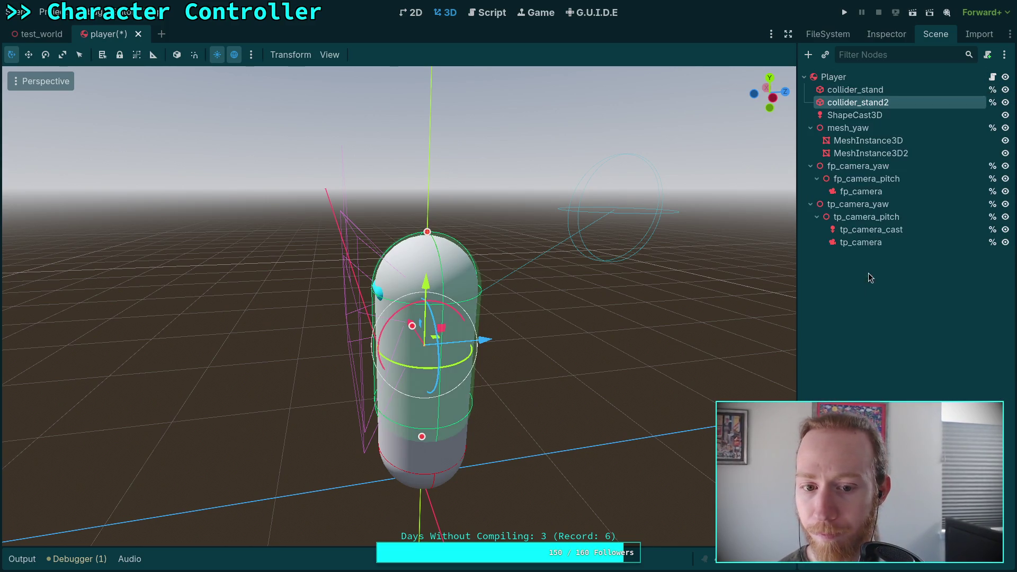
double_click(876, 104)
left_click_drag(900, 102, 859, 103)
type("cr")
key("Return")
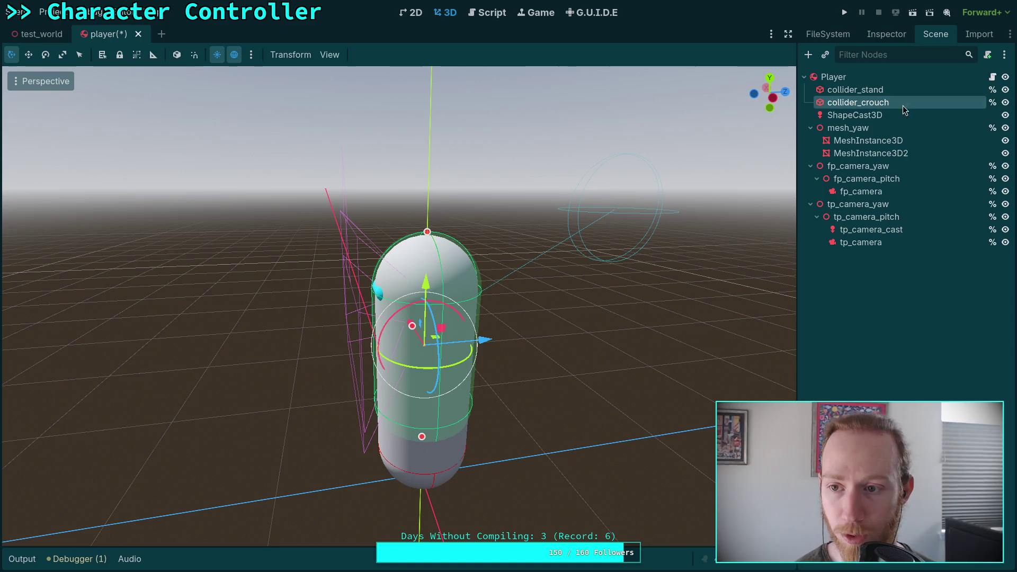
- Inspect the body and head mesh nodes, then select the Player root node
left_click(883, 142)
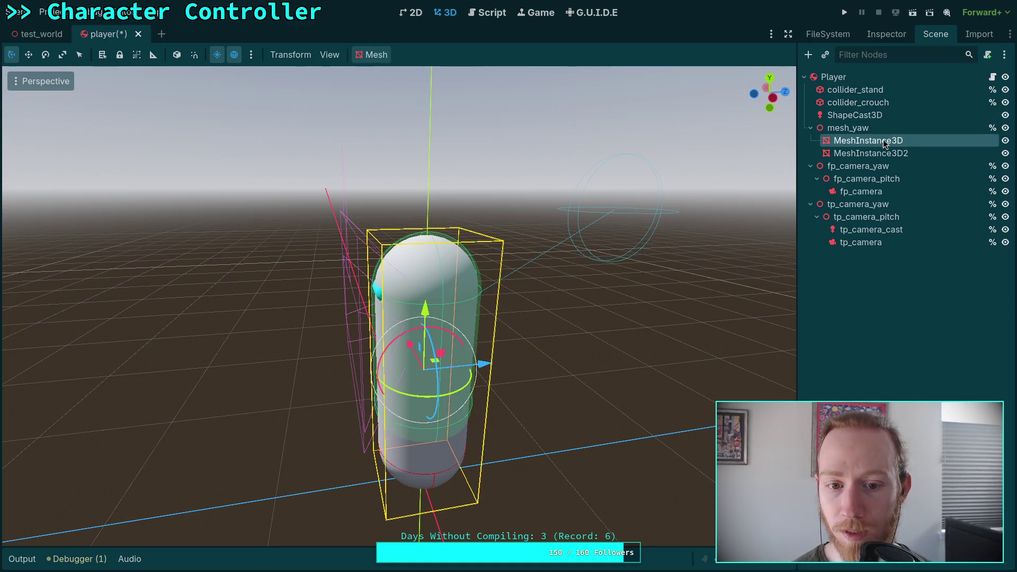
left_click(907, 154)
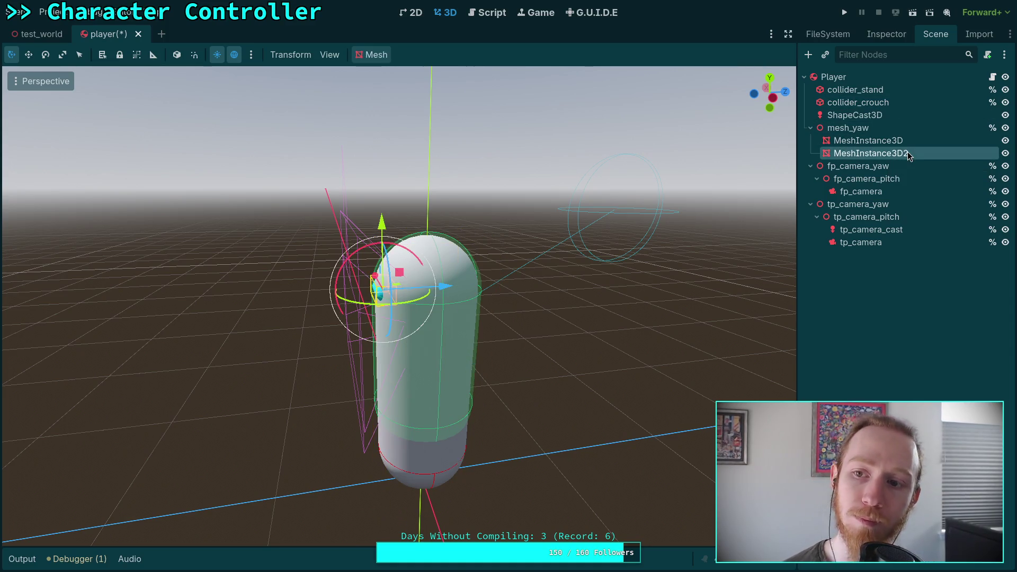
left_click(907, 142)
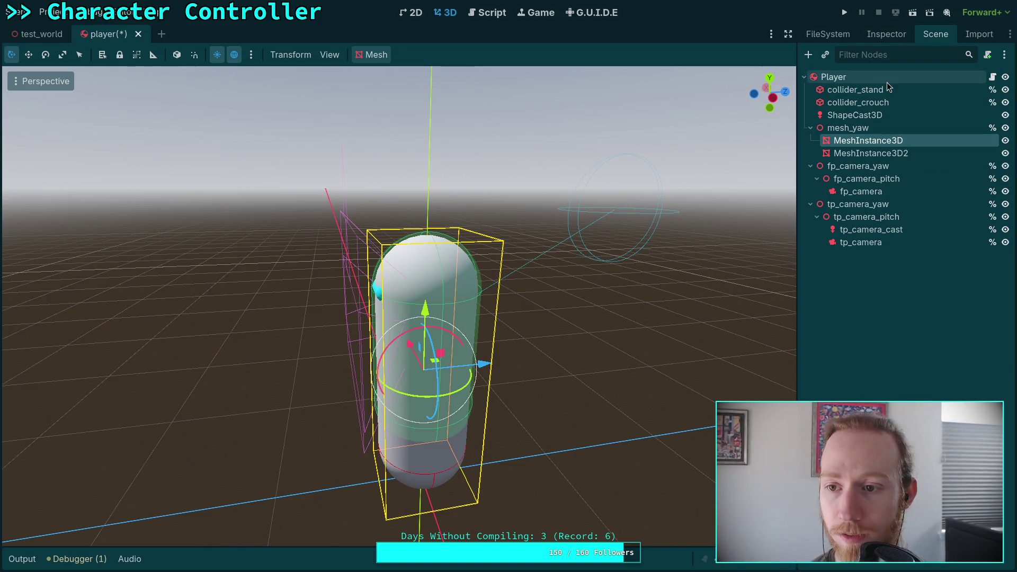
left_click(827, 153, "shift")
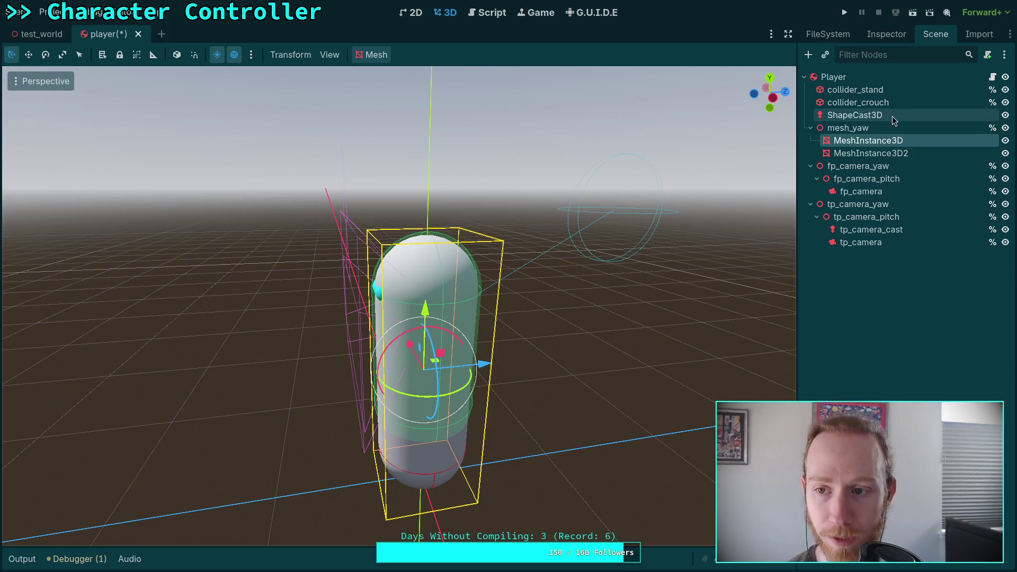
left_click(837, 77)
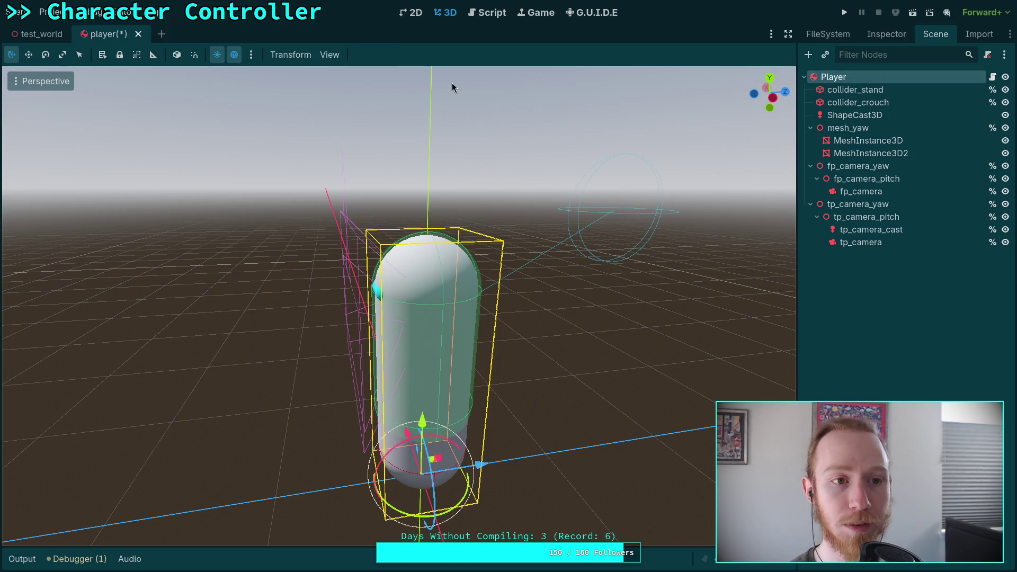
left_click(501, 19)
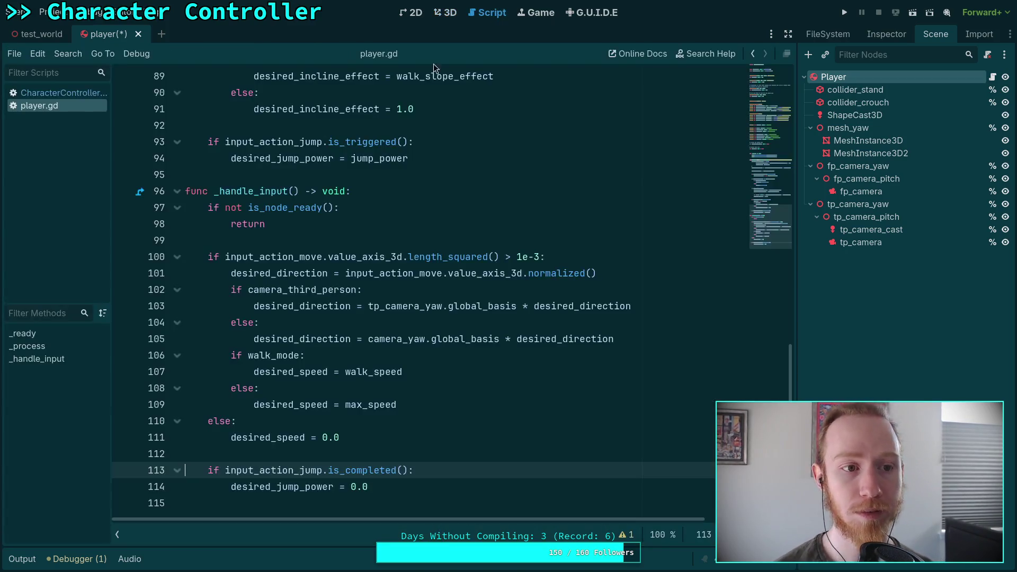
- Close CharacterController.gd, keeping player.gd open, and browse the project files
right_click(71, 93)
left_click(118, 136)
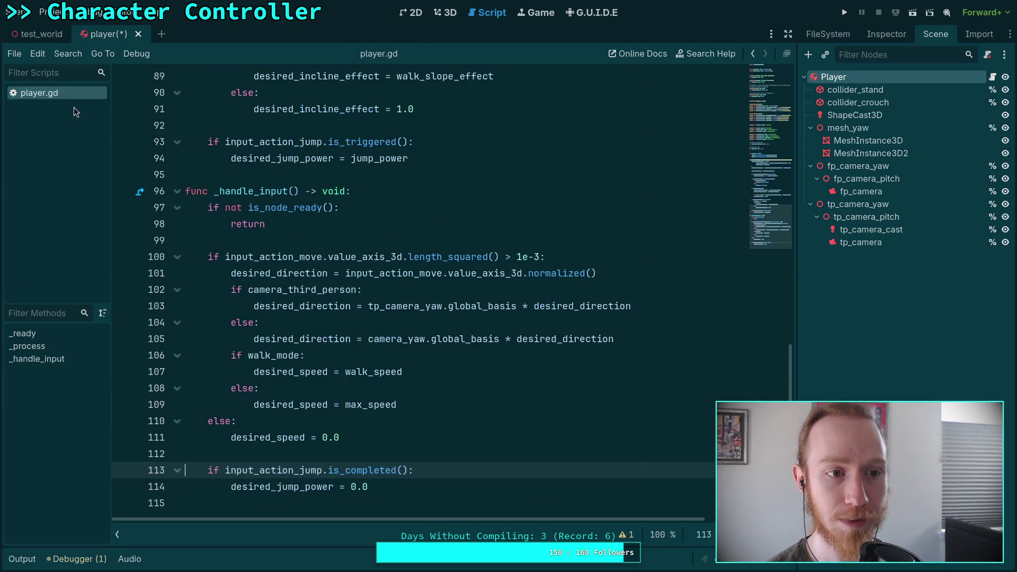
scroll(417, 184, "up", 20)
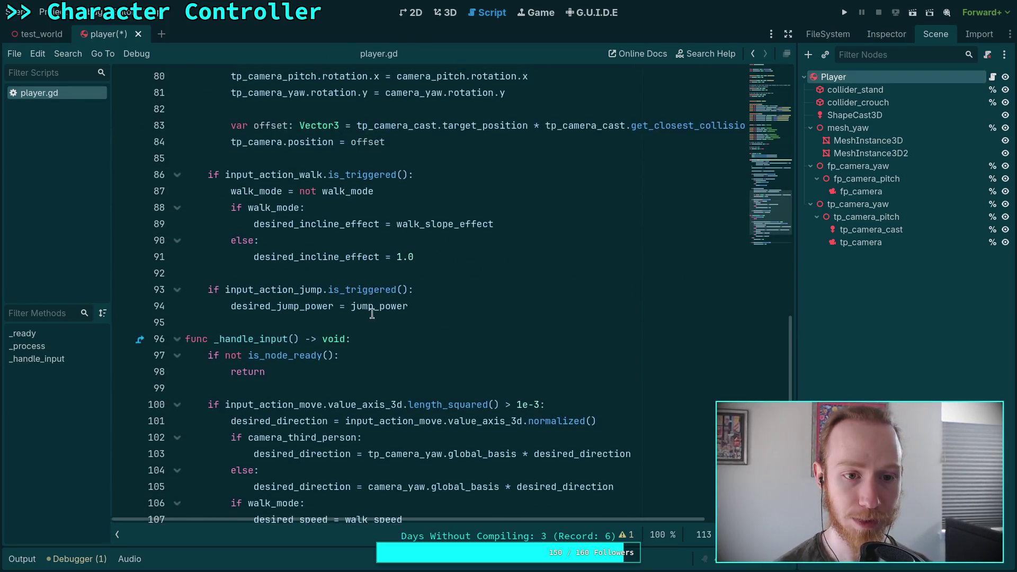
left_click(828, 34)
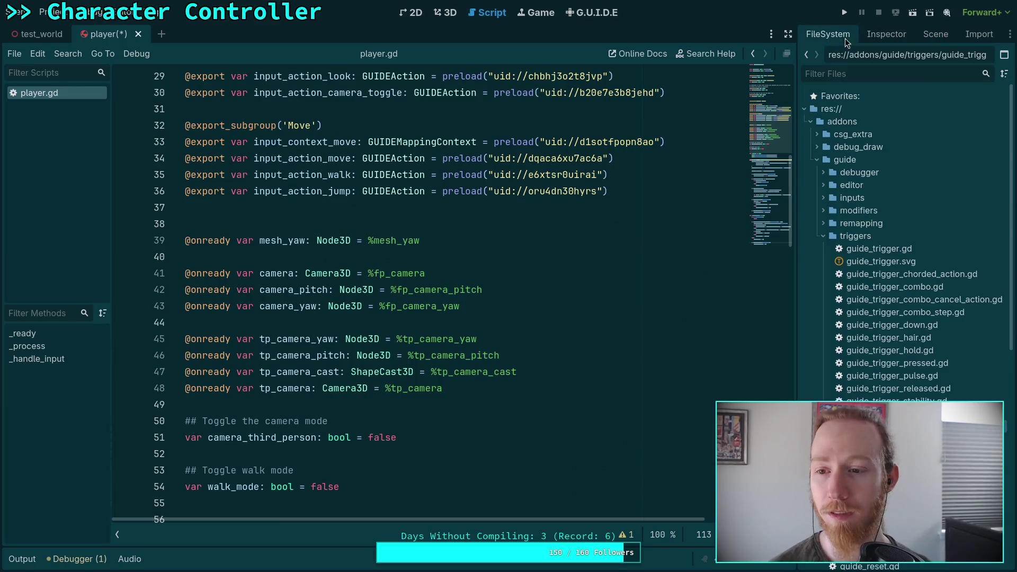
left_click(817, 159)
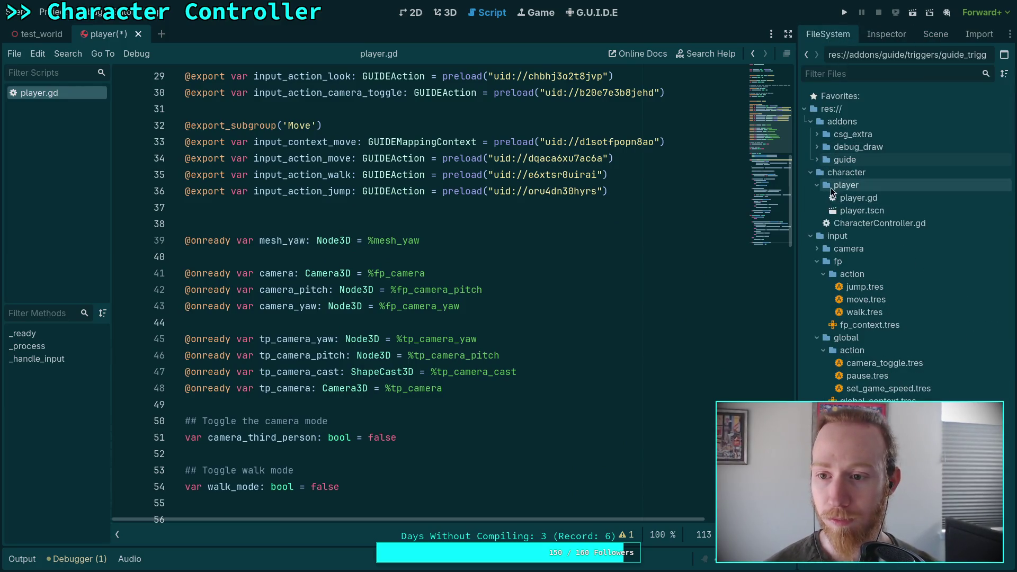
- Create a GUIDEAction resource named crouch.tres in the input/fp/action folder
right_click(852, 276)
mouse_move(847, 285)
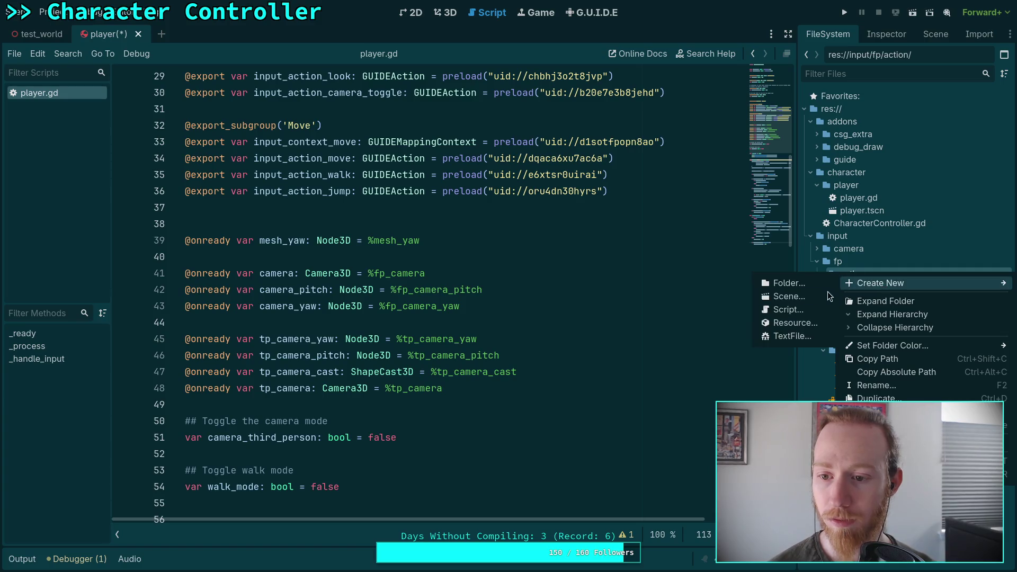
left_click(795, 323)
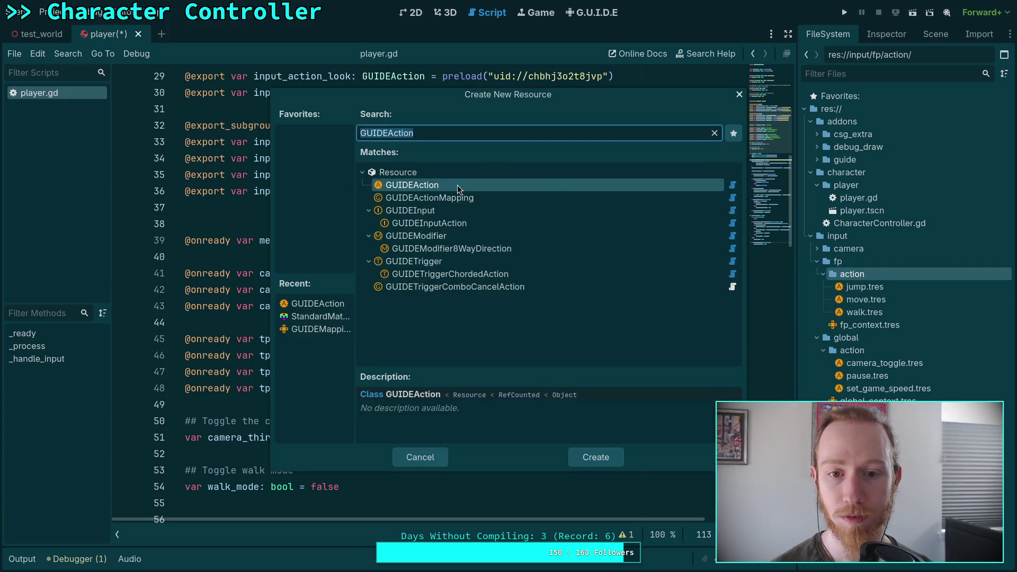
double_click(460, 189)
type("croucgh.tres")
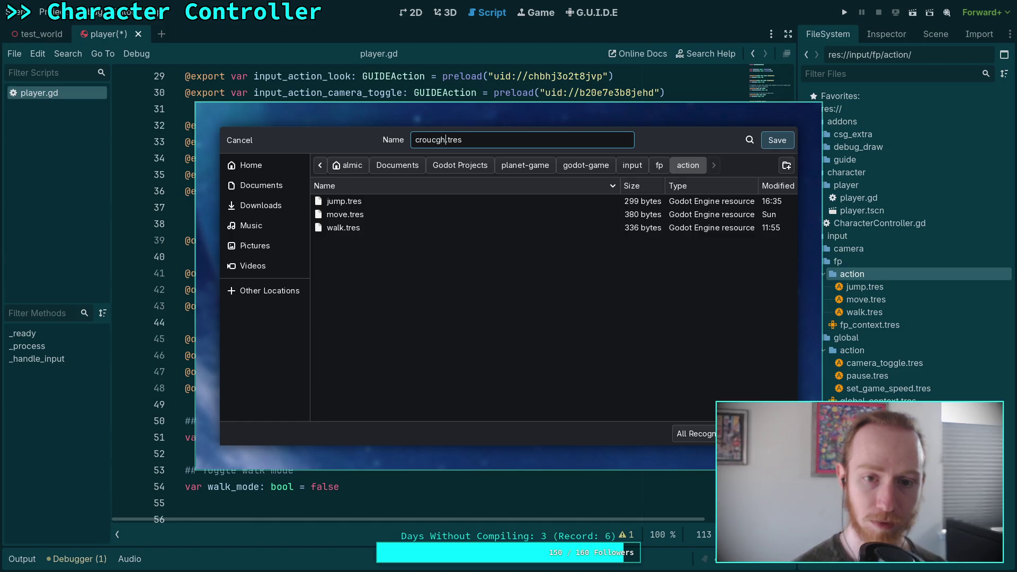
key("Return")
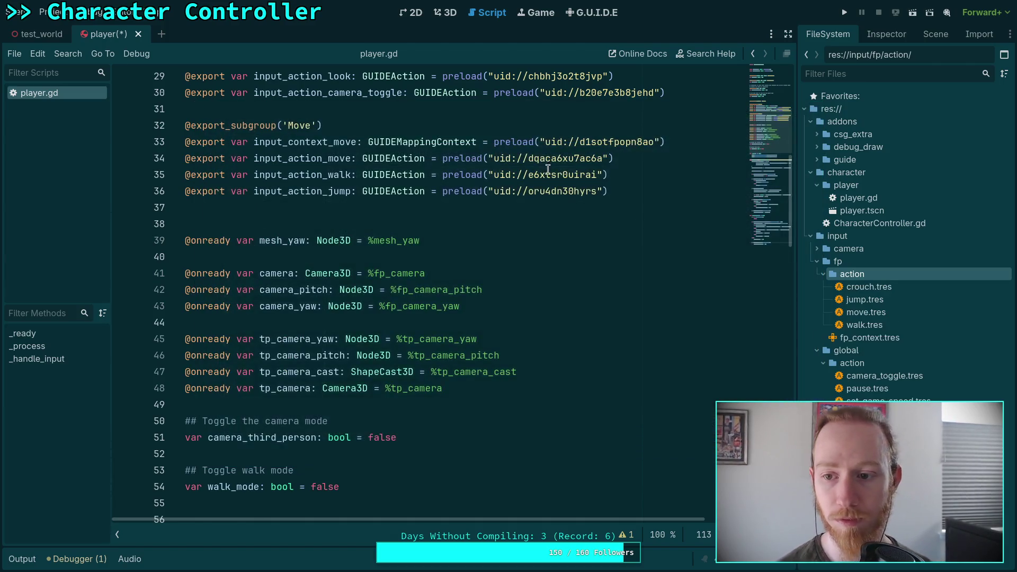
left_click(872, 286)
left_click(887, 38)
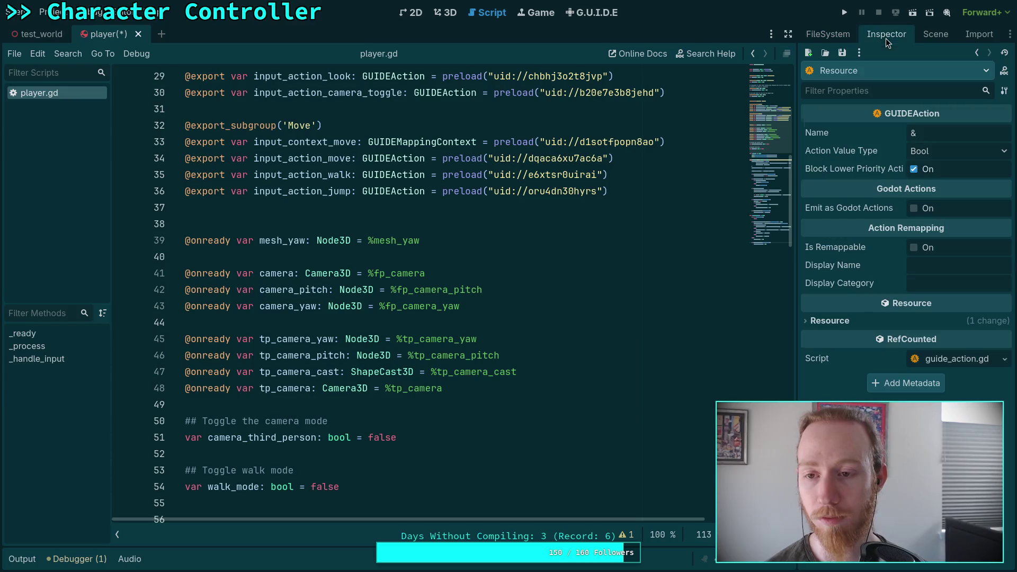
left_click(592, 12)
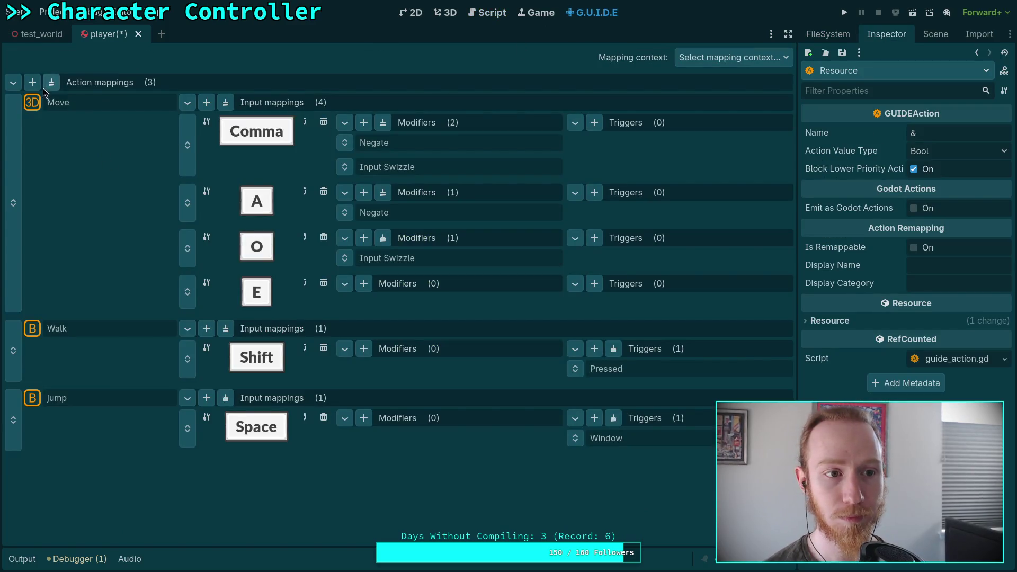
- Place crouch.tres in an empty fp_context action slot and add an input mapping
left_click(935, 34)
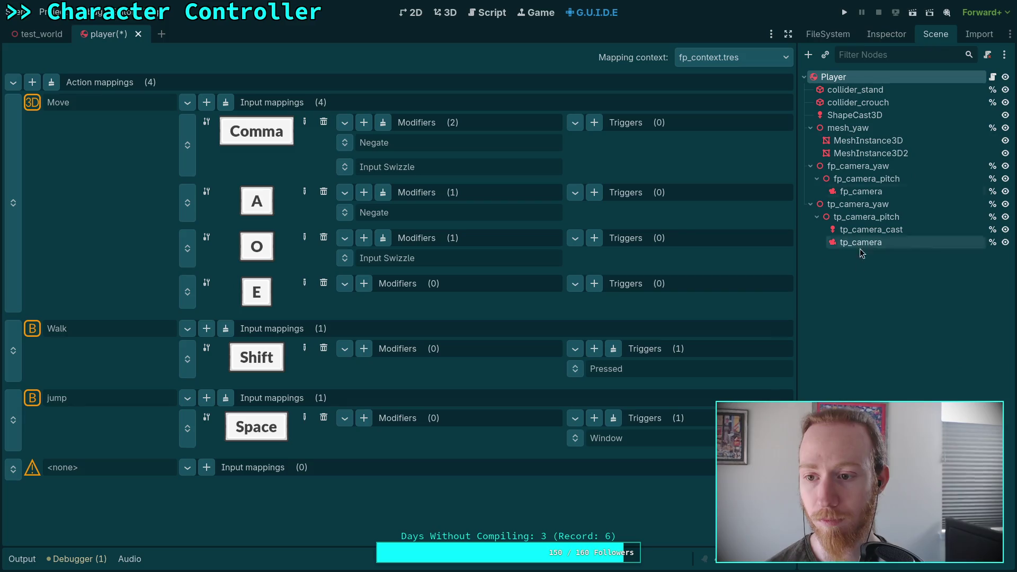
left_click(827, 34)
left_click_drag(857, 292, 109, 469)
left_click(206, 467)
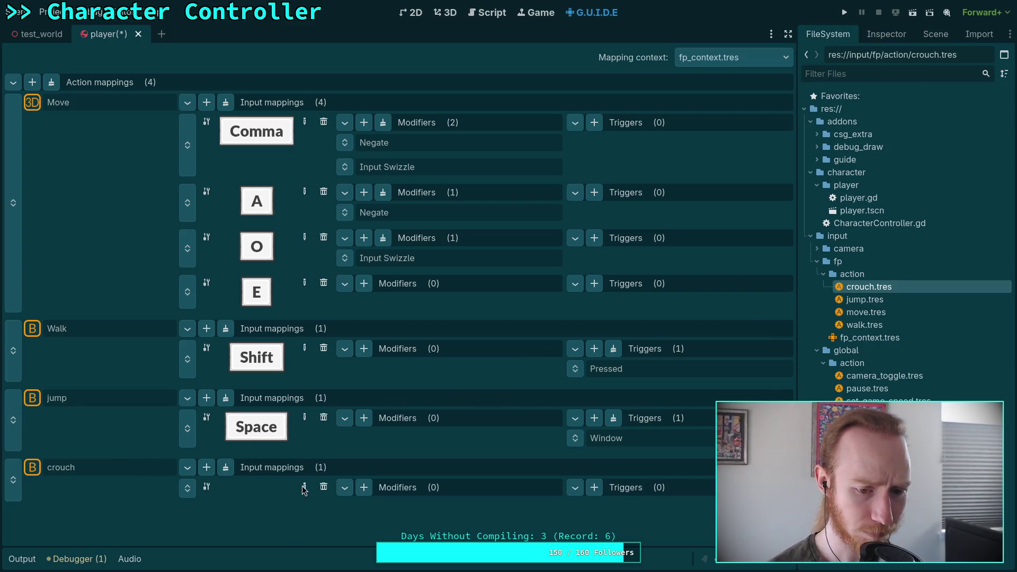
- Bind the crouch mapping to Ctrl with a Pressed trigger and save the scene
left_click(304, 489)
left_click(233, 164)
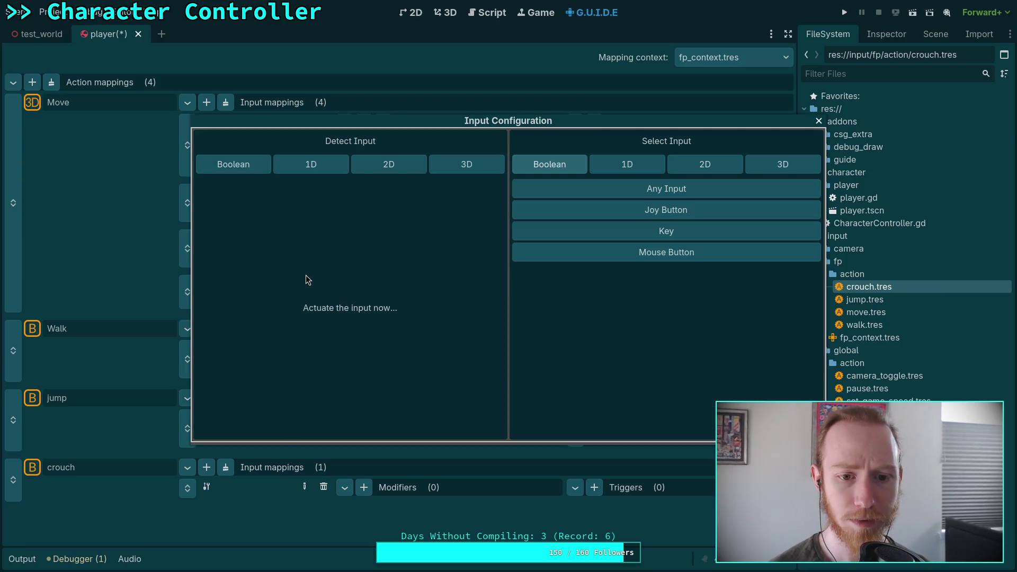
key("ctrl")
left_click(350, 426)
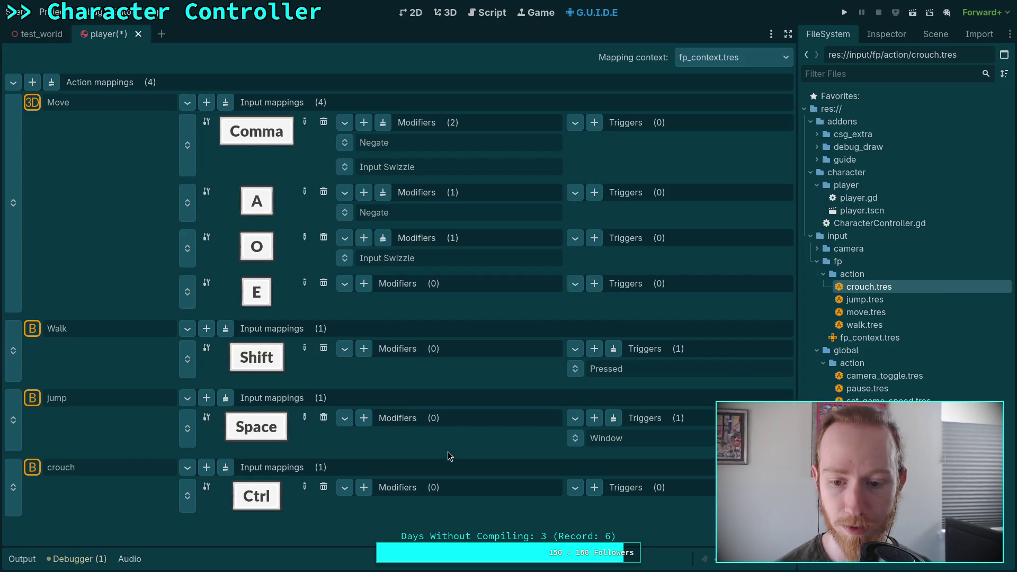
left_click(595, 487)
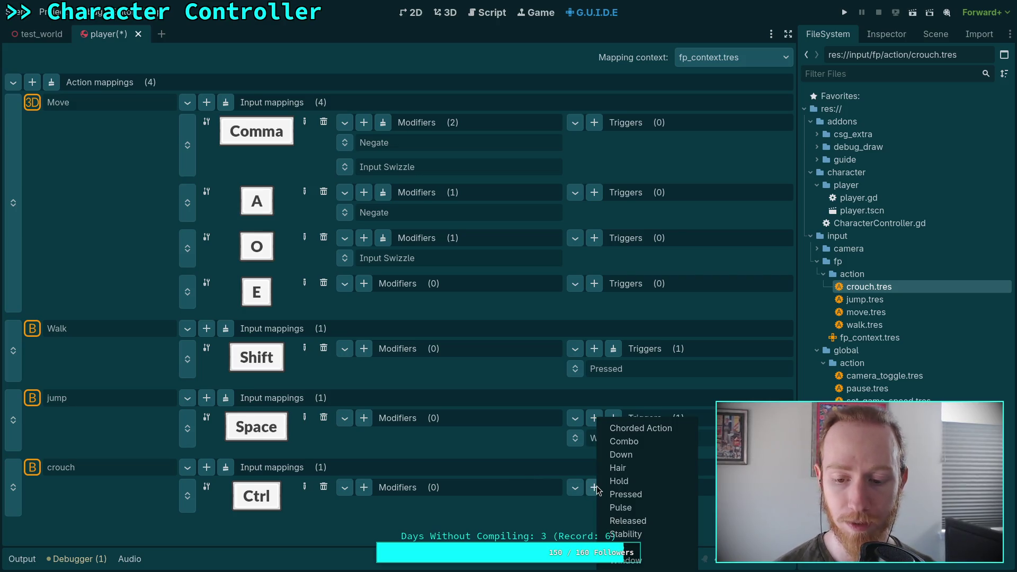
left_click(660, 494)
key("ctrl+s")
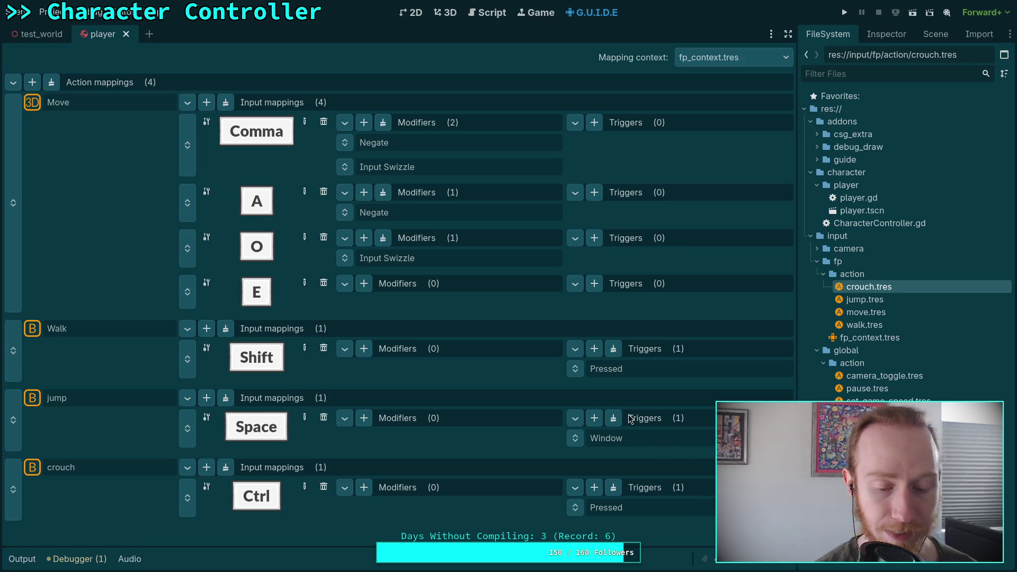
left_click(489, 20)
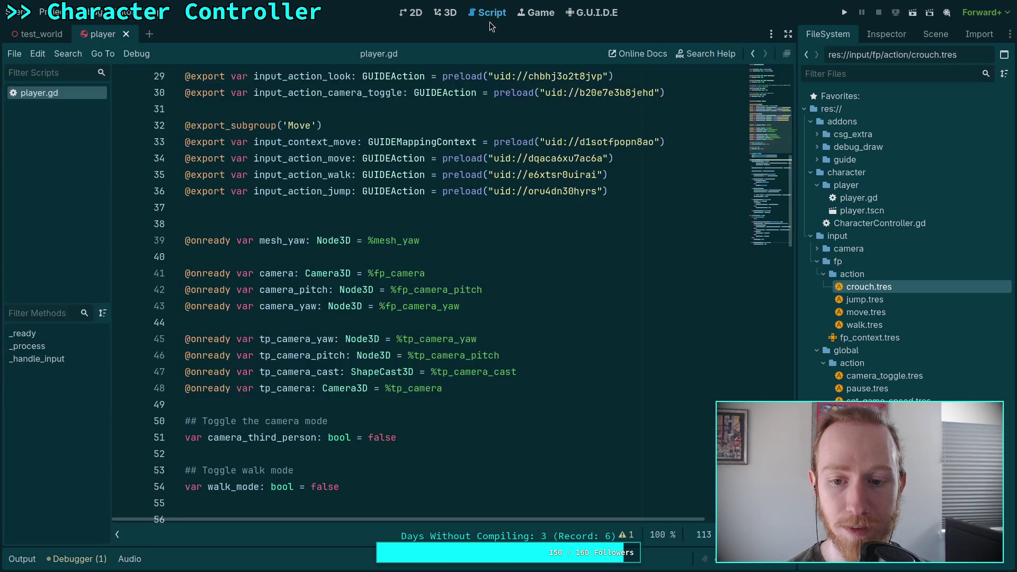
- Below the jump export, add an exported input_action_crouch GUIDEAction preloading crouch.tres
scroll(471, 350, "up", 5)
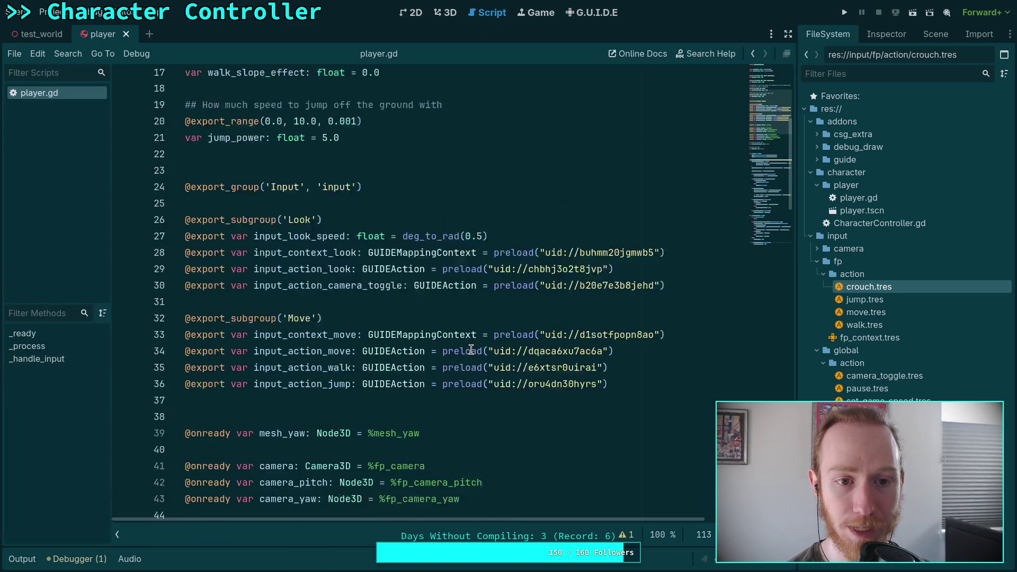
scroll(470, 349, "down", 5)
scroll(546, 355, "up", 1)
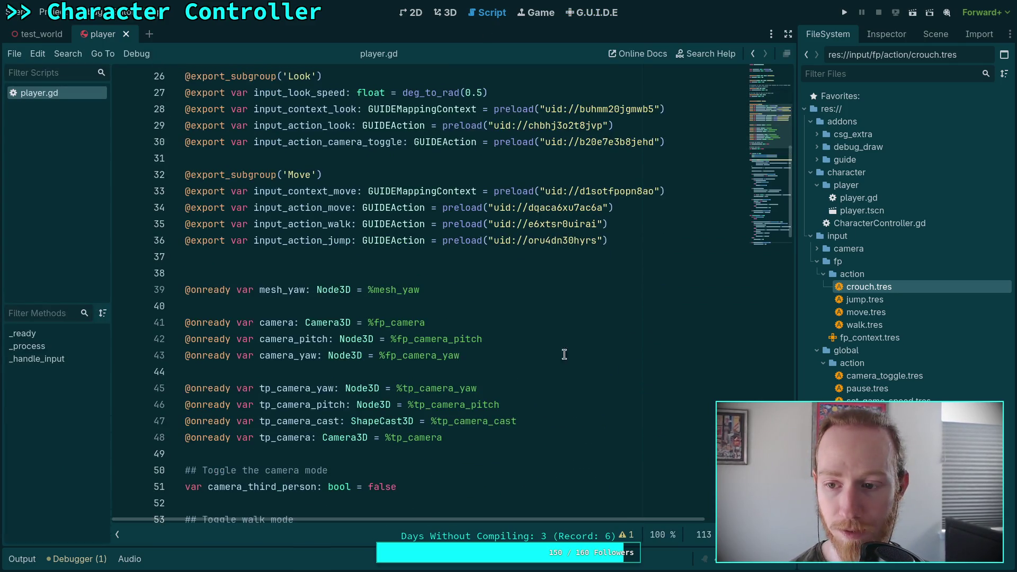
left_click(614, 240)
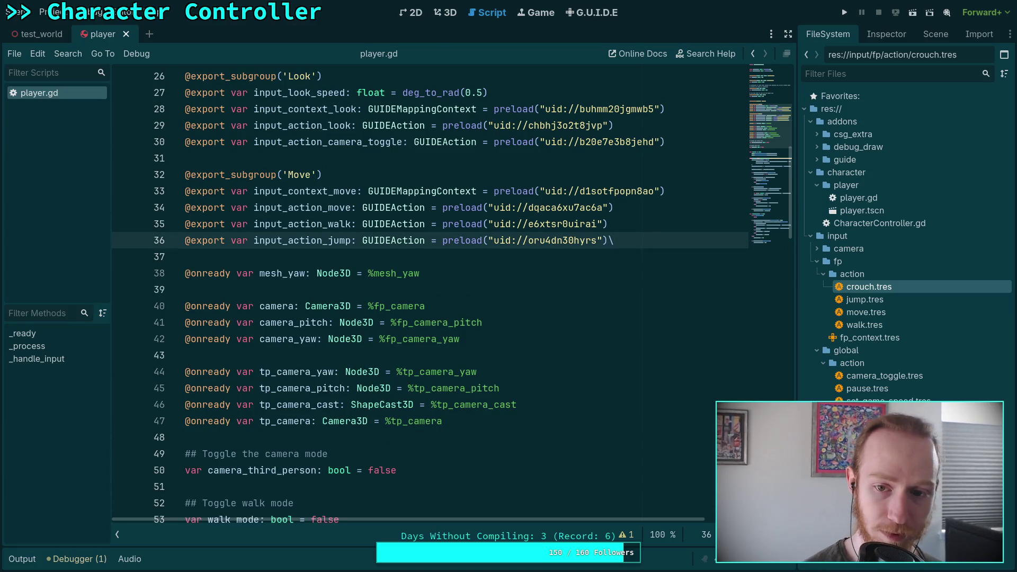
key("Down")
key("Up")
key("Return")
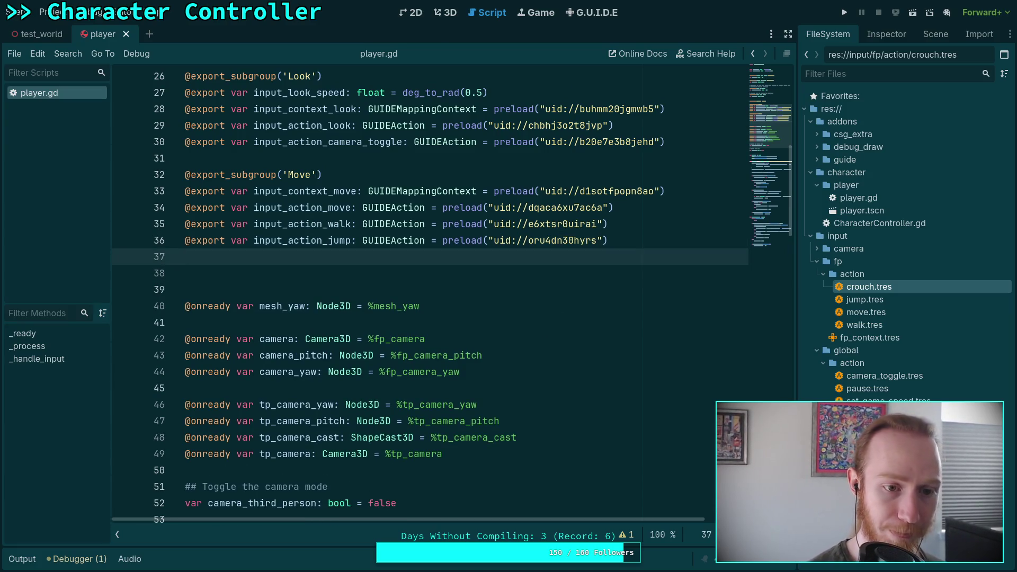
type("@export var input")
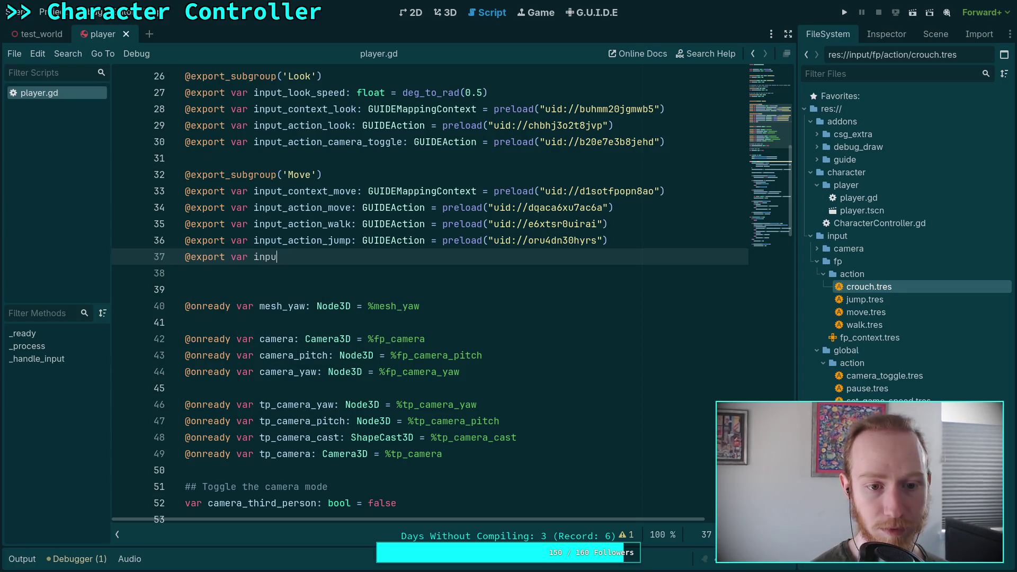
type("_action_crouch: GUI")
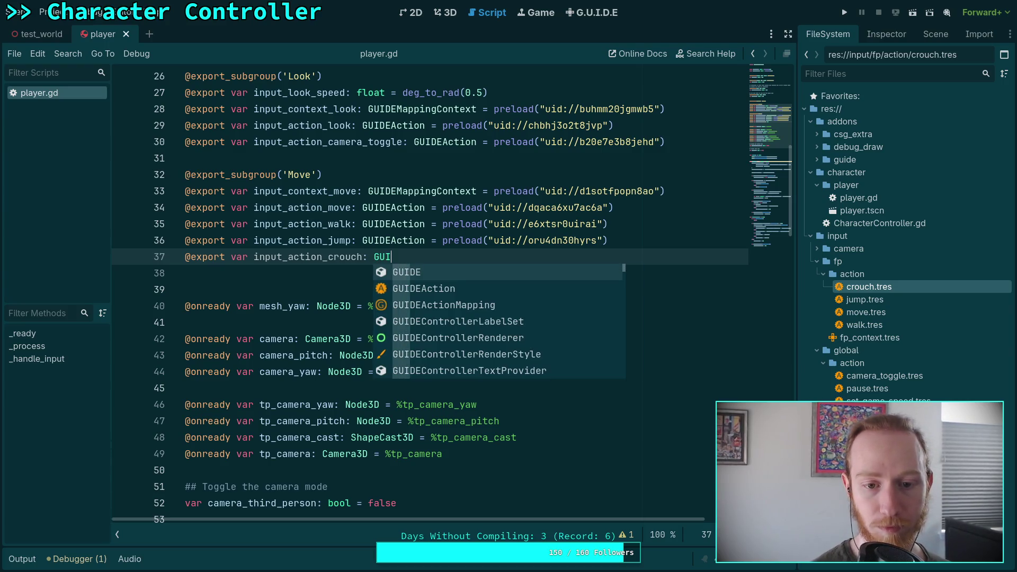
key("Return")
left_click_drag(869, 287, 455, 256)
scroll(618, 345, "down", 9)
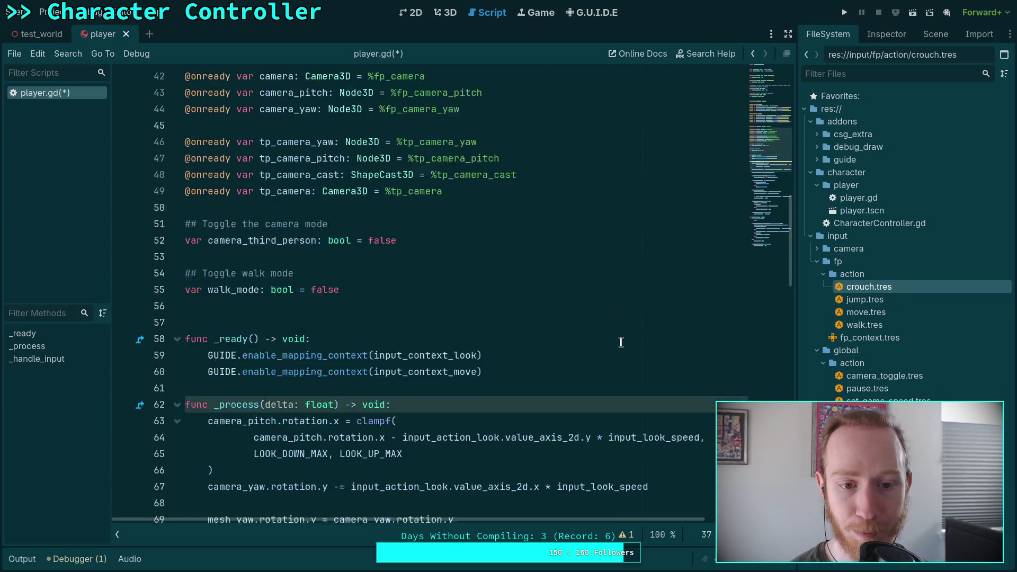
scroll(620, 337, "up", 8)
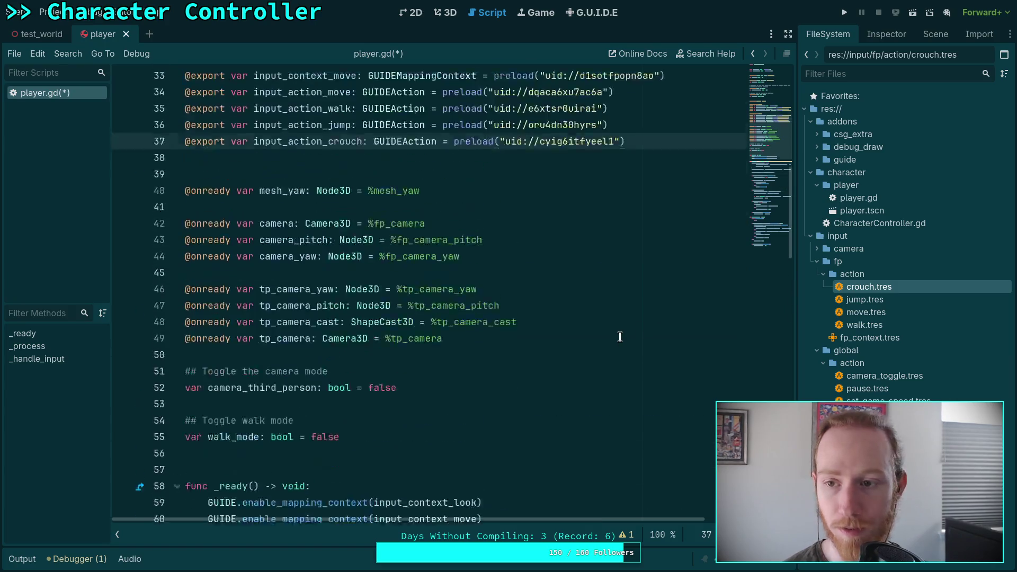
- Show the player's scene node tree in the right dock
left_click(935, 34)
scroll(604, 309, "up", 7)
scroll(604, 309, "up", 3)
scroll(607, 304, "down", 11)
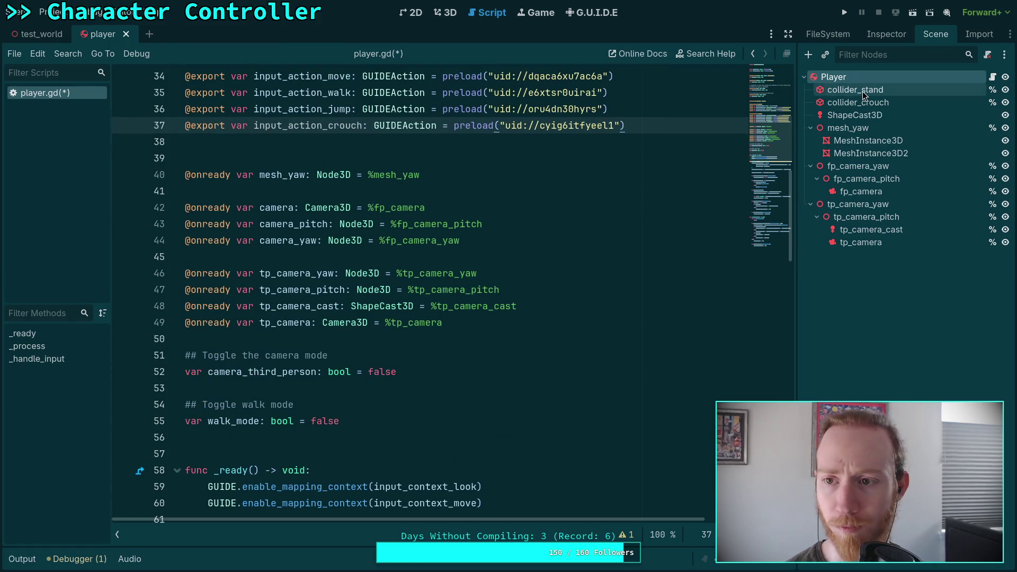
mouse_move(862, 91)
left_mouse_down()
mouse_move(429, 213)
mouse_move(474, 195)
mouse_move(451, 195)
left_mouse_up()
left_click_drag(450, 324, 447, 332)
key("Return")
left_click_drag(858, 102, 445, 370)
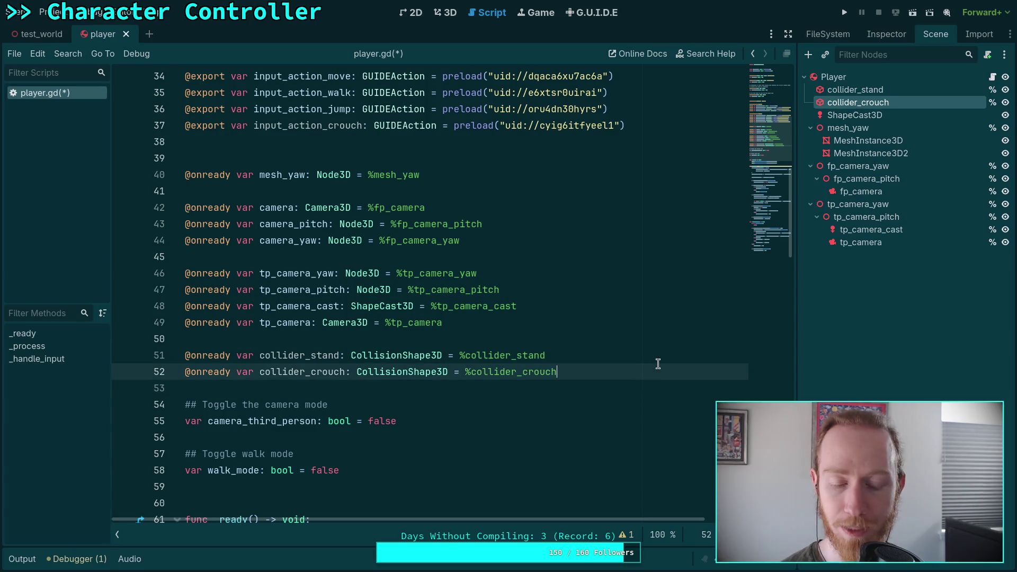
scroll(609, 357, "down", 3)
- Below walk_mode, add '## Toggle crouch mode' and 'var crouch_mode: bool = false', then save
left_click(465, 324)
key("Return")
key("Return")
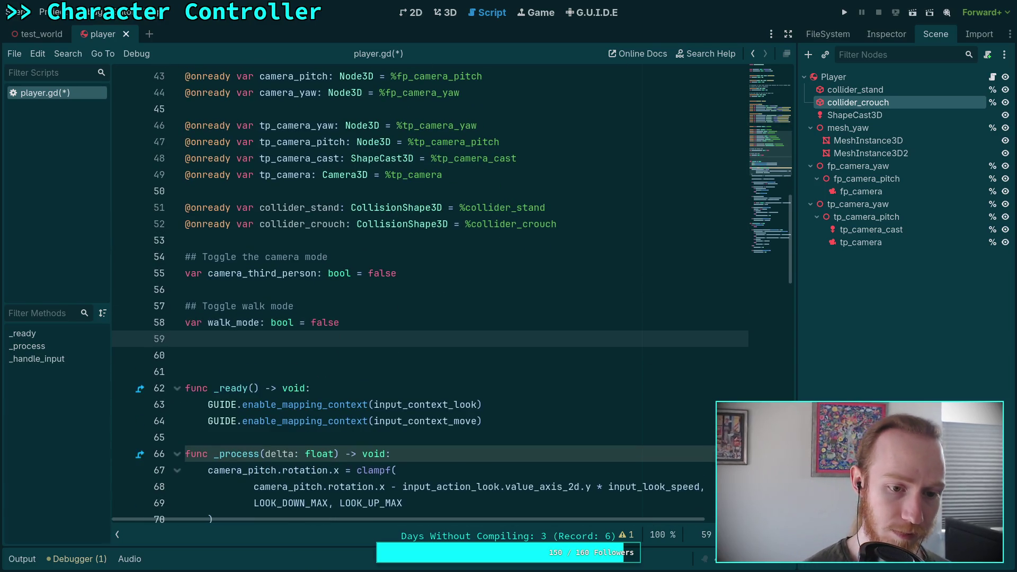
type("## t")
key("BackSpace")
type("Toggle crouch mode")
key("Return")
type("var crouch_mode: bool = false")
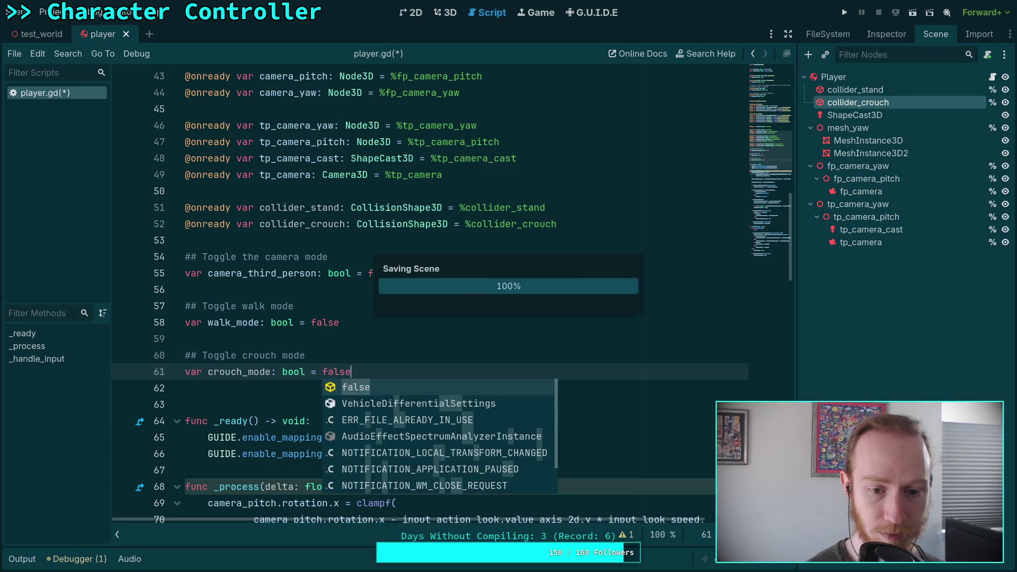
key("ctrl+s")
scroll(462, 324, "down", 3)
left_click(365, 241)
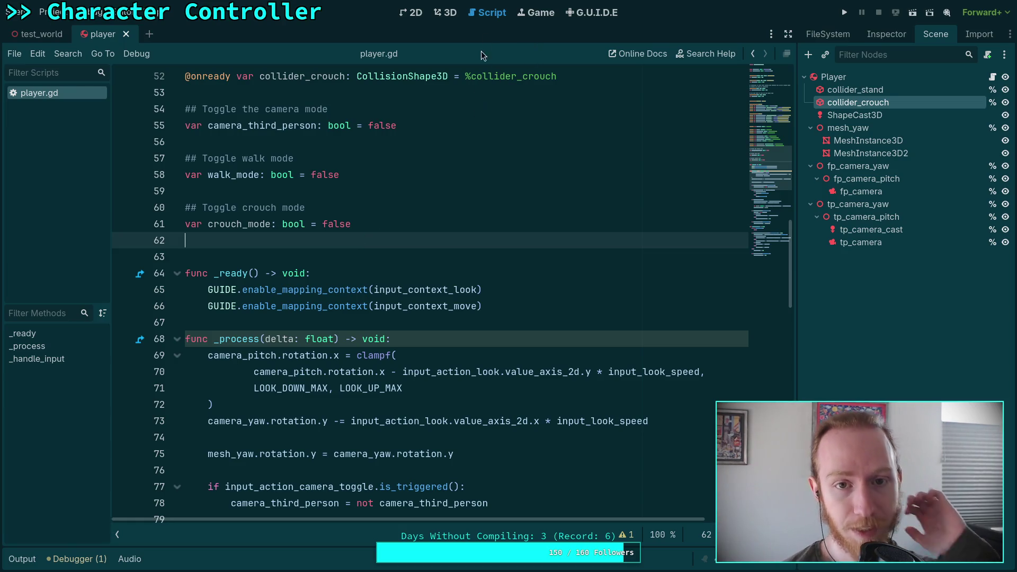
- Switch to the 3D view and orbit lower and closer to the player capsule
left_click(445, 12)
mouse_move(479, 212)
left_mouse_down()
mouse_move(473, 271)
mouse_move(431, 352)
left_mouse_up()
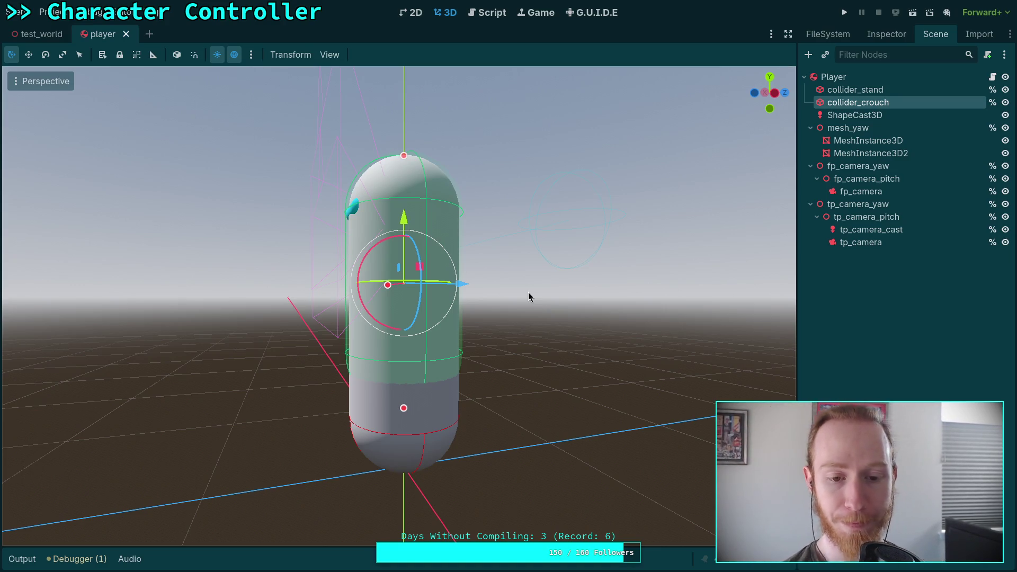
- Move closer to the capsule and delete the collider_crouch node
mouse_move(404, 328)
left_mouse_down()
mouse_move(504, 350)
mouse_move(439, 344)
left_mouse_up()
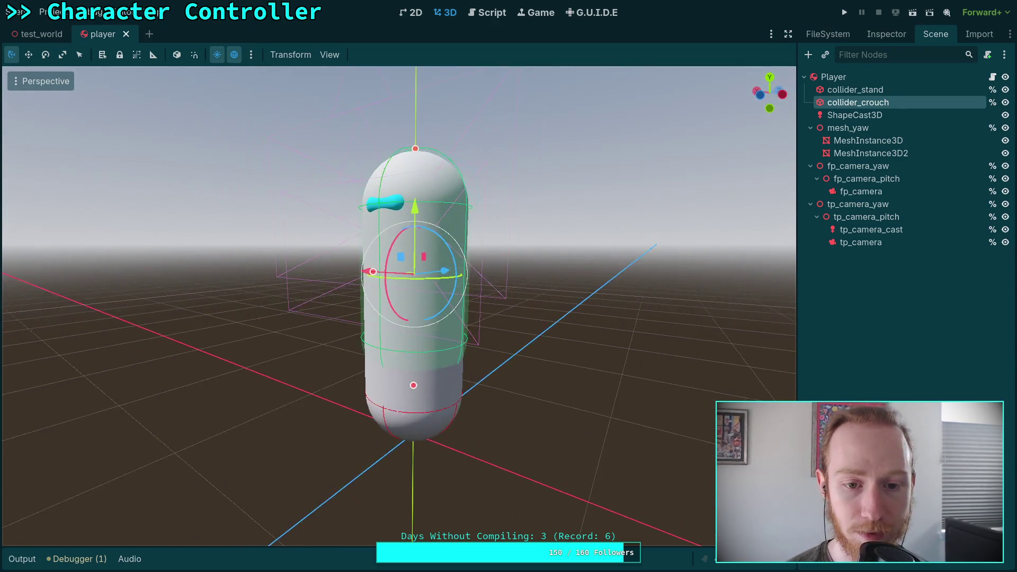
scroll(439, 344, "down", 2)
key("w")
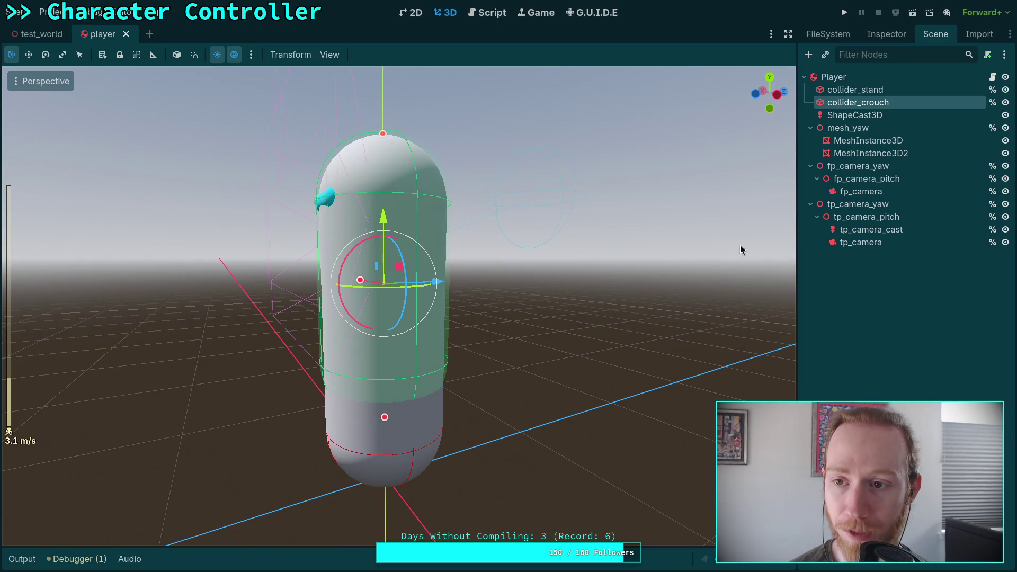
key("Delete")
left_click(551, 296)
- Rename collider_stand to collider, revoke its unique name, and save the player scene
left_click(879, 92)
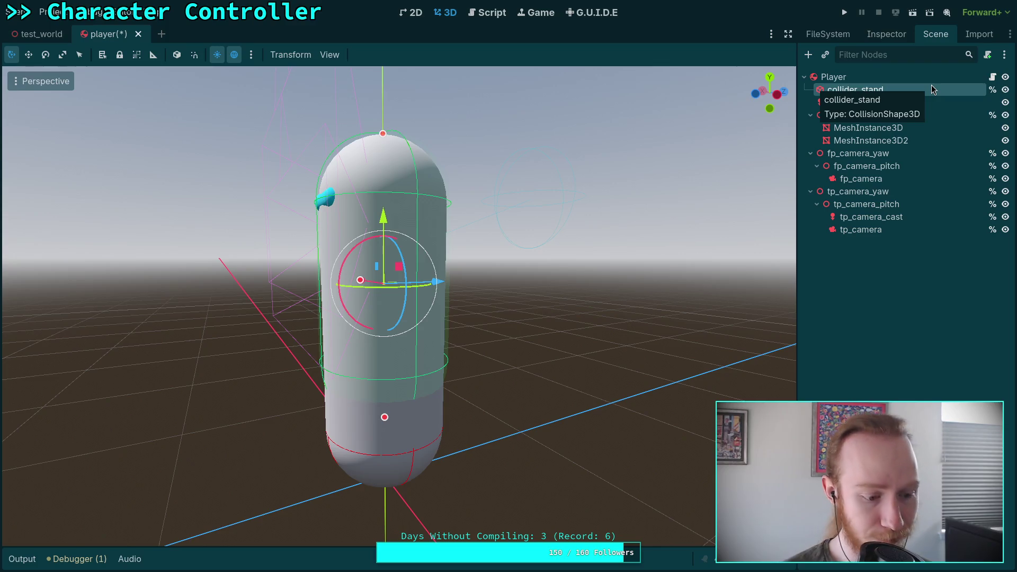
double_click(902, 91)
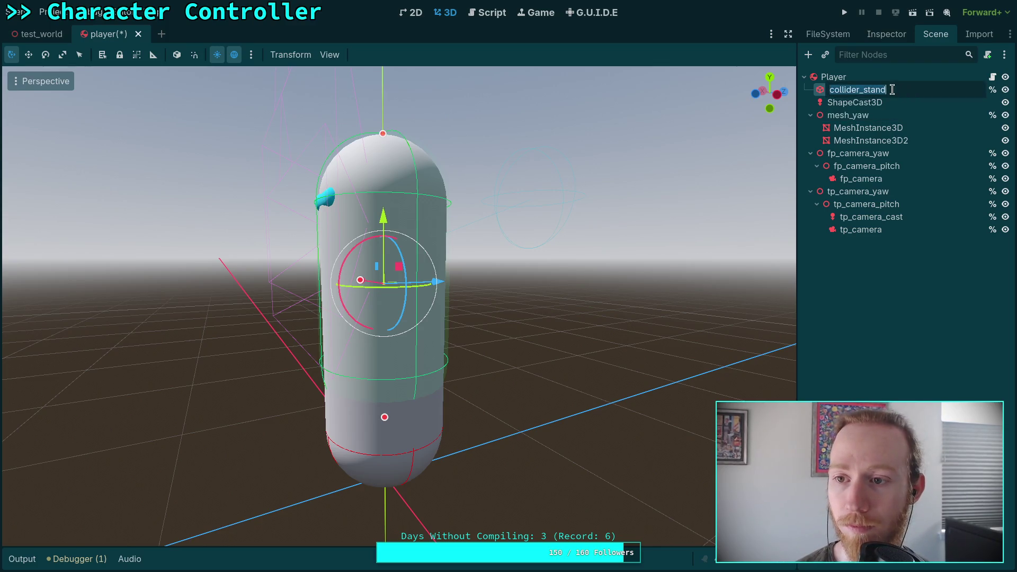
left_click_drag(888, 90, 863, 89)
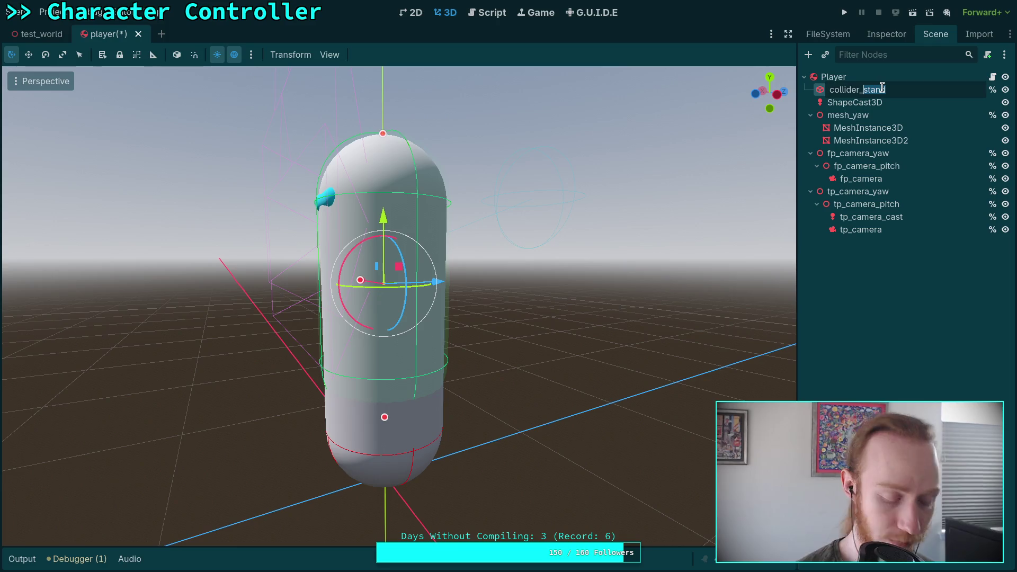
type("statu")
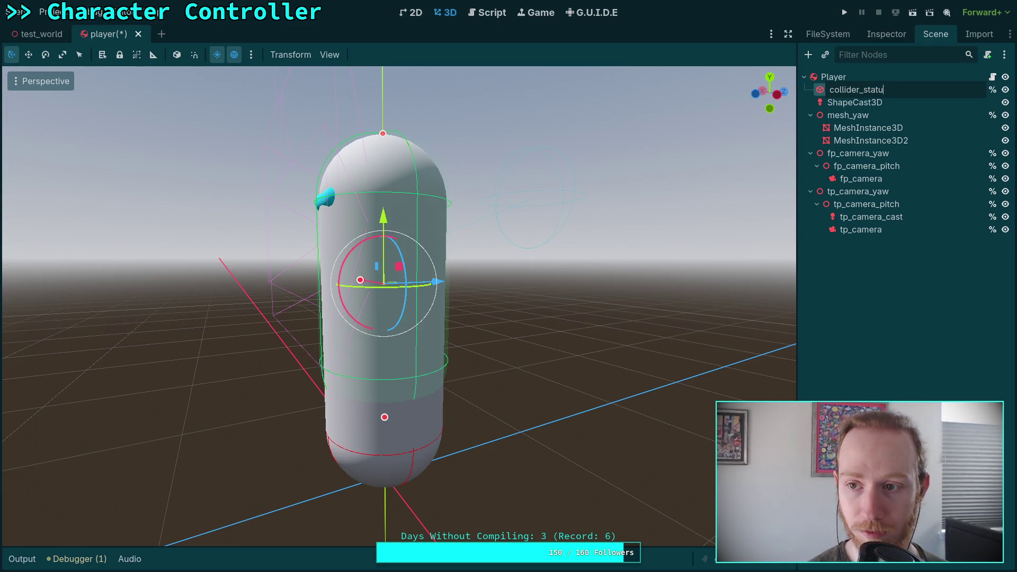
key("BackSpace")
key("BackSpace")
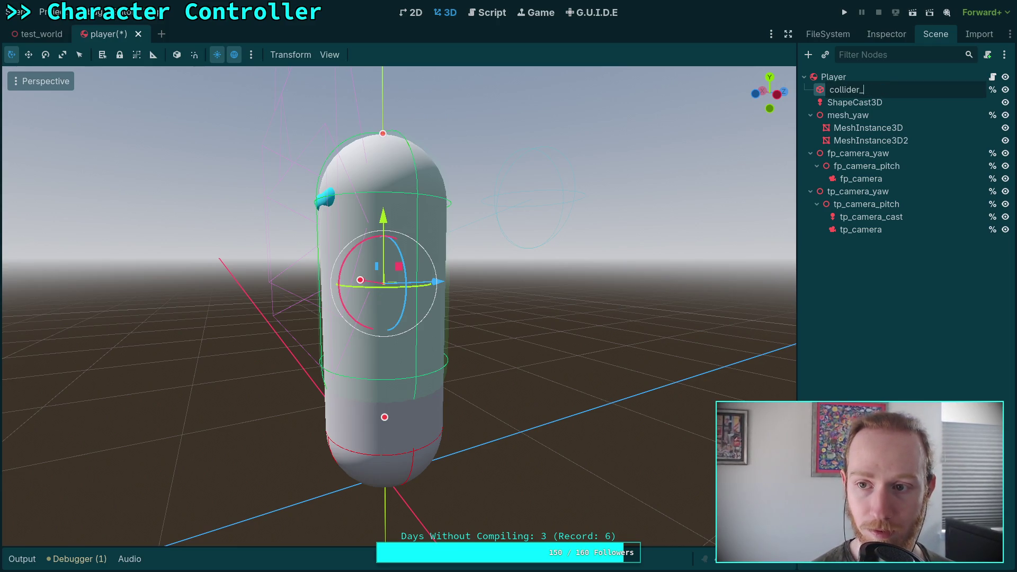
key("BackSpace")
key("Return")
left_click(991, 89)
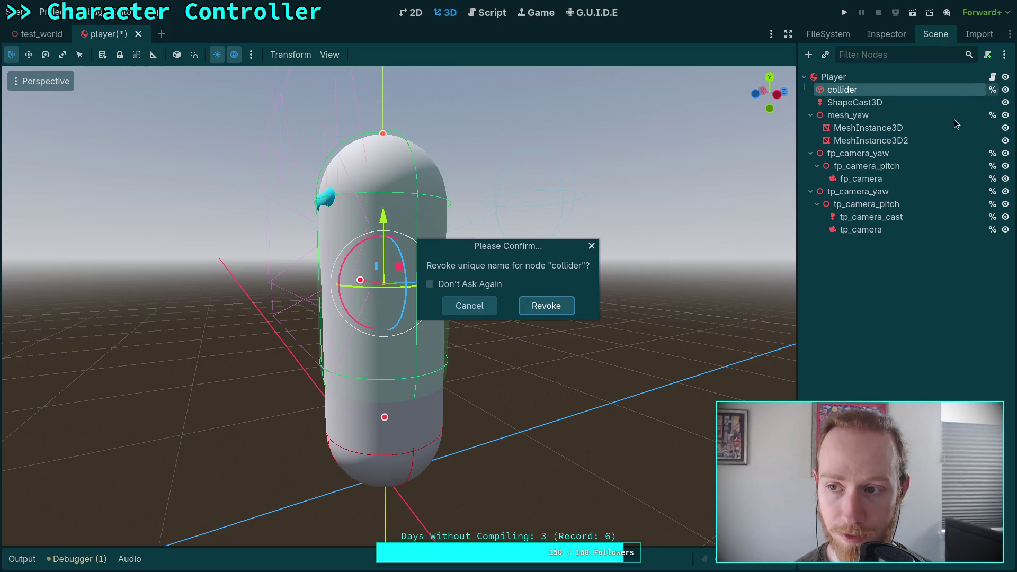
left_click(539, 305)
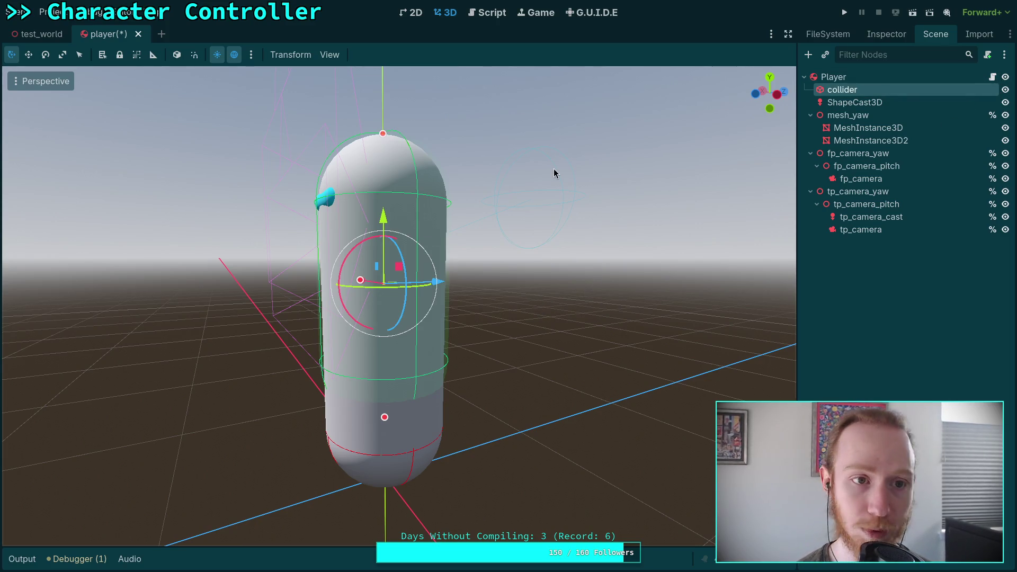
key("ctrl+s")
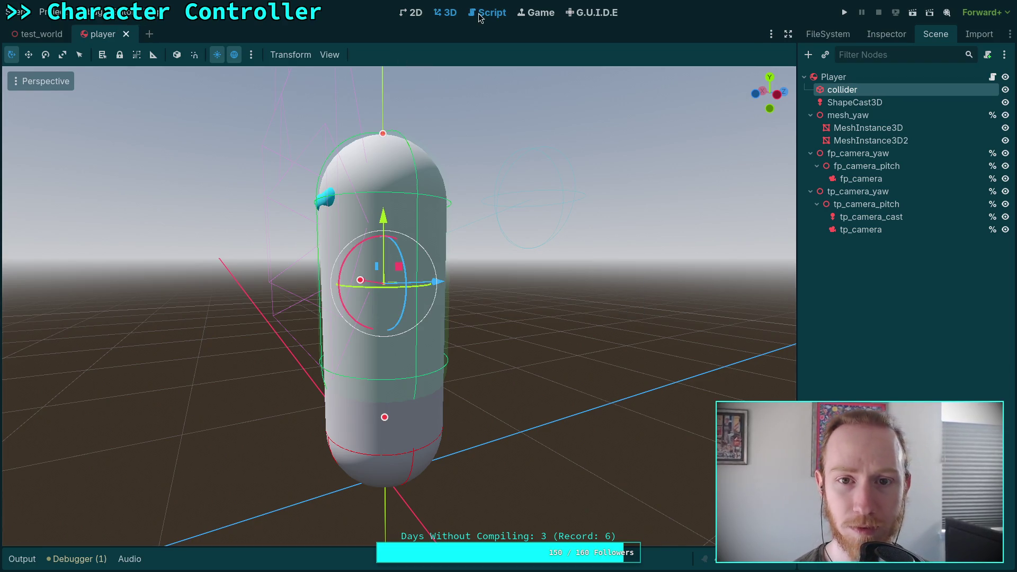
left_click(487, 12)
scroll(427, 265, "up", 5)
left_click_drag(597, 321, 597, 291)
key("BackSpace")
key("BackSpace")
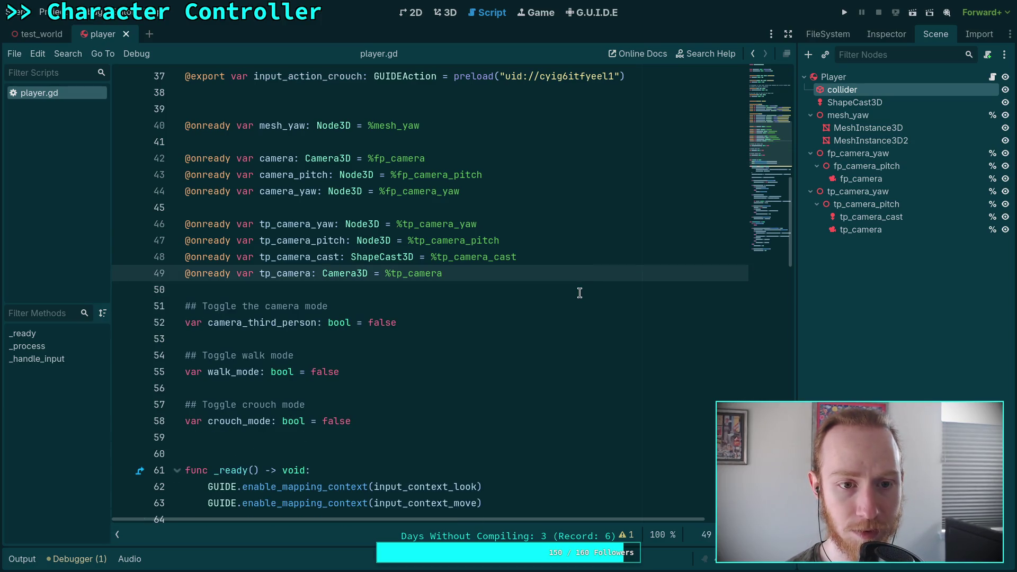
key("Return")
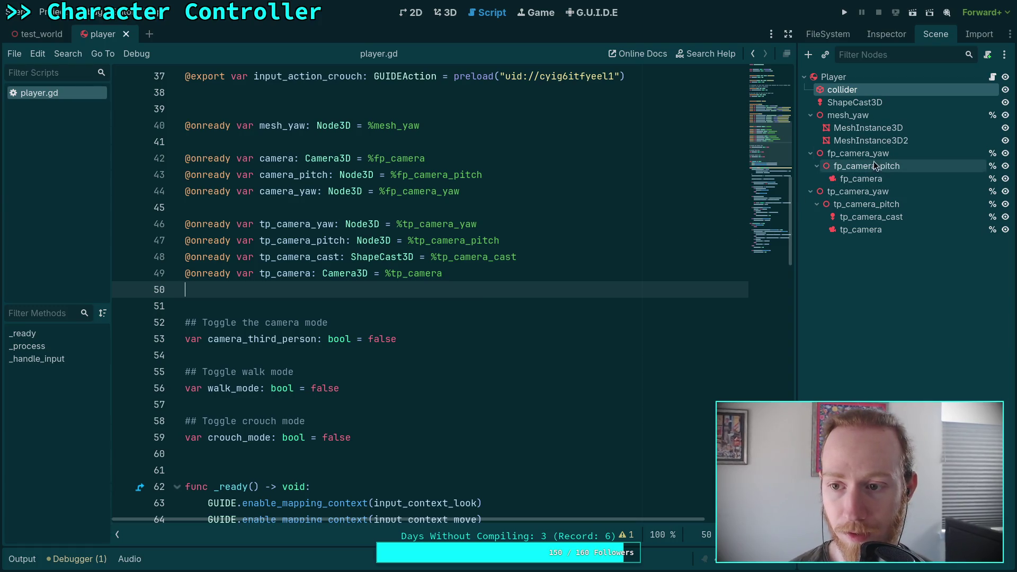
left_click(449, 12)
key("ctrl+KP_1")
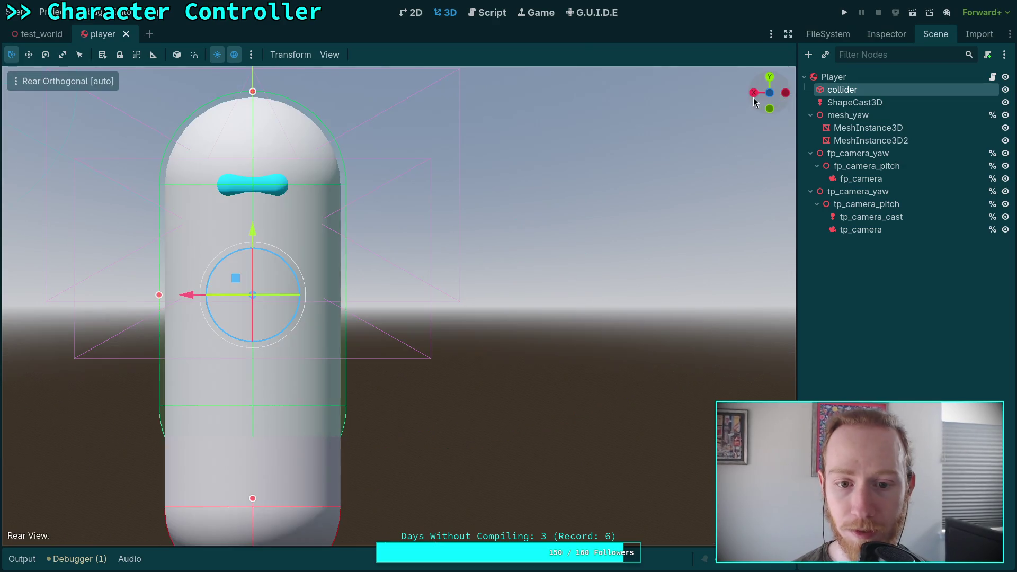
- Inspect the collider's properties, then undo to restore separate collider_stand and collider_crouch nodes
scroll(519, 222, "down", 3)
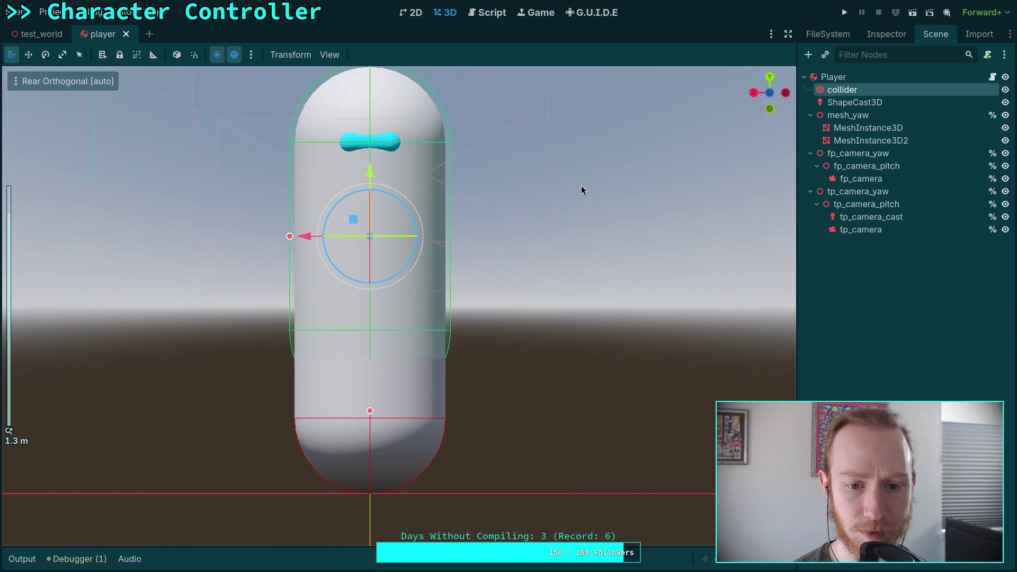
left_click_drag(570, 210, 570, 214)
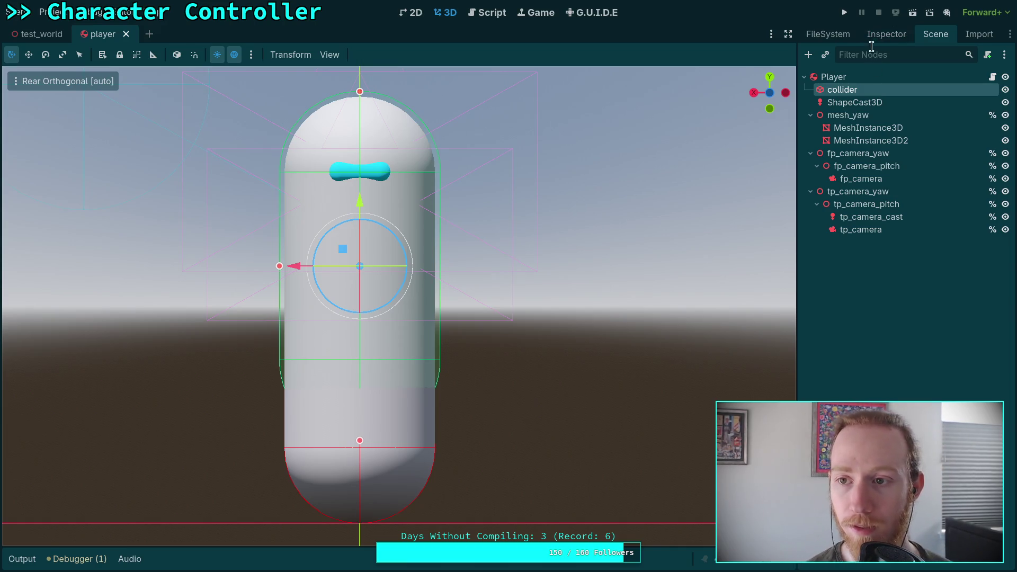
left_click(886, 34)
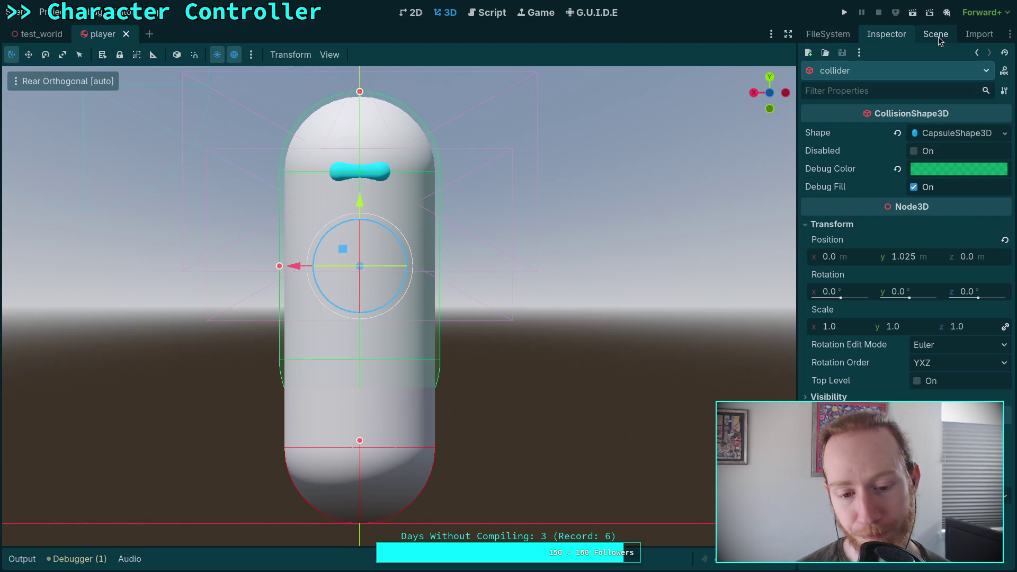
left_click(934, 35)
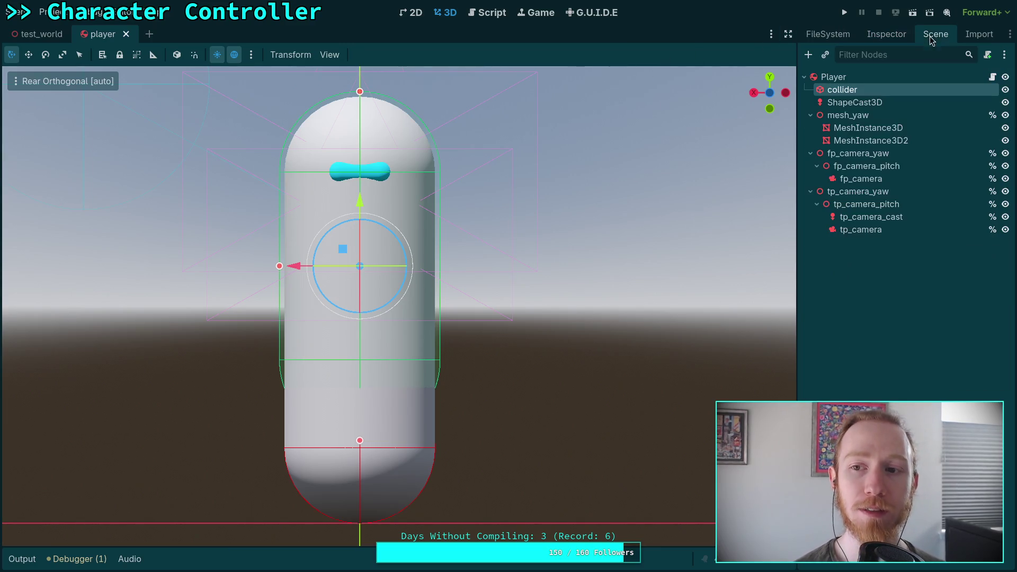
left_click(906, 349)
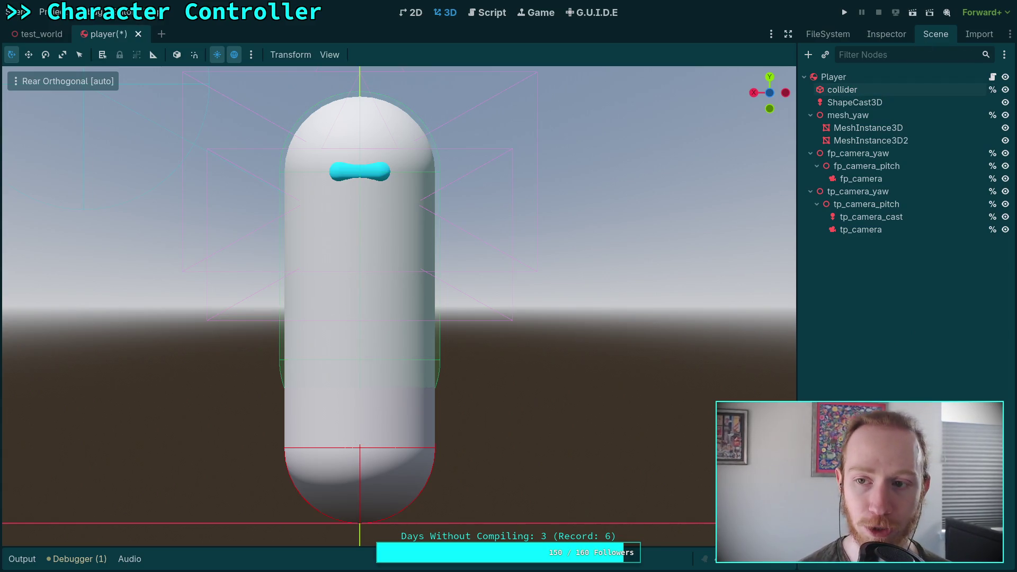
key("ctrl+z")
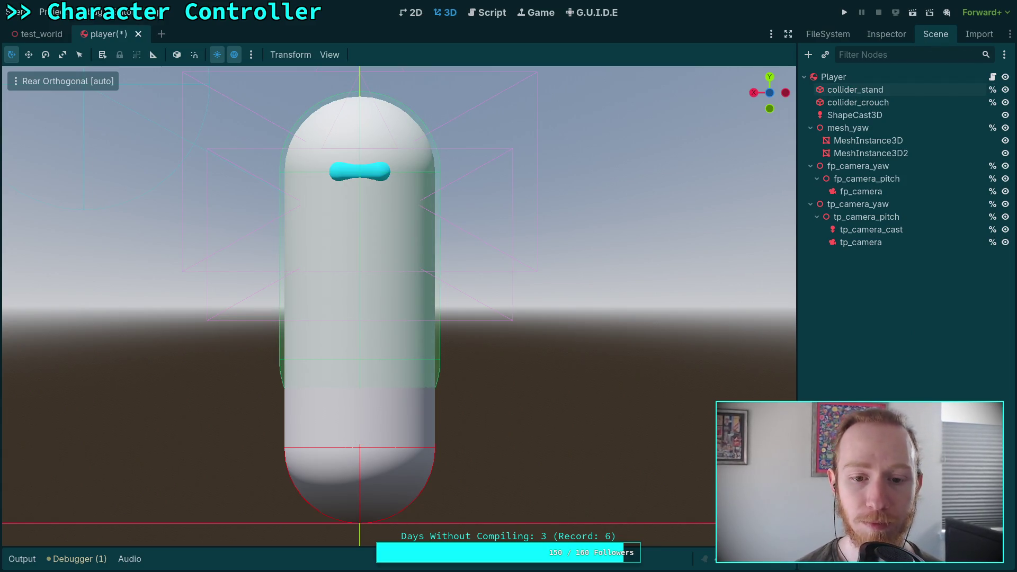
- Make collider_crouch's capsule shape unique and set its Height to 1.0 m
left_click(858, 102)
left_click(885, 33)
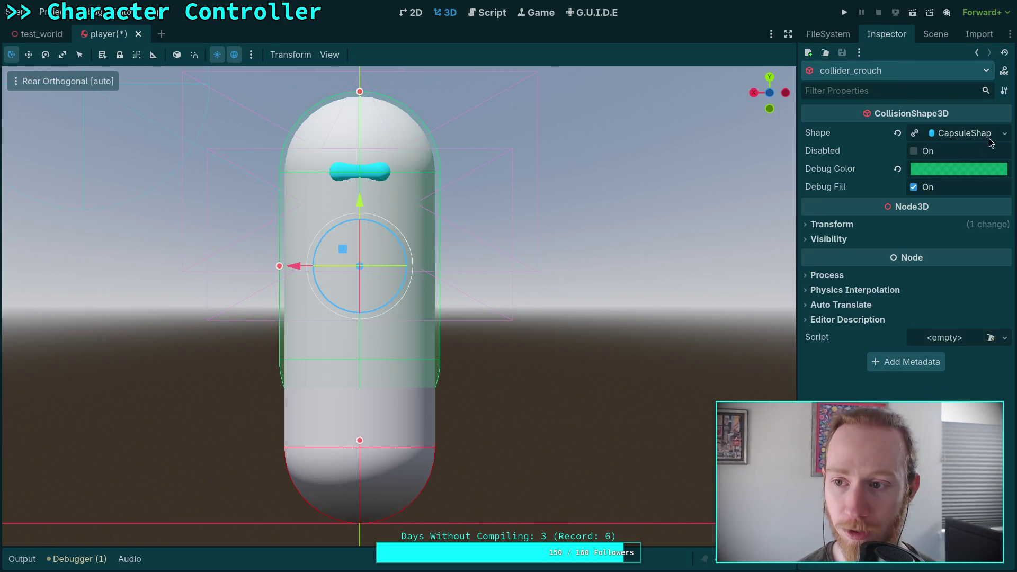
left_click(1001, 133)
left_click(916, 341)
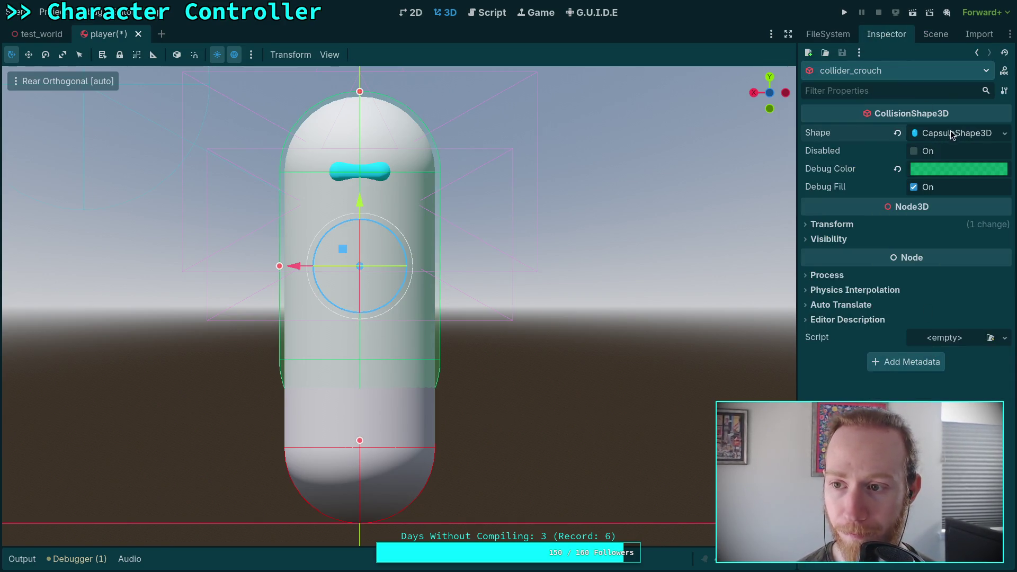
left_click(951, 134)
left_click_drag(797, 183, 747, 188)
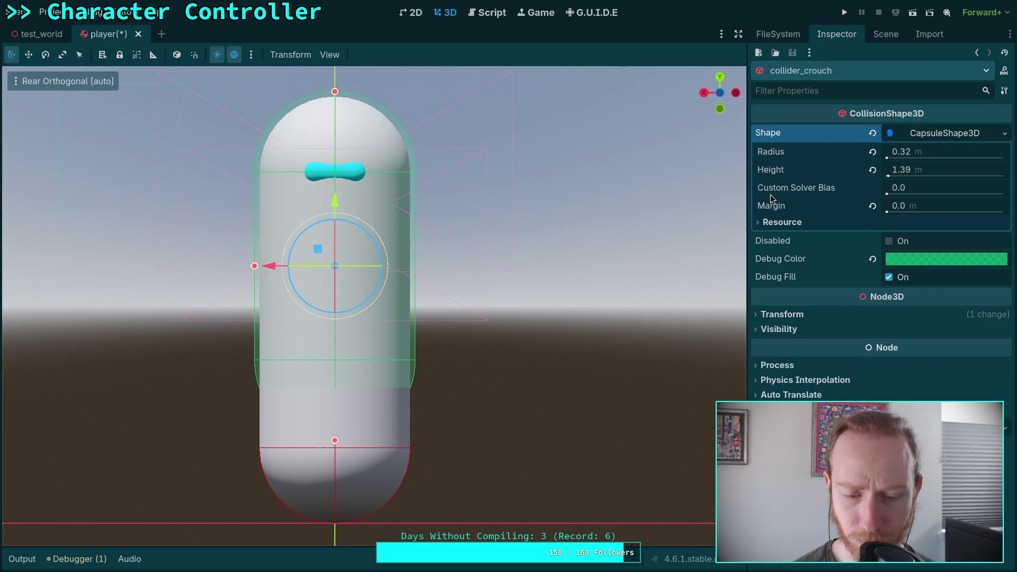
left_click(931, 168)
key("BackSpace")
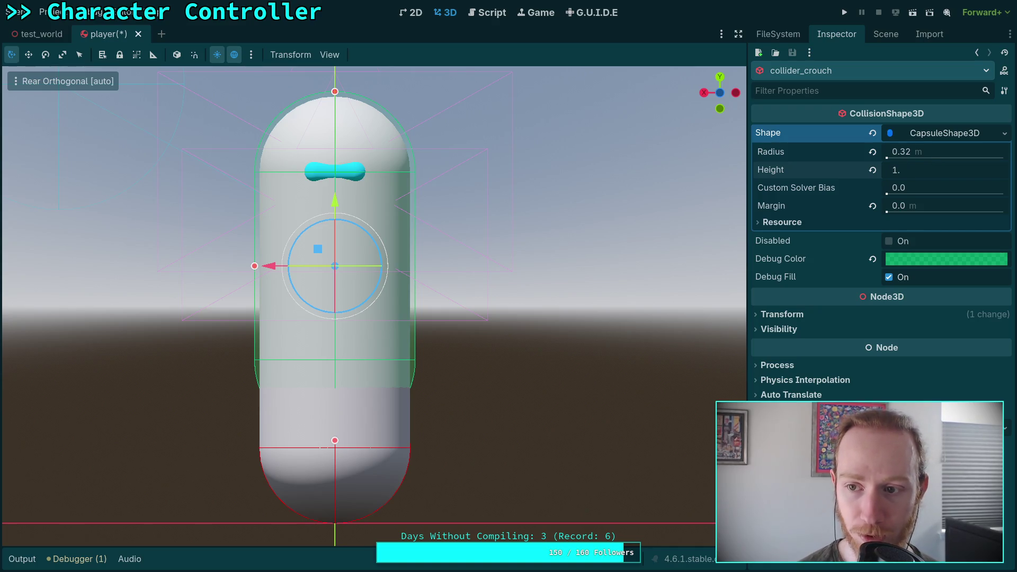
key("Return")
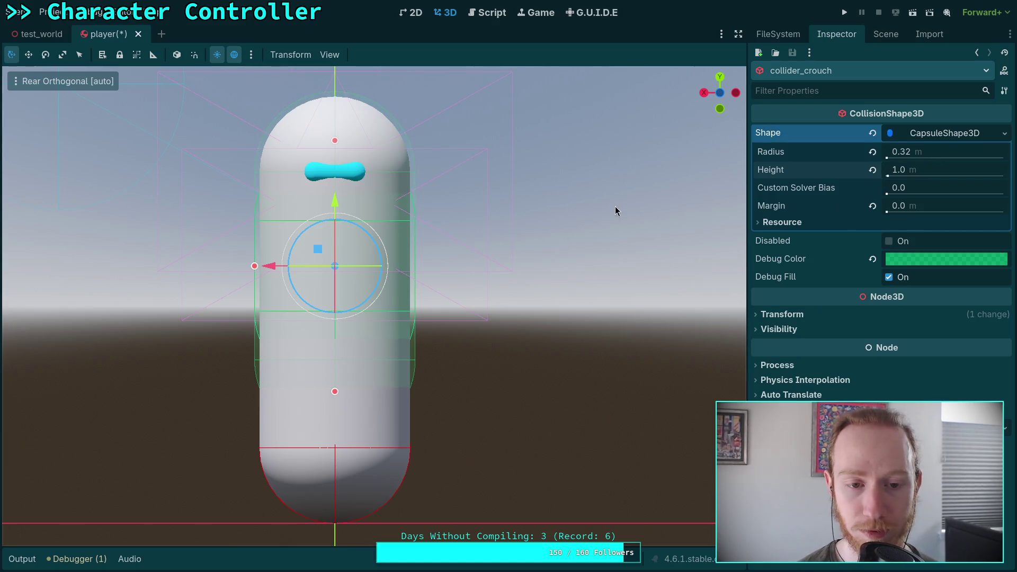
- Lower collider_crouch to Position Y 0.83 via an expression, disable it, and save the scene
left_click_drag(334, 204, 335, 257)
key("ctrl+z")
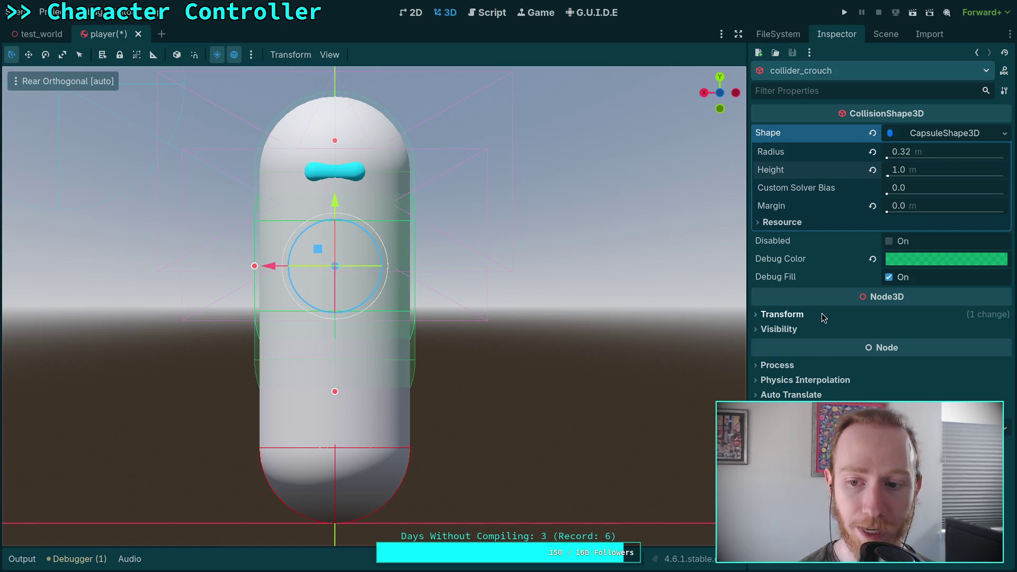
left_click(782, 314)
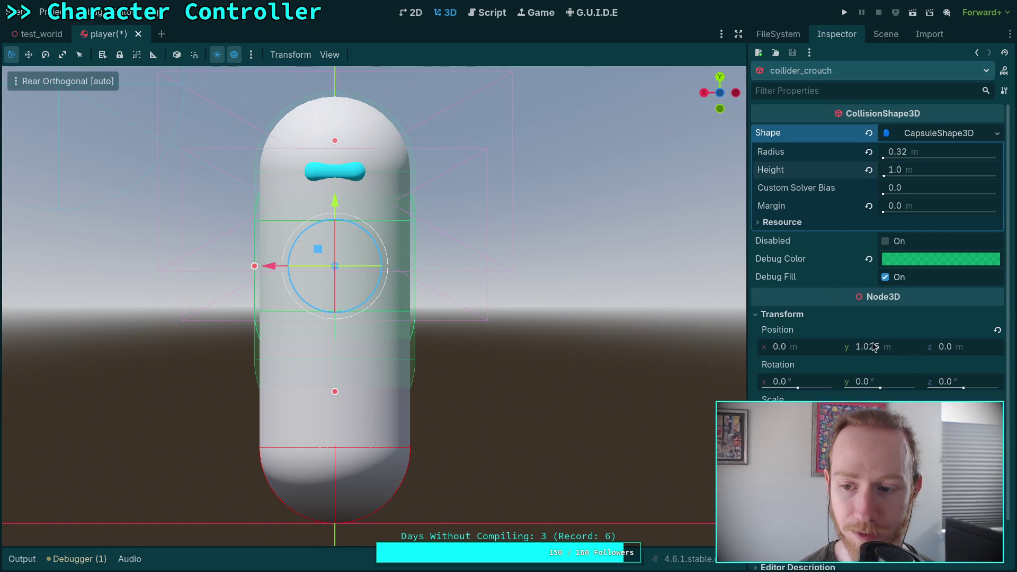
left_click(900, 350)
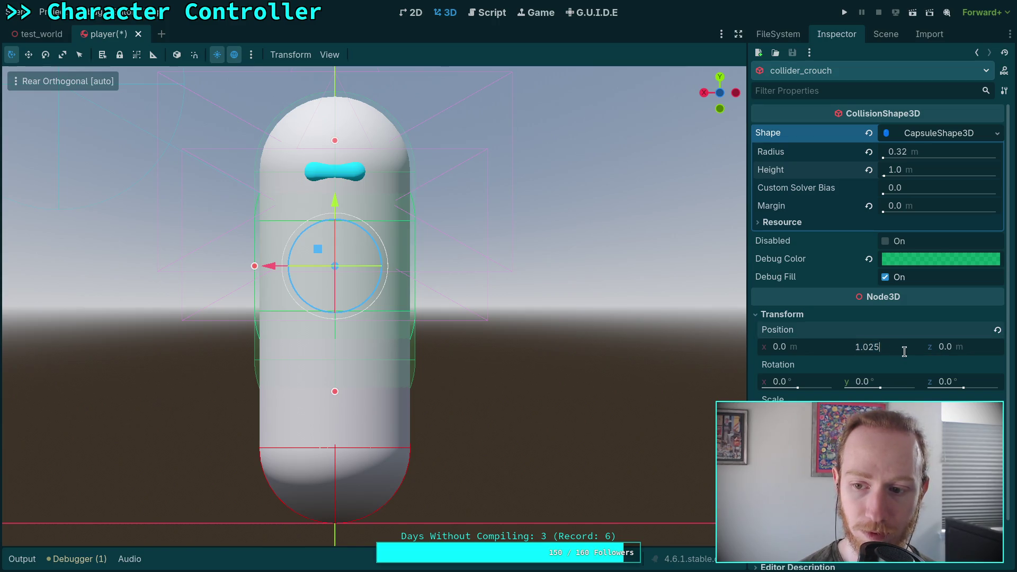
type("-")
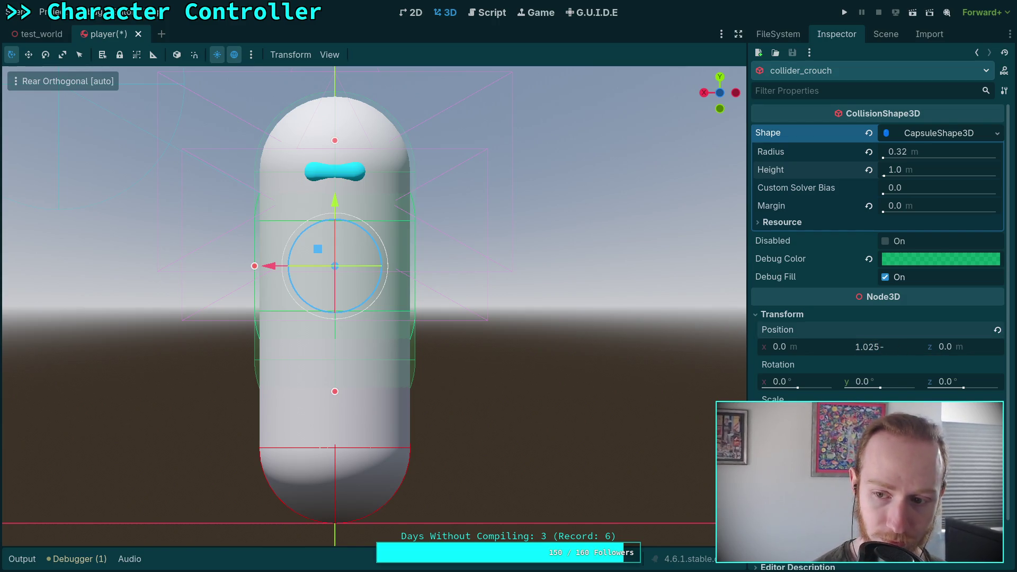
type("(.3")
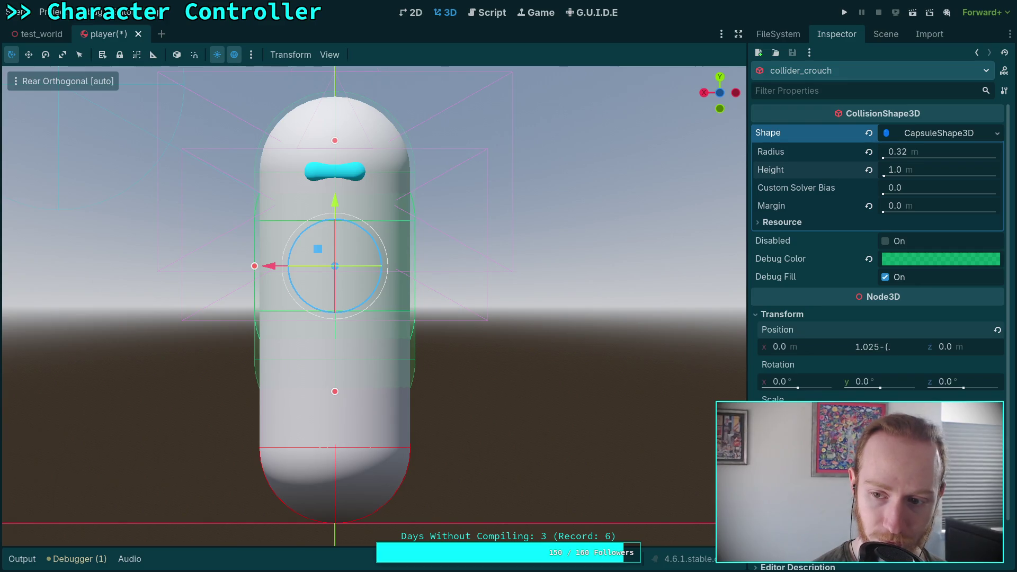
type("8")
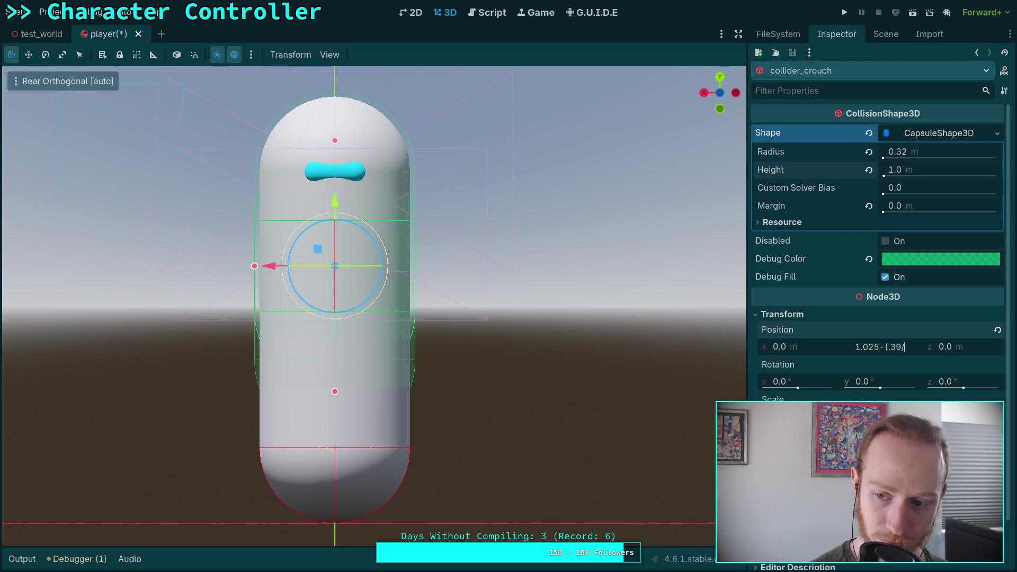
key("Return")
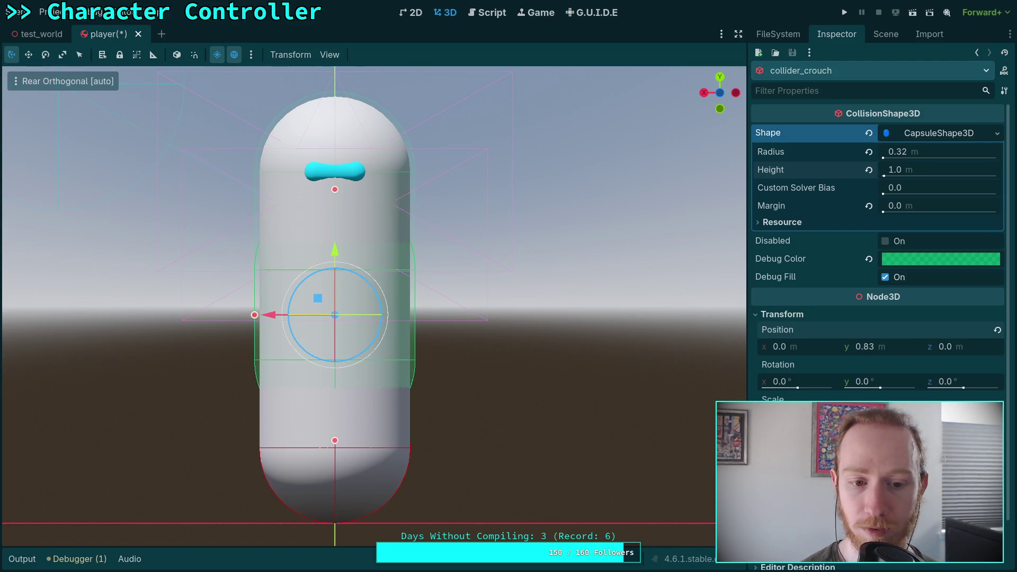
left_click_drag(525, 311, 360, 342)
left_click(884, 241)
key("ctrl+s")
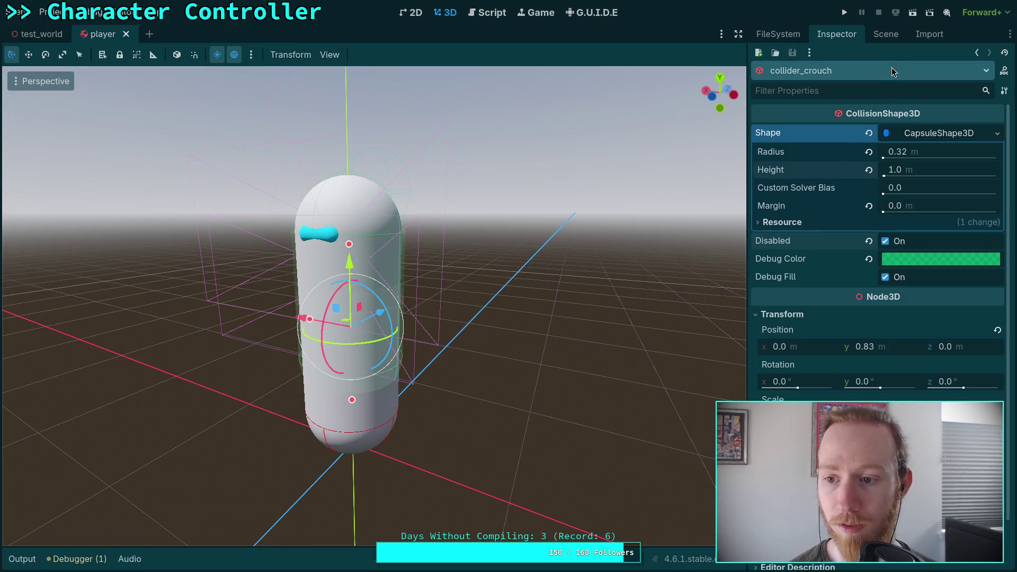
left_click(895, 37)
left_click(882, 282)
left_click(834, 94)
left_click(829, 103)
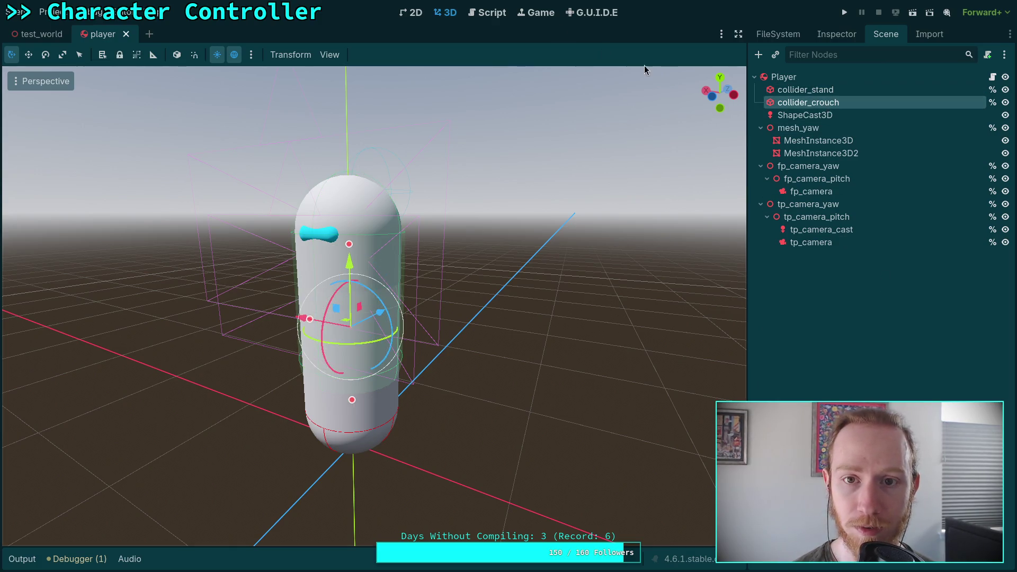
left_click(503, 13)
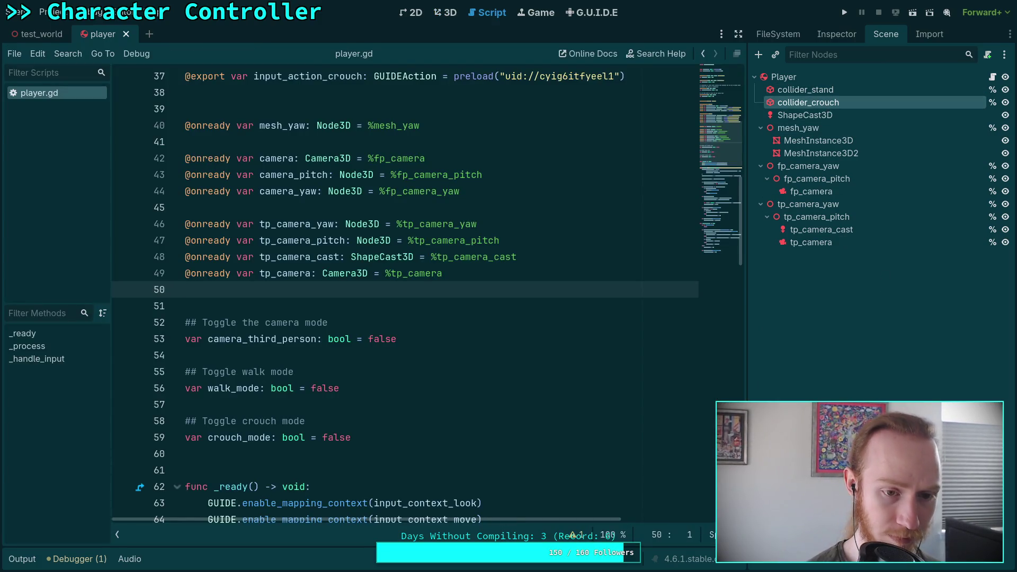
type("@onready var collider_stand: CollisionShape3D = %collider_stand @onready var collider_crouch: CollisionShape3D = %collider_crouch")
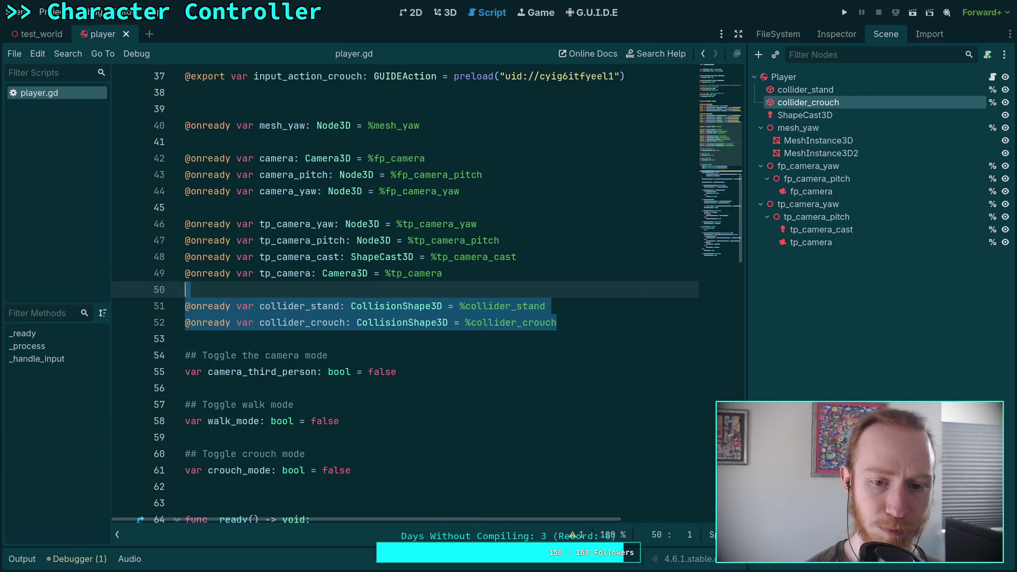
left_click(517, 306)
scroll(583, 272, "down", 1)
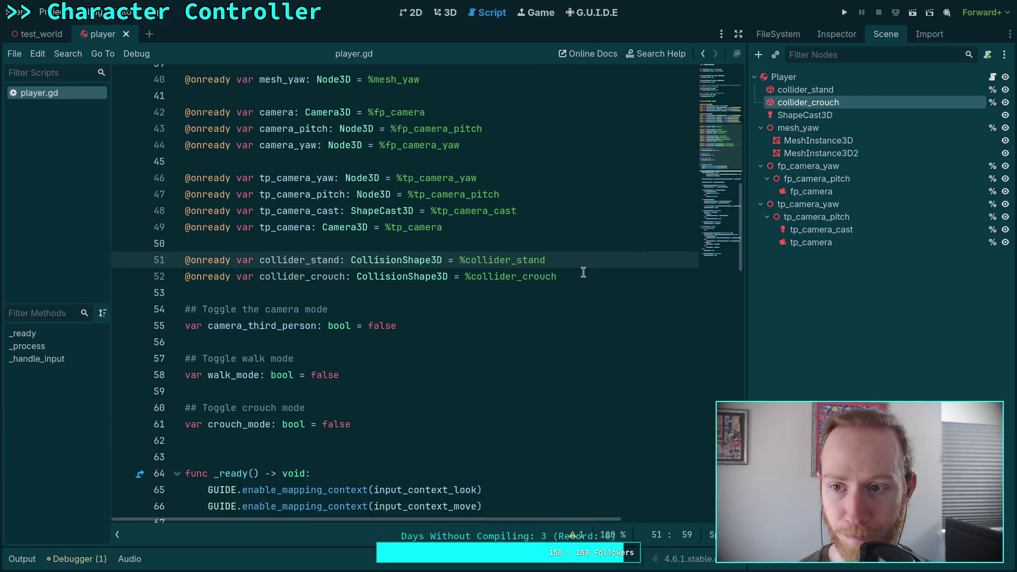
left_click(445, 12)
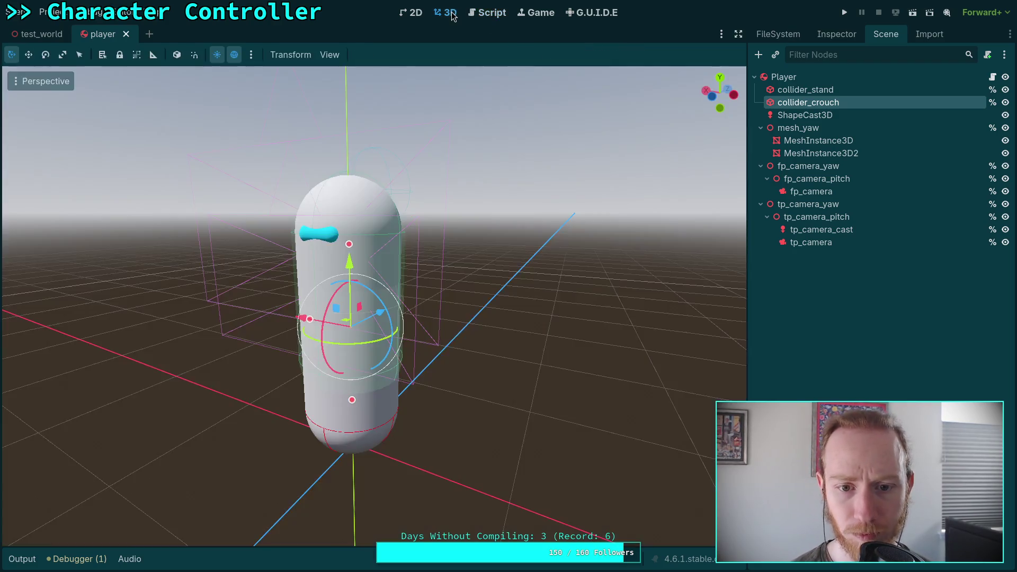
- Snap to Rear orthogonal view framed on the capsule and reopen collider_crouch's properties
mouse_move(525, 234)
left_mouse_down()
mouse_move(418, 229)
mouse_move(501, 223)
left_mouse_up()
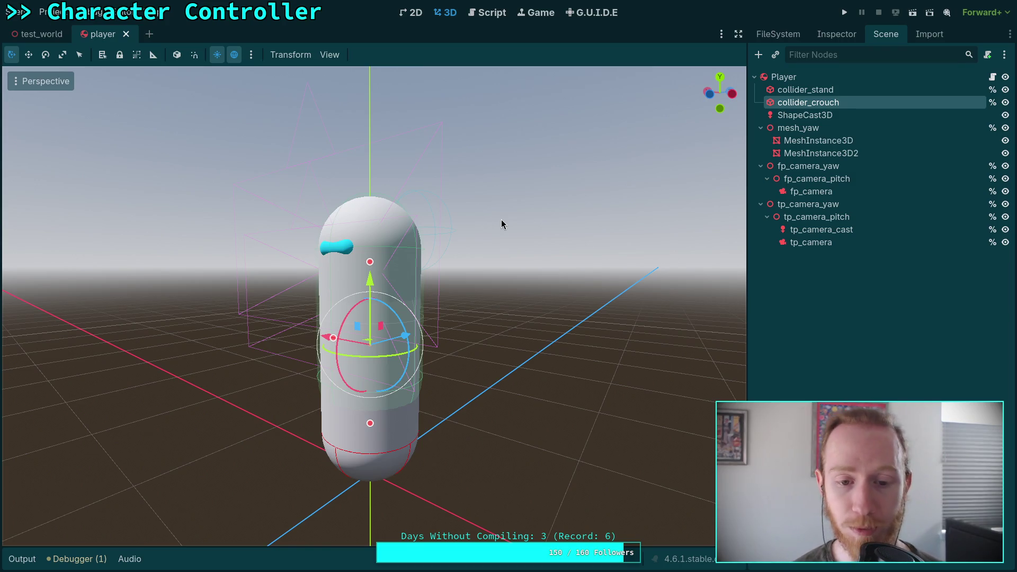
left_click(707, 98)
key("f")
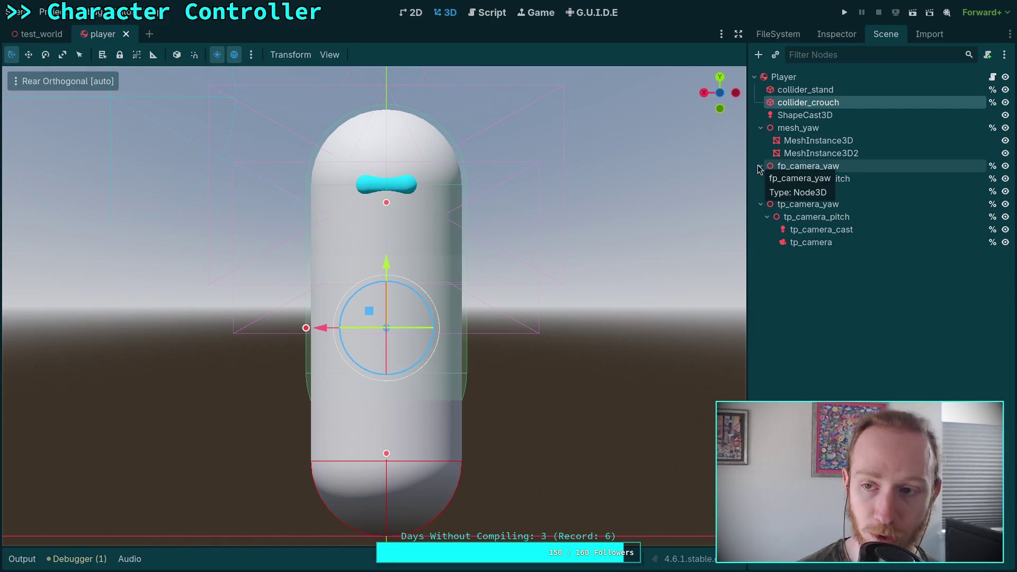
left_click(836, 34)
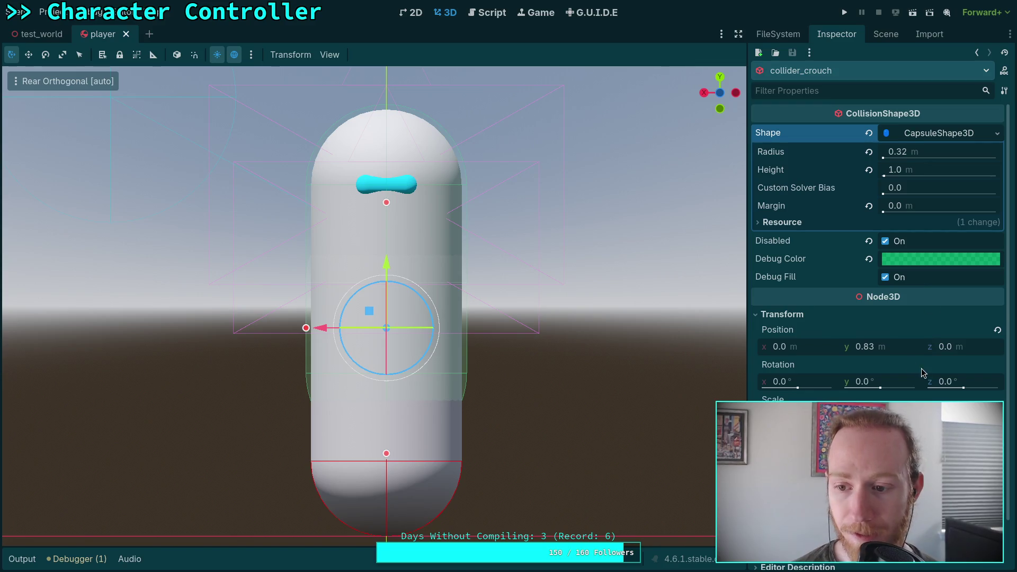
- Try raising collider_crouch to 1.215, then reset its Position Y to 0.83
left_click(905, 348)
left_click_drag(385, 262, 381, 168)
left_click(905, 347)
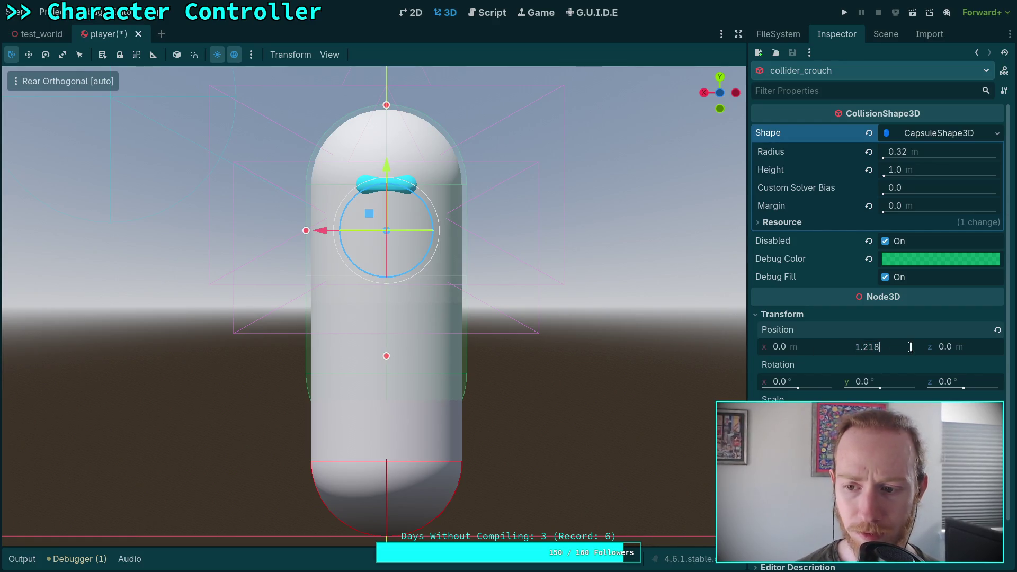
key("BackSpace")
type("5")
key("Return")
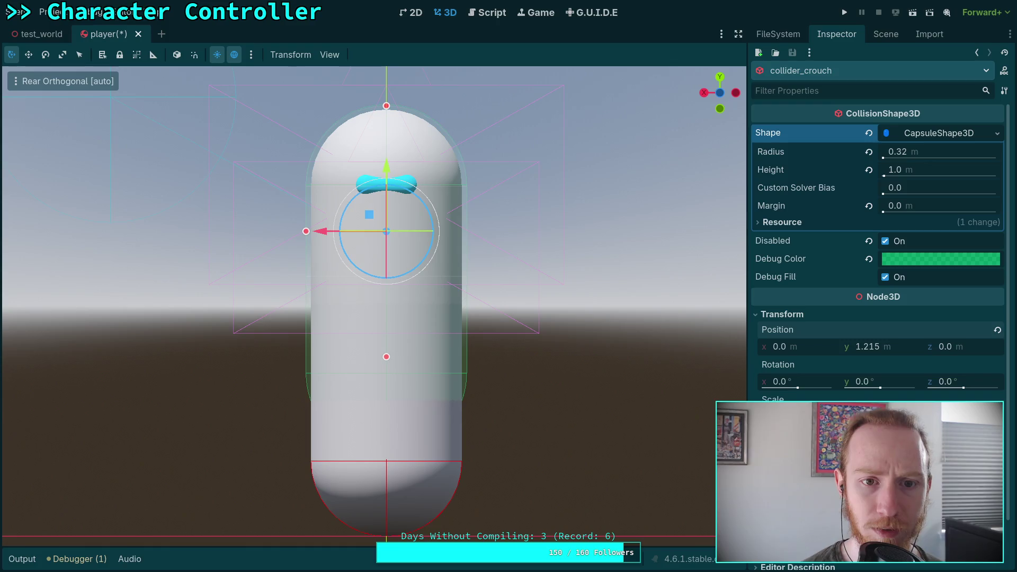
scroll(549, 421, "up", 3)
scroll(511, 257, "up", 5)
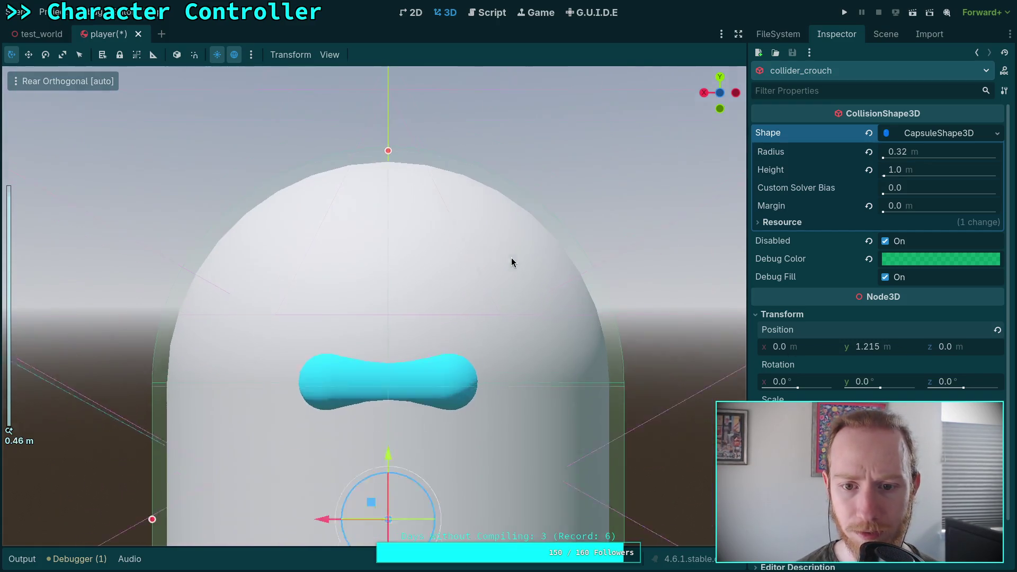
mouse_move(541, 375)
left_mouse_down()
mouse_move(537, 422)
mouse_move(509, 465)
left_mouse_up()
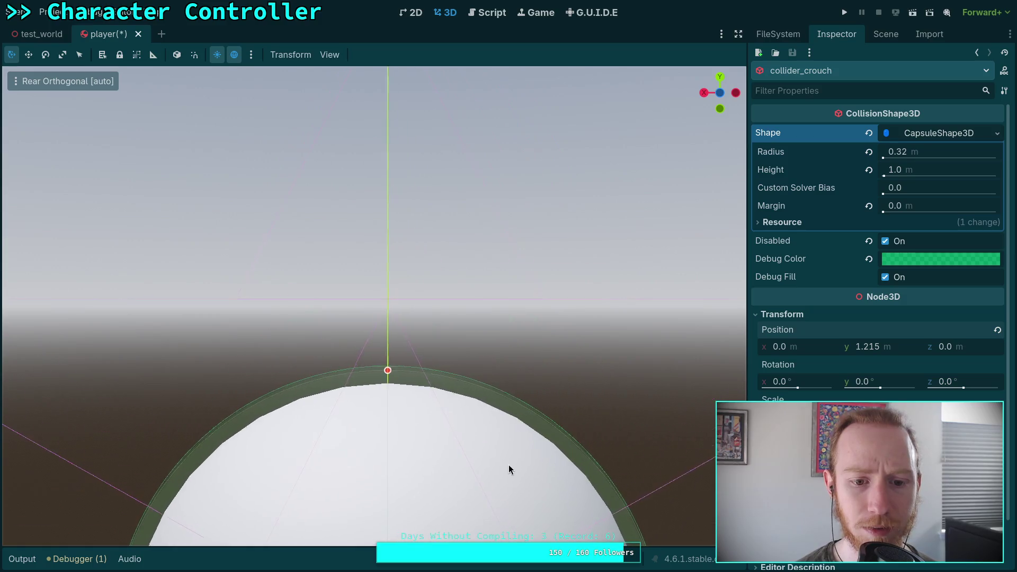
left_click(905, 345)
type("0.83")
key("Return")
key("ctrl+s")
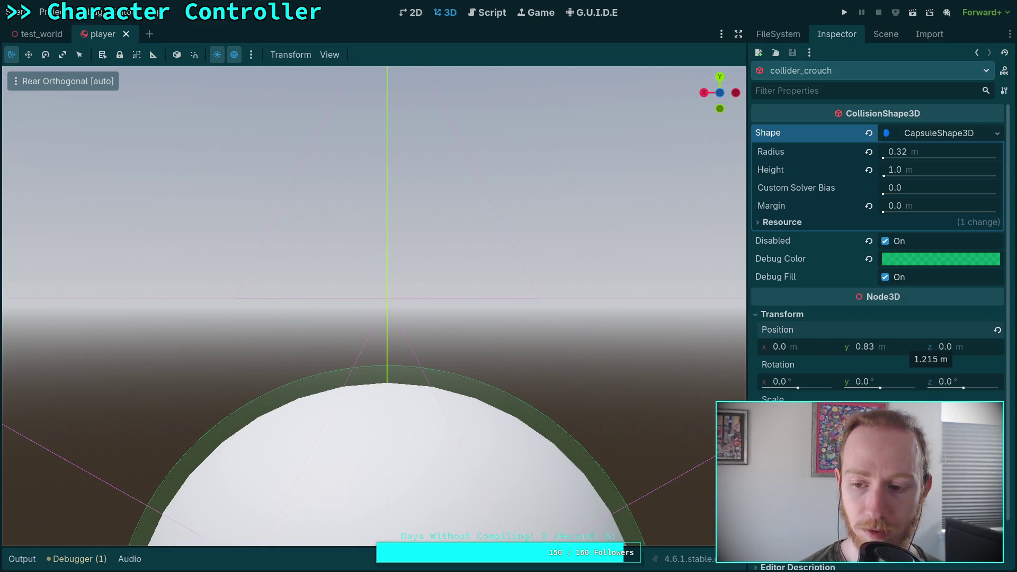
- Raise collider_crouch to Position Y 1.025 with an added offset and save the scene
left_click(888, 352)
key("End")
type("+(")
type("4")
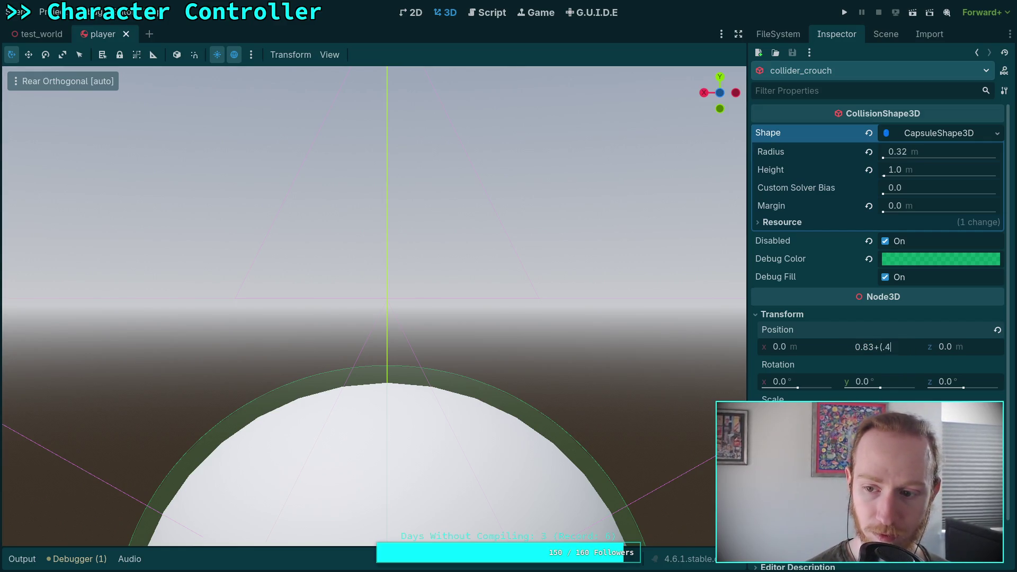
type(")")
key("Return")
scroll(542, 187, "down", 3)
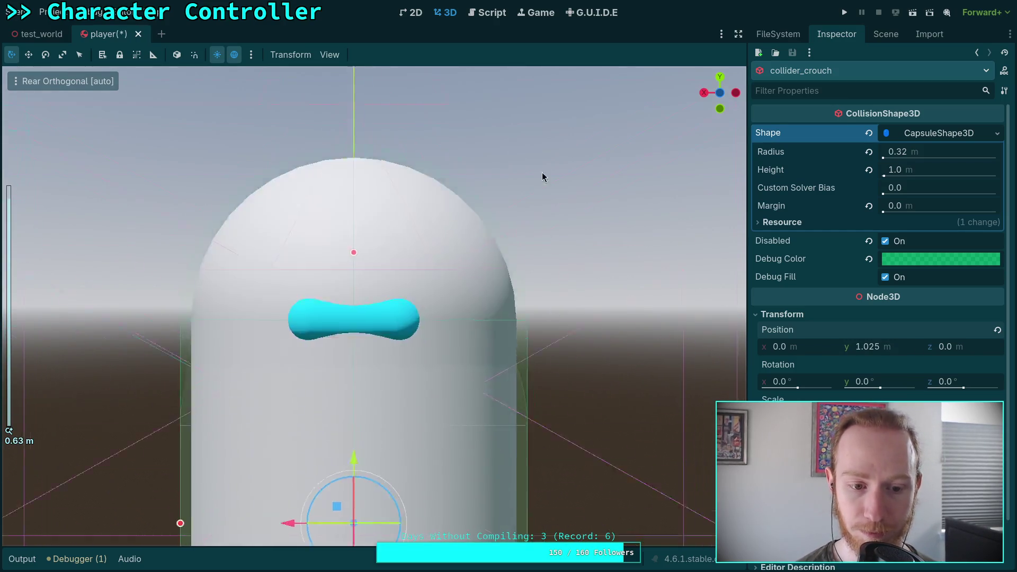
scroll(556, 230, "down", 3)
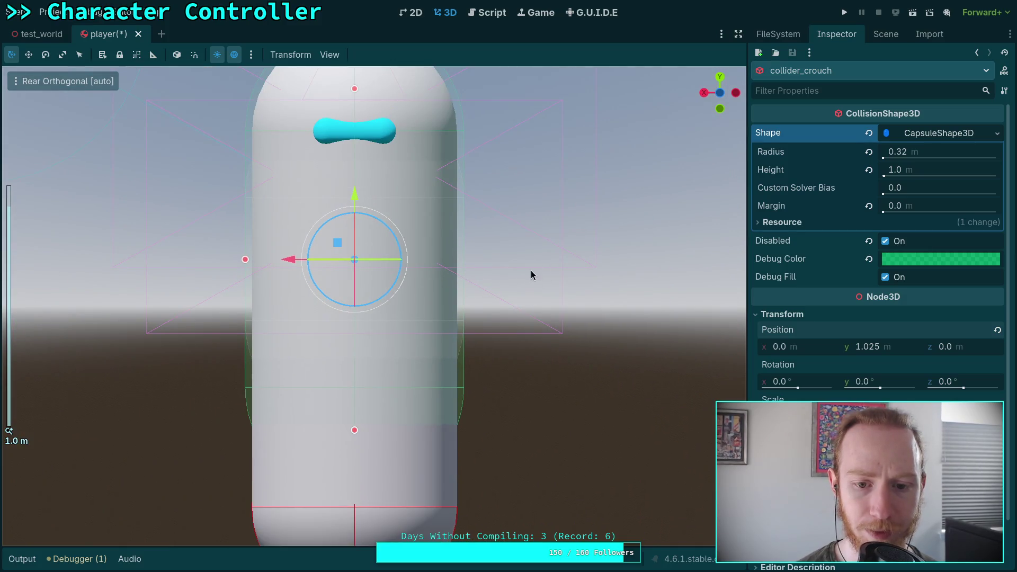
scroll(531, 275, "up", 3)
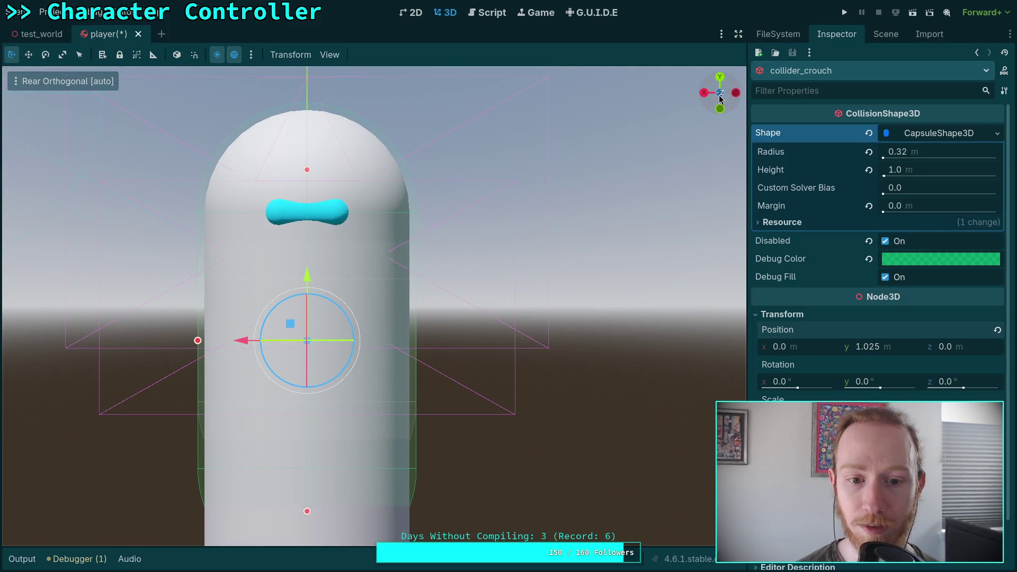
left_click(720, 98)
mouse_move(608, 276)
left_mouse_down()
mouse_move(506, 297)
mouse_move(529, 297)
mouse_move(536, 339)
left_mouse_up()
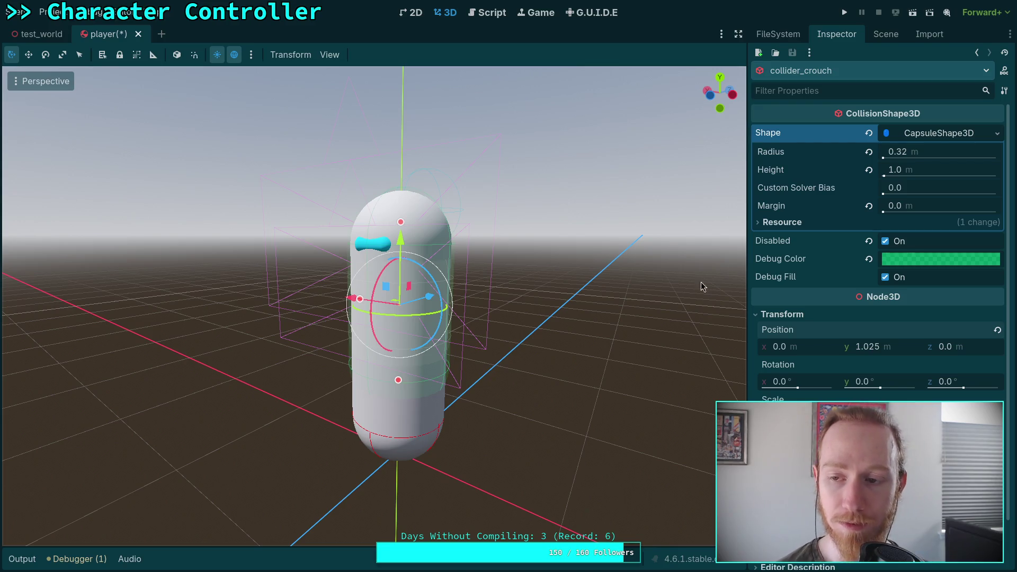
key("ctrl+s")
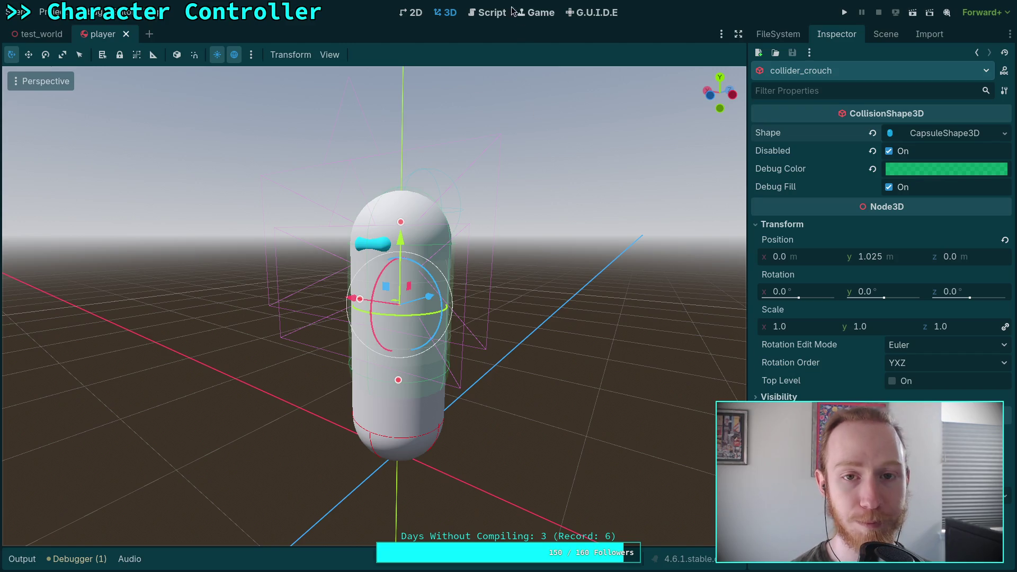
left_click(487, 12)
- In player.gd, scroll to the top and open a new line below jump_power
left_click(450, 286)
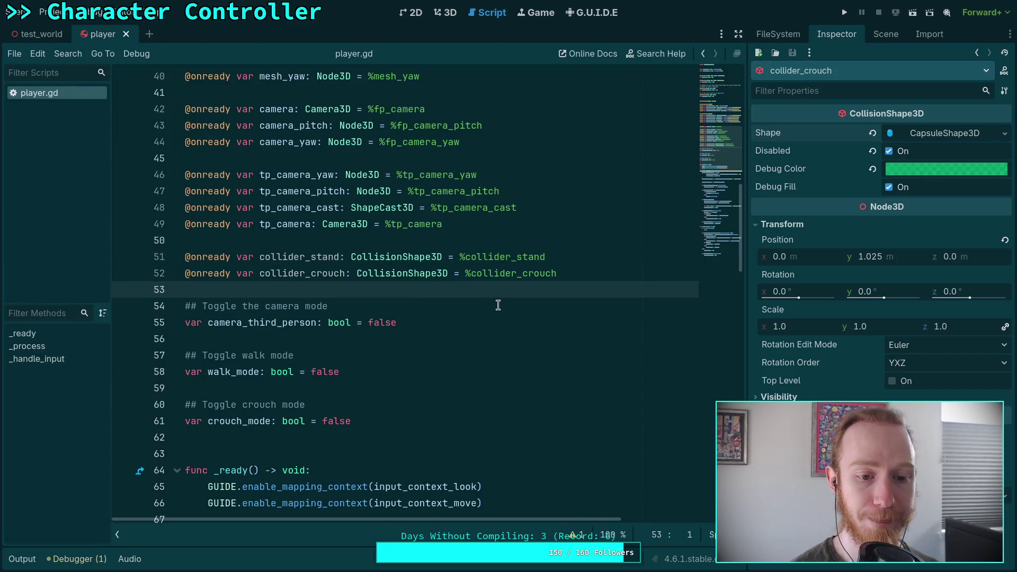
scroll(498, 305, "down", 2)
scroll(472, 359, "down", 2)
scroll(466, 344, "up", 12)
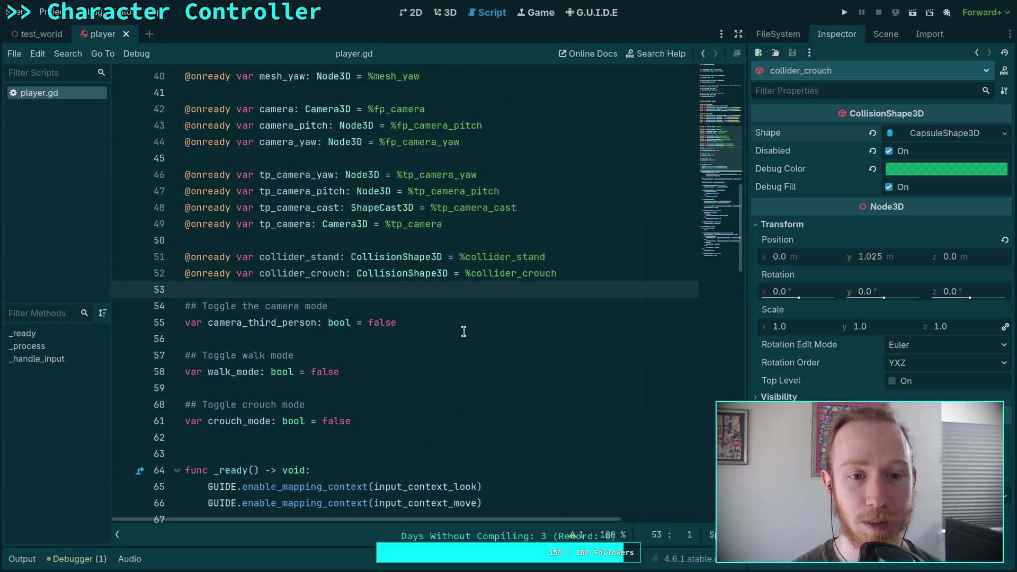
scroll(450, 329, "up", 2)
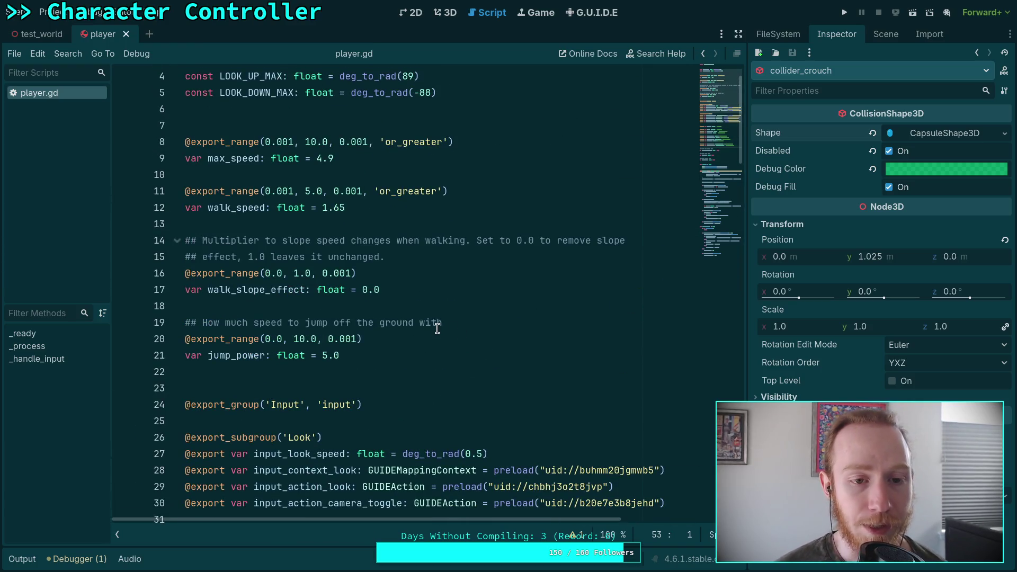
scroll(436, 328, "up", 1)
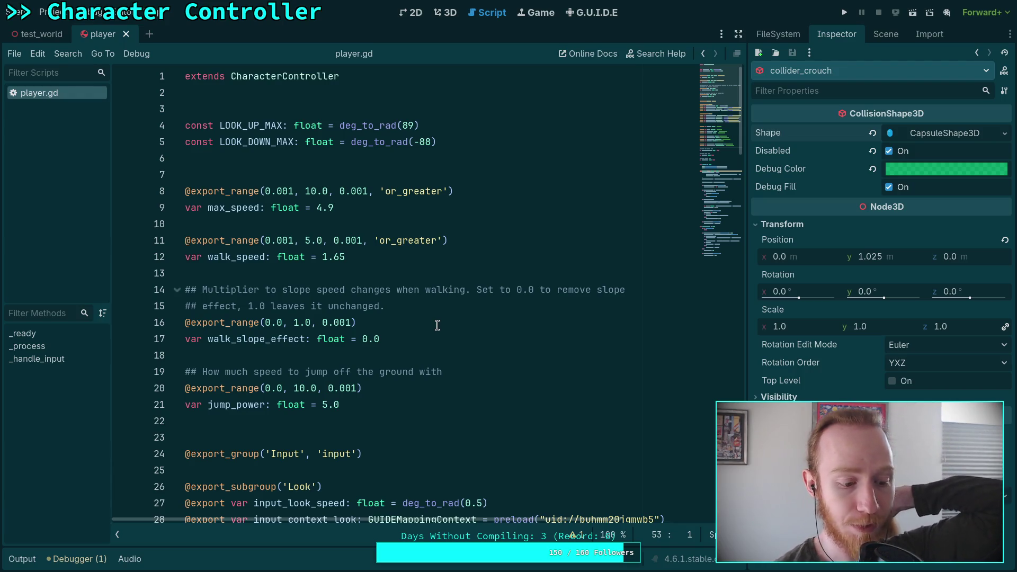
left_click(428, 404)
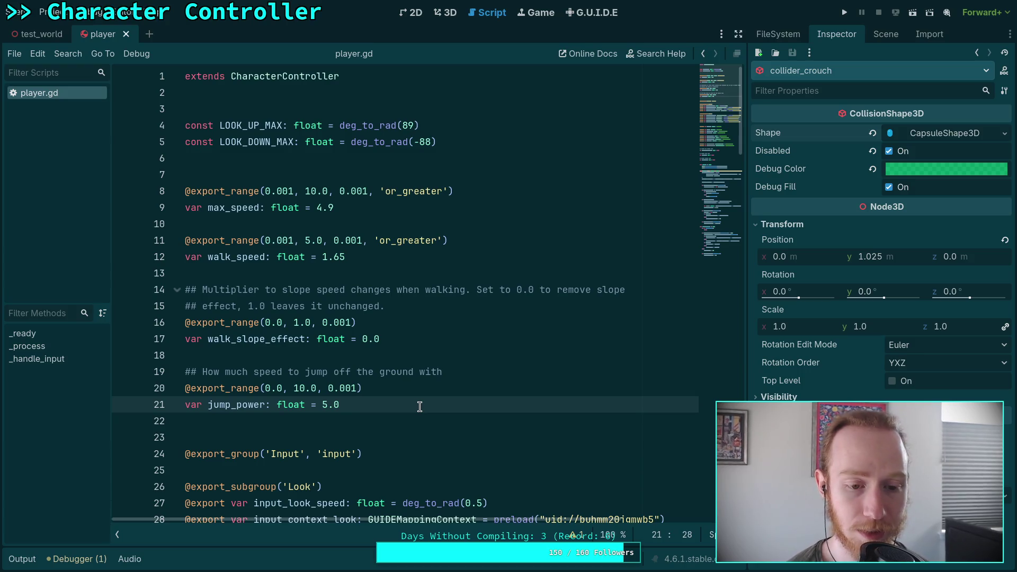
scroll(434, 411, "down", 1)
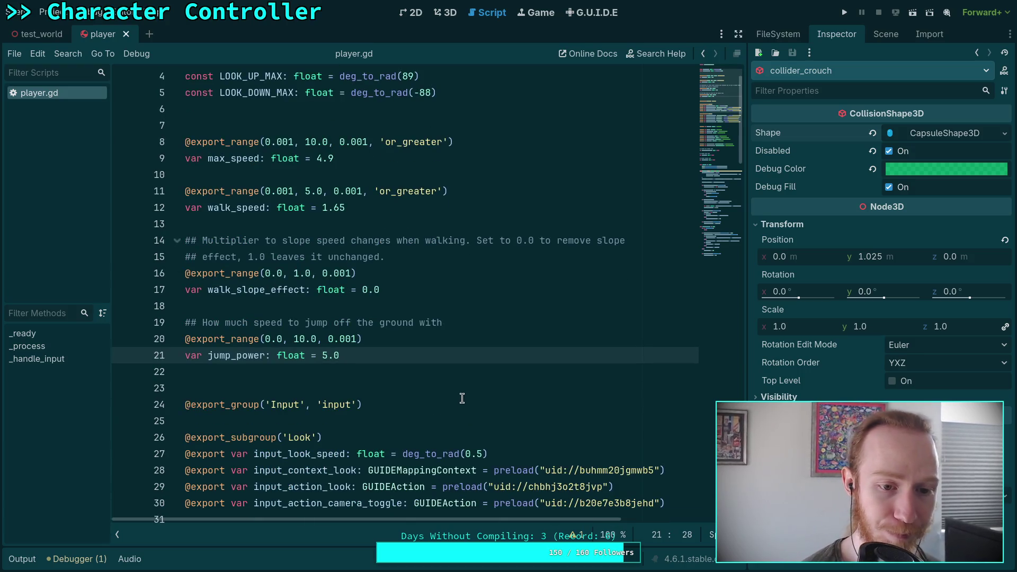
key("Return")
key("Return")
- Write the doc comment saying how far down to crouch, as an offset to the spring
type("## How f")
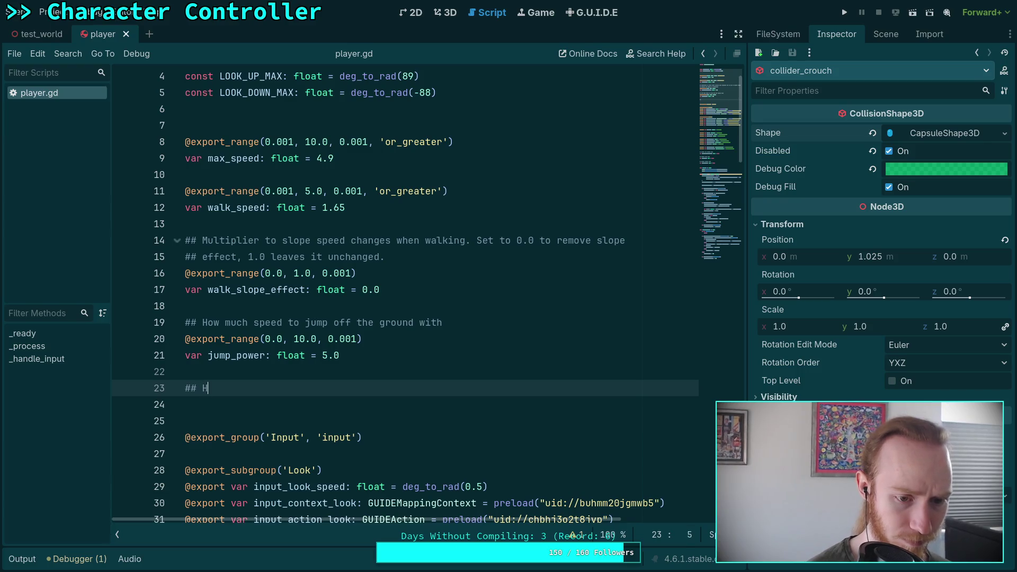
type("ar down to ")
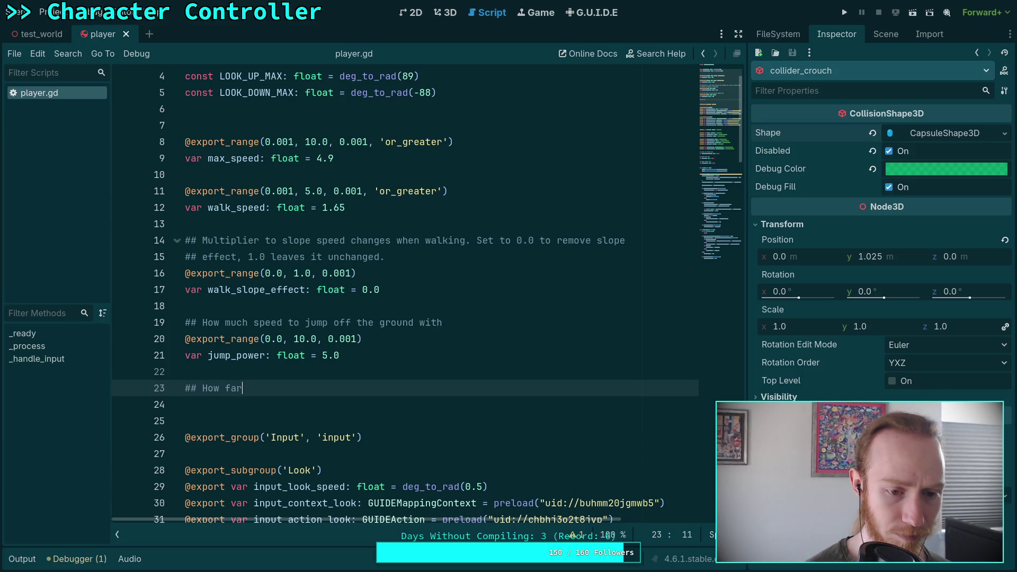
type("crouch, a")
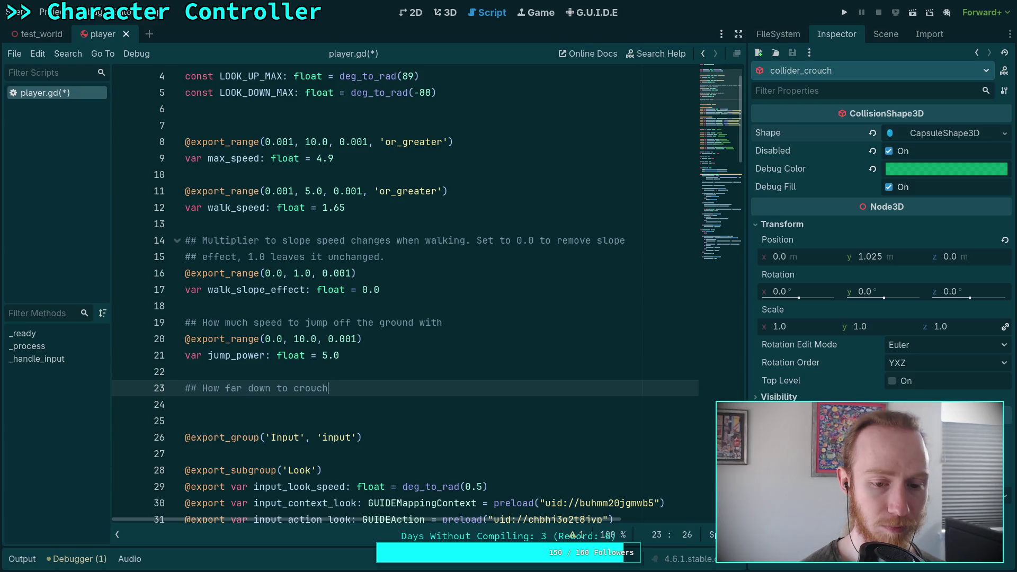
type("pplied as an offset to the")
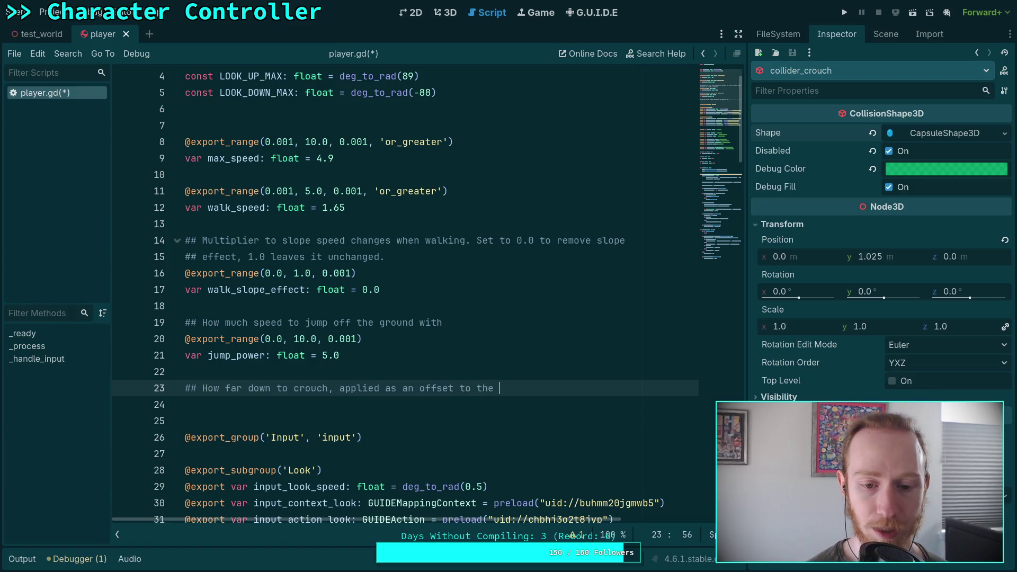
type("spring. S")
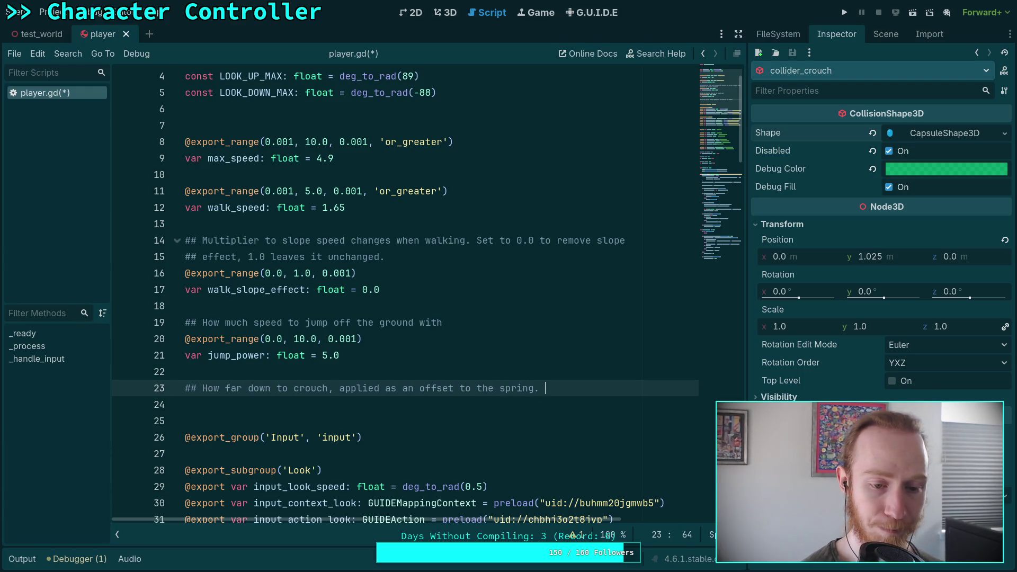
type("hould be n")
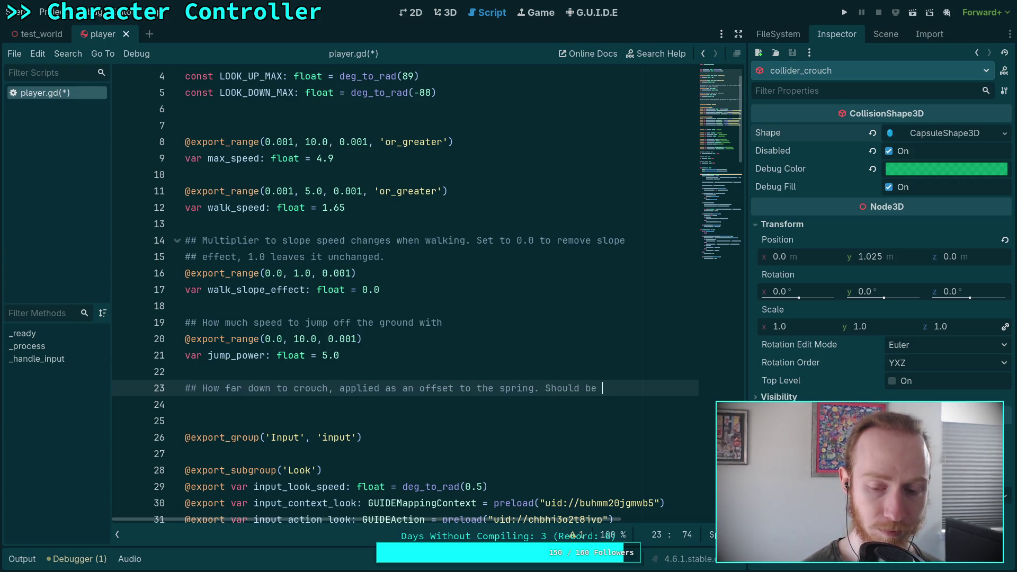
type("o more")
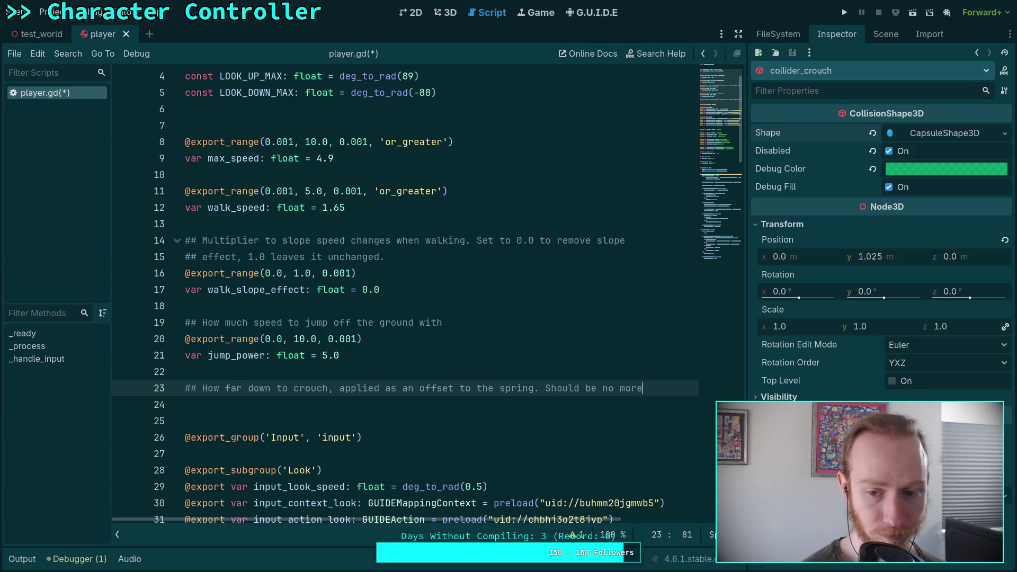
key("Return")
type("#")
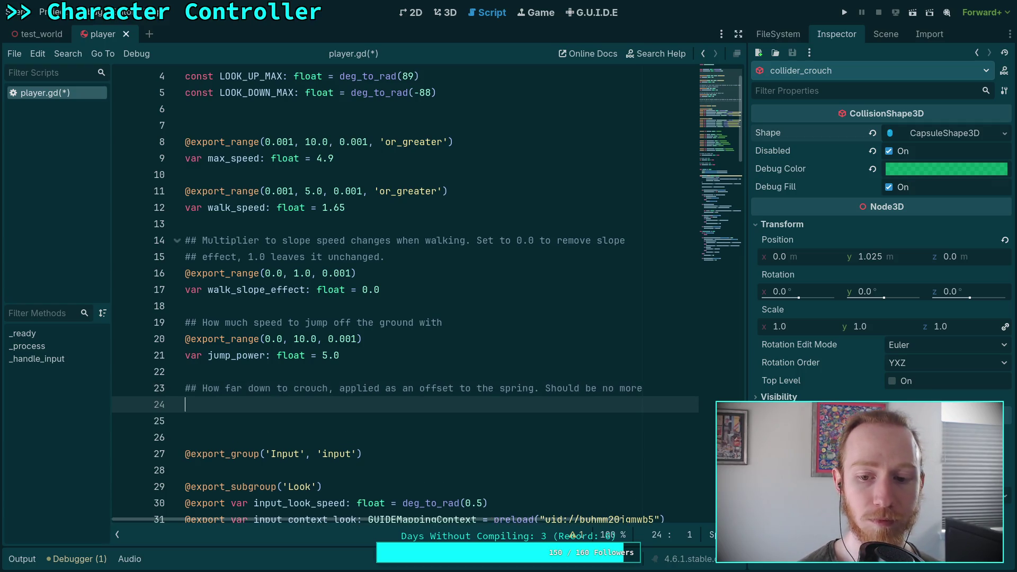
type("that ")
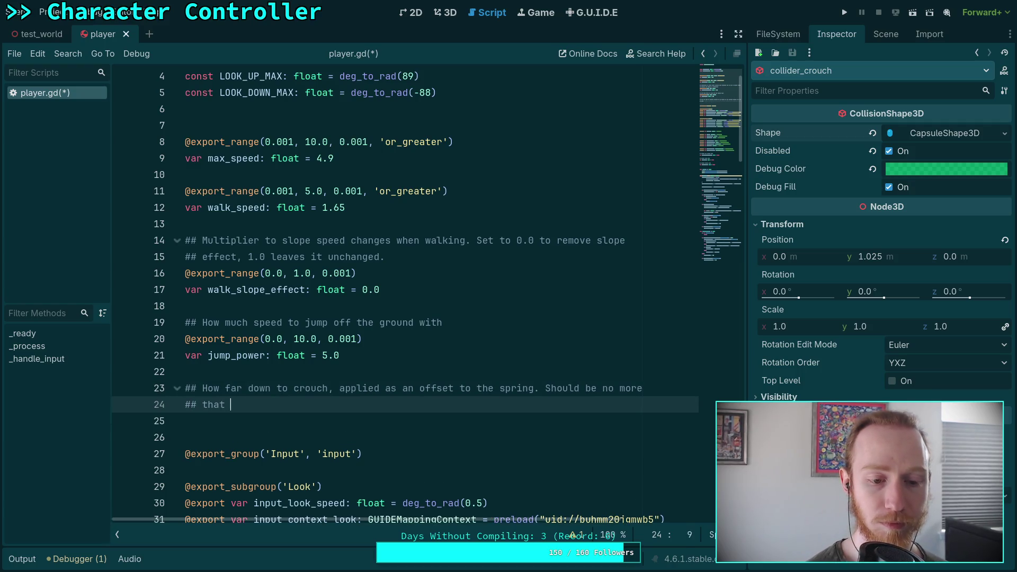
type("the length of the spring.")
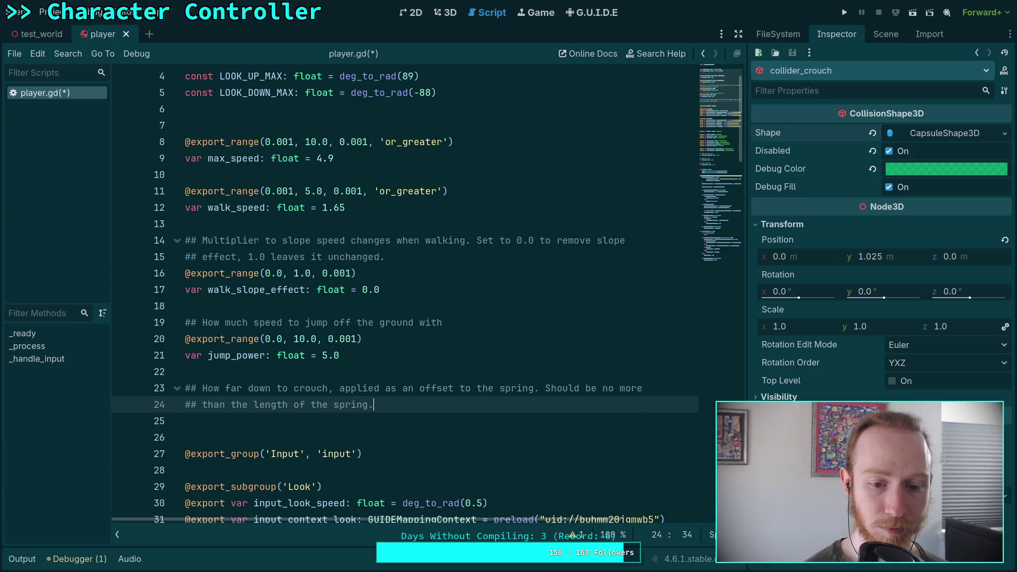
key("Return")
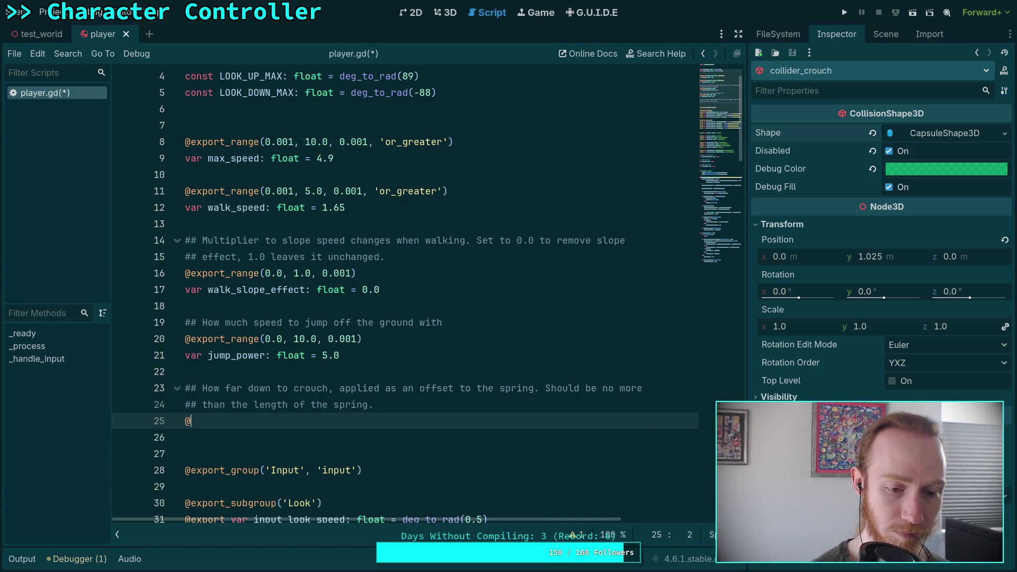
type("export-")
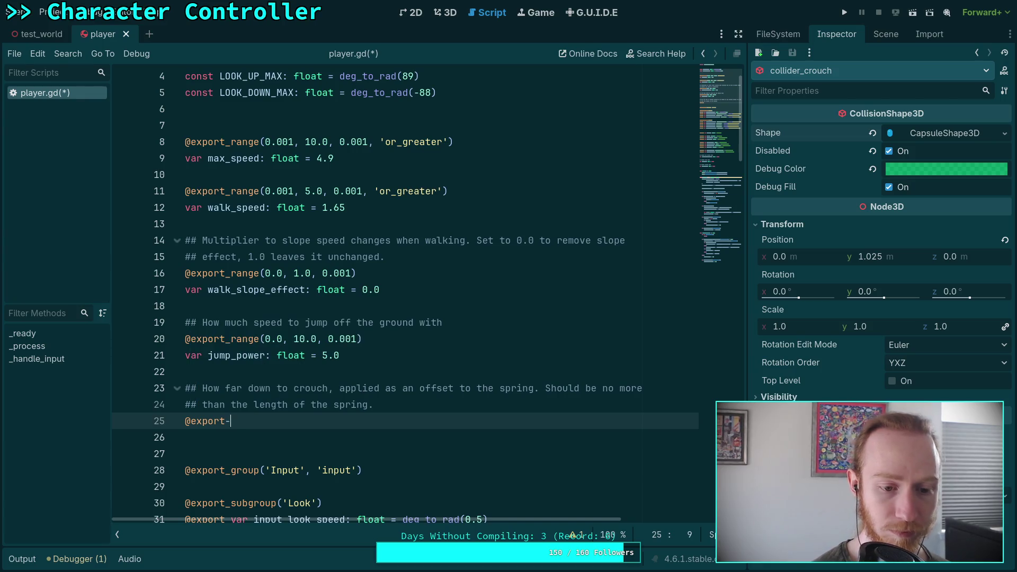
type("rang")
key("Return")
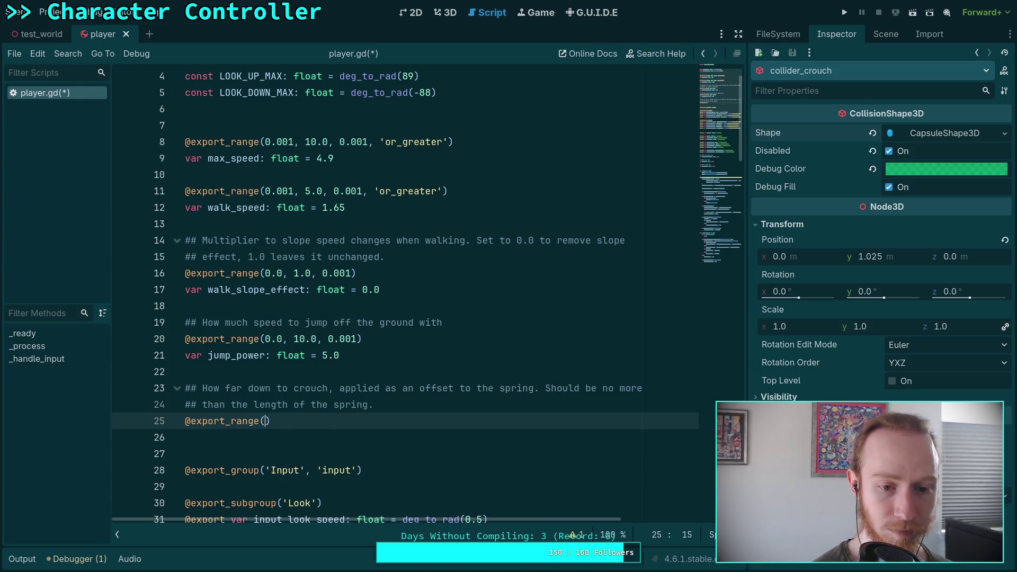
type("0.0, ")
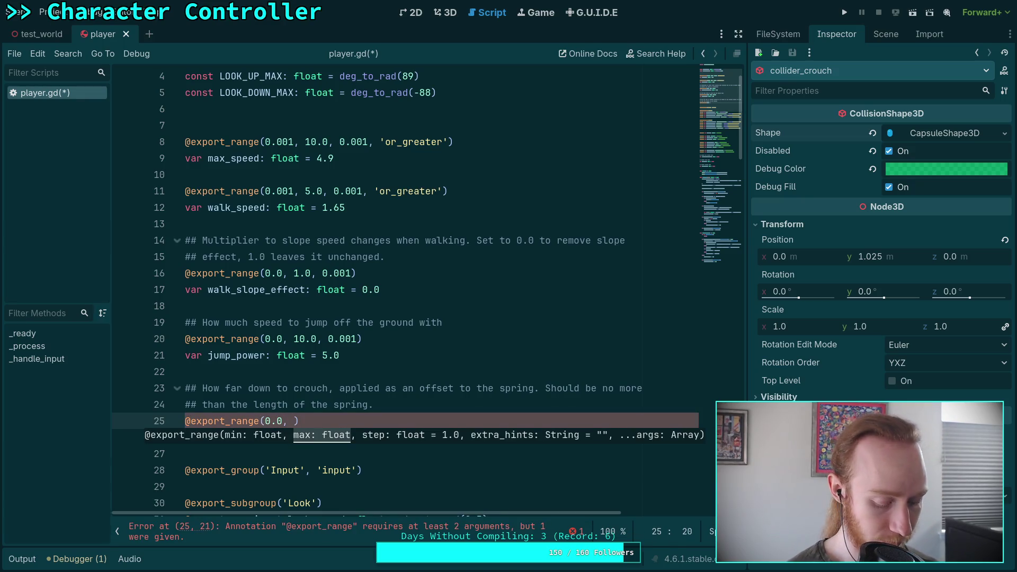
type("1.0, 0.00,")
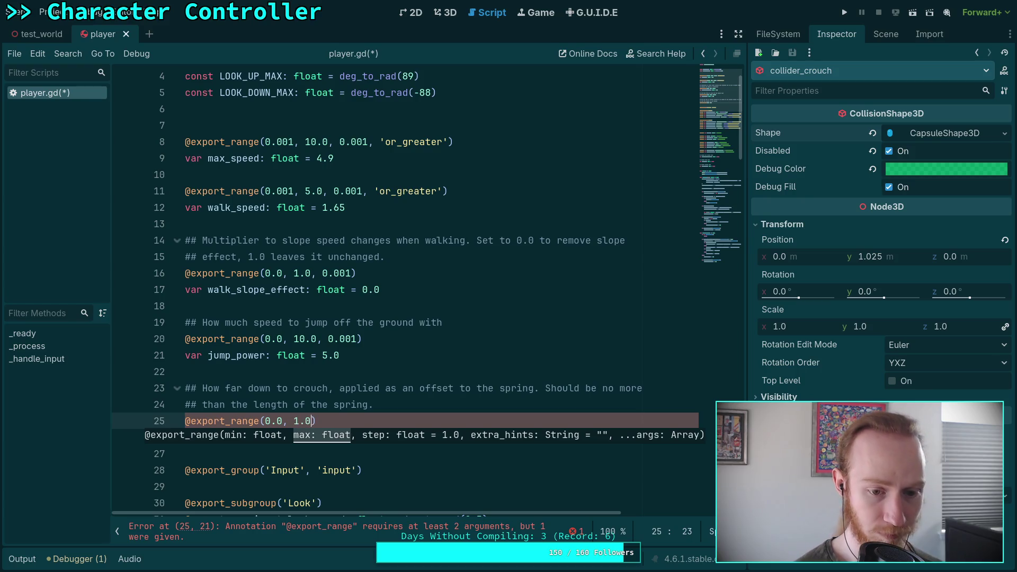
key("BackSpace")
type("1)")
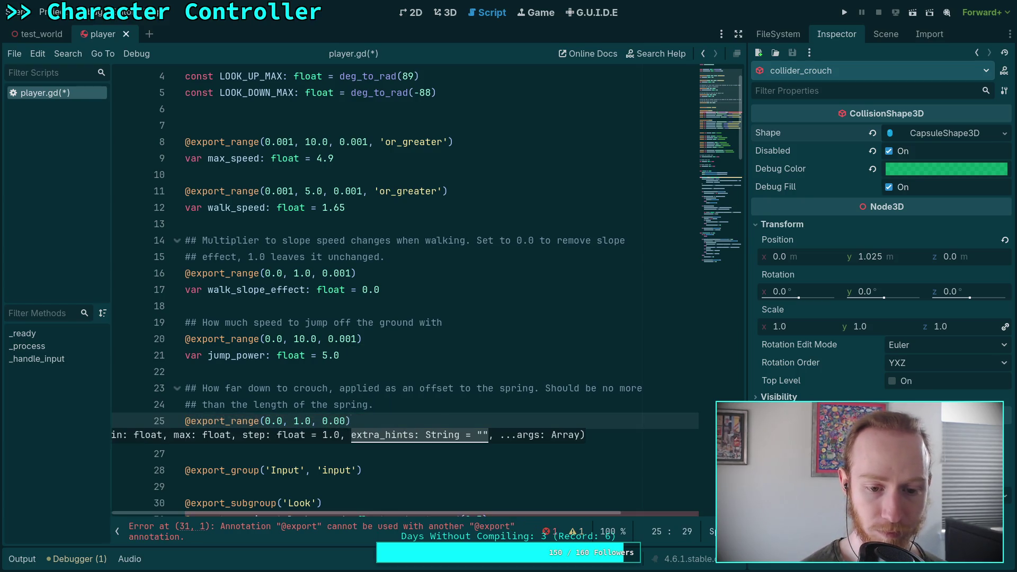
type("'or")
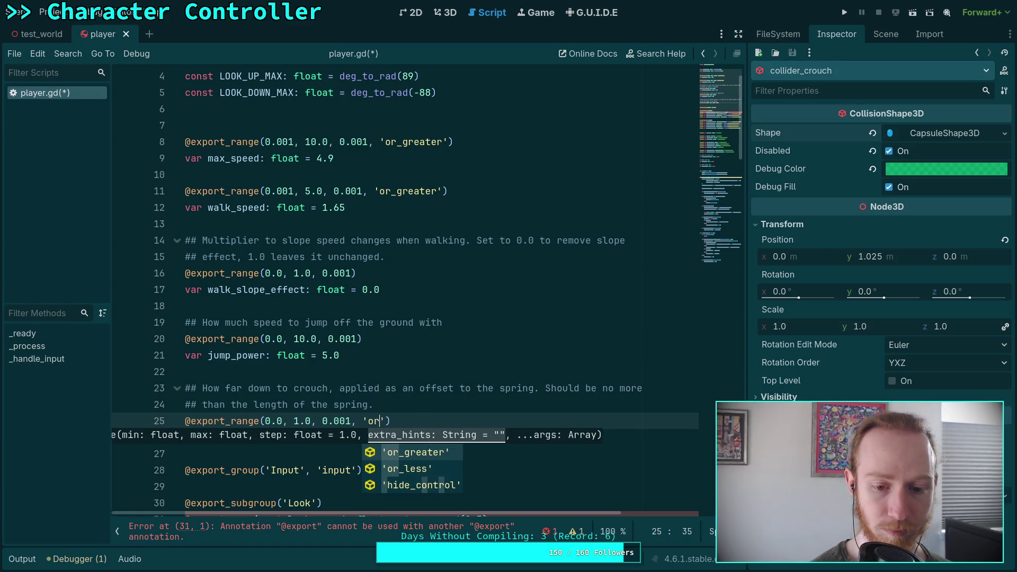
key("Return")
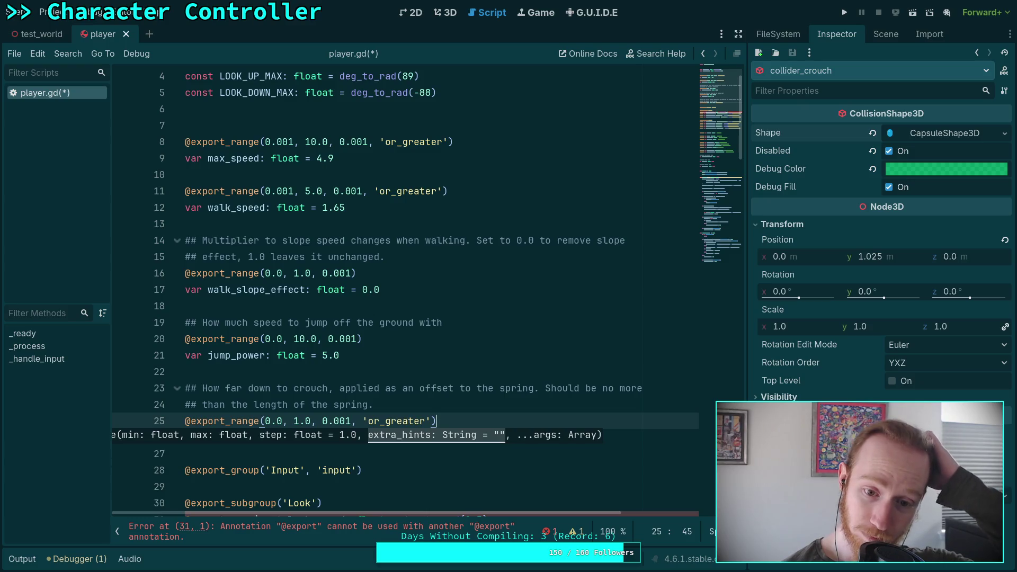
- Reword the comment to say 'offset', rewrap it onto two ## lines, and save player.gd
left_click(533, 387)
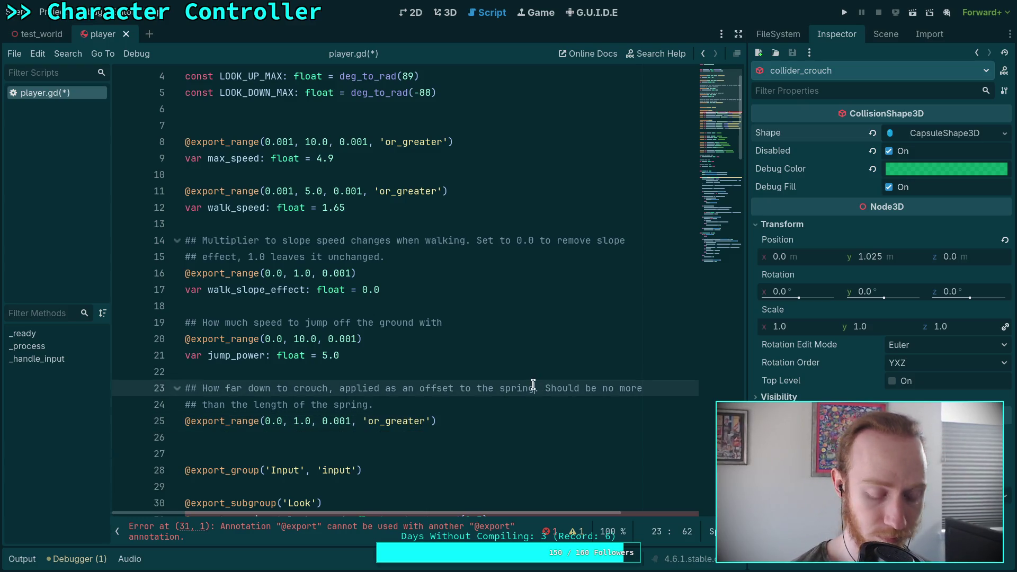
type("offset")
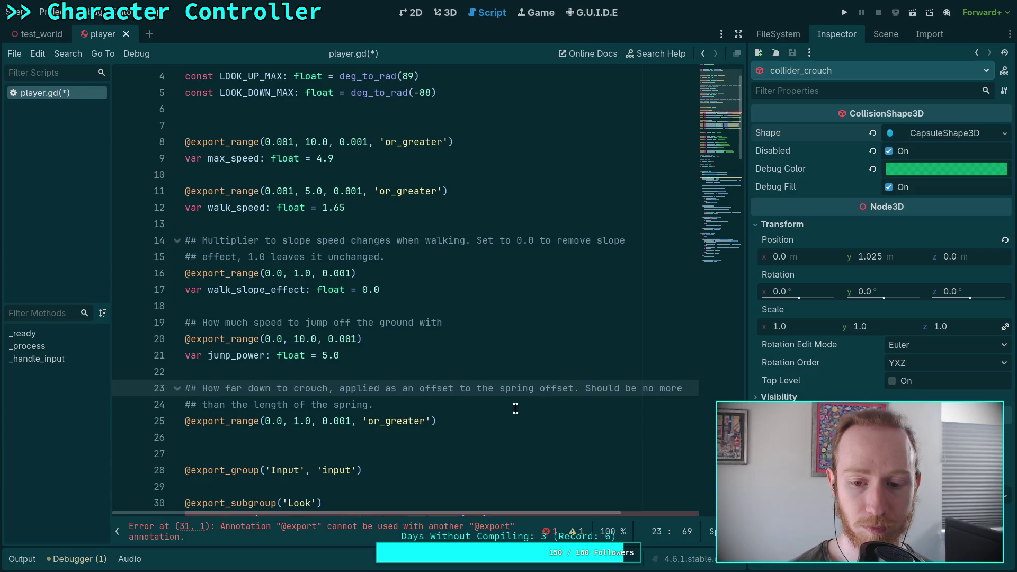
scroll(516, 408, "down", 1)
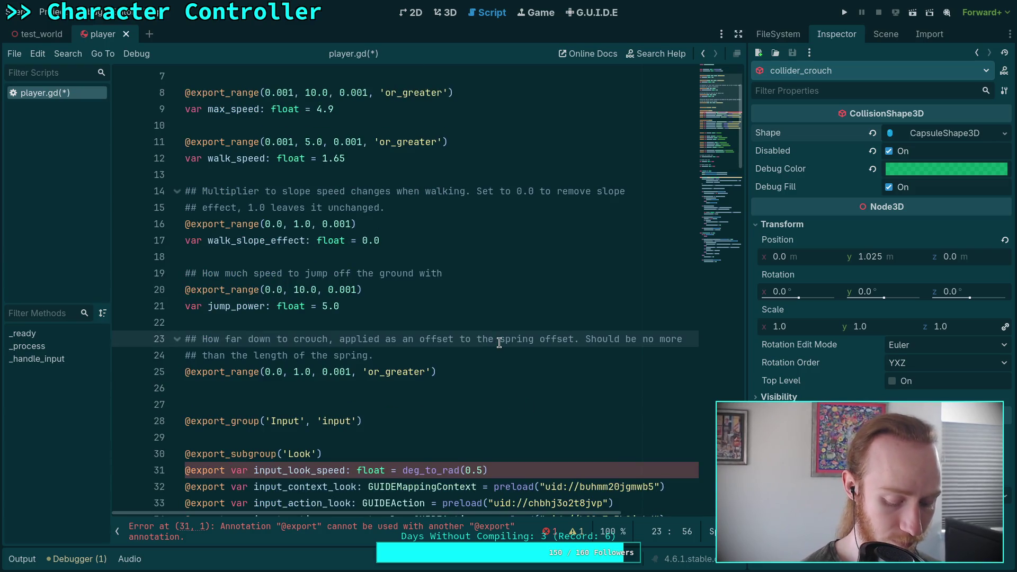
type("ex")
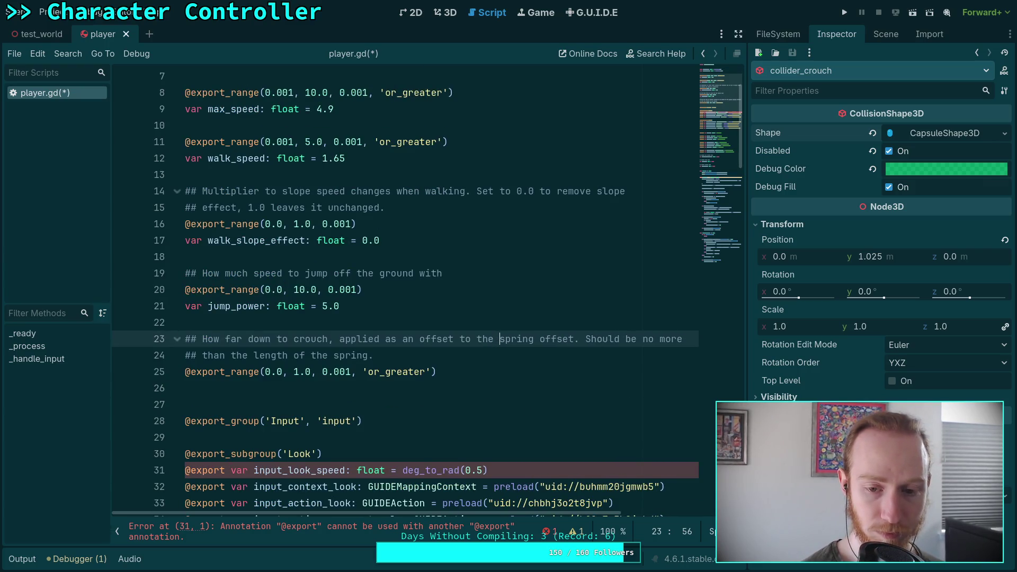
key("BackSpace")
key("BackSpace")
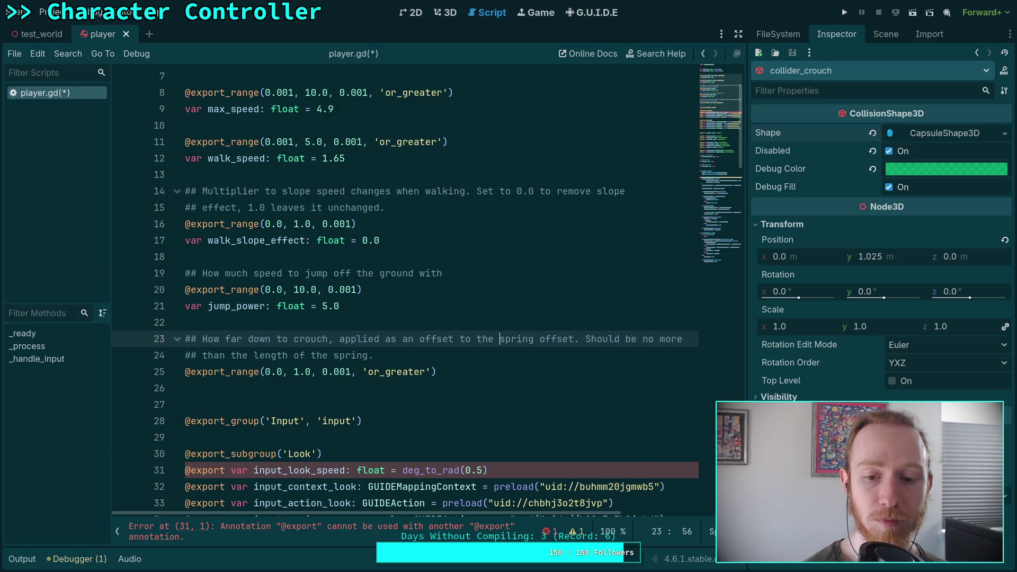
type("set s")
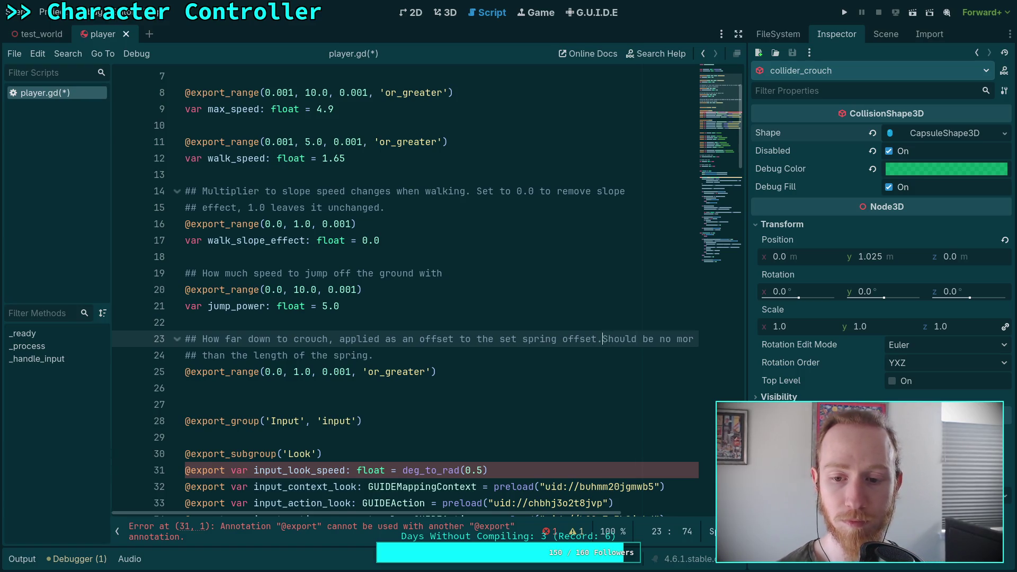
key("Return")
type("## Should be no more")
key("Down")
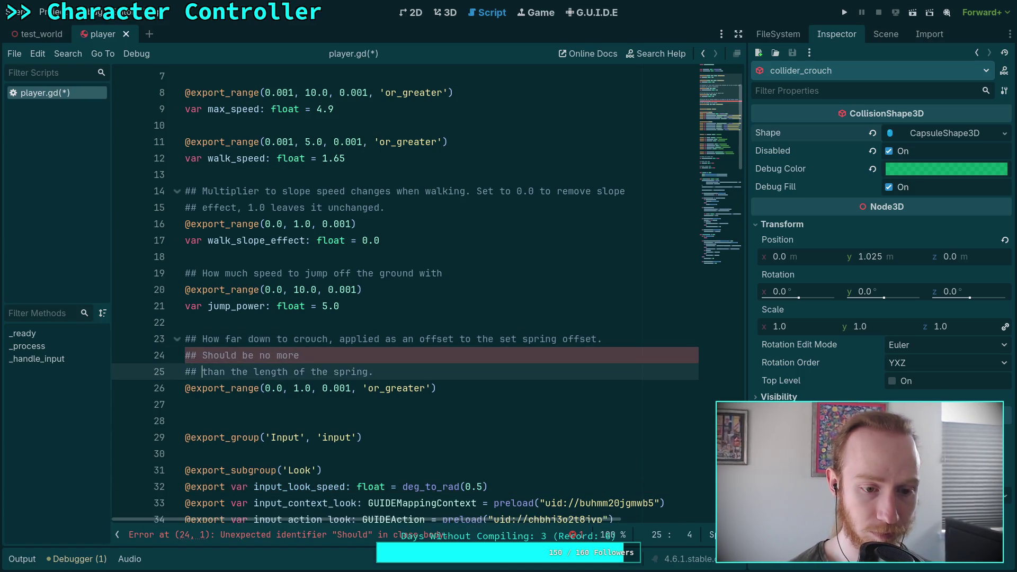
key("BackSpace")
key("BackSpace")
key("BackSpace")
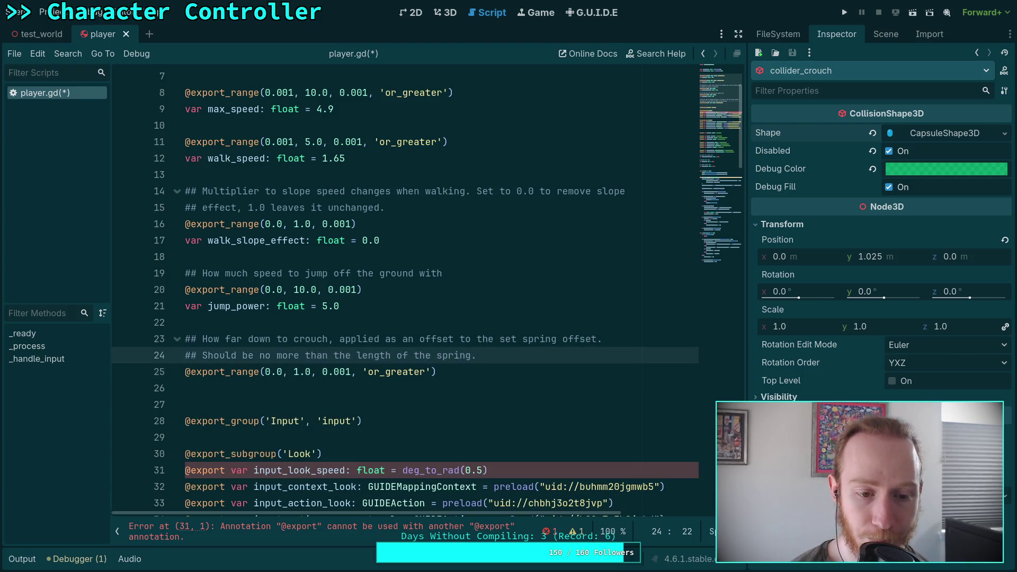
key("ctrl+s")
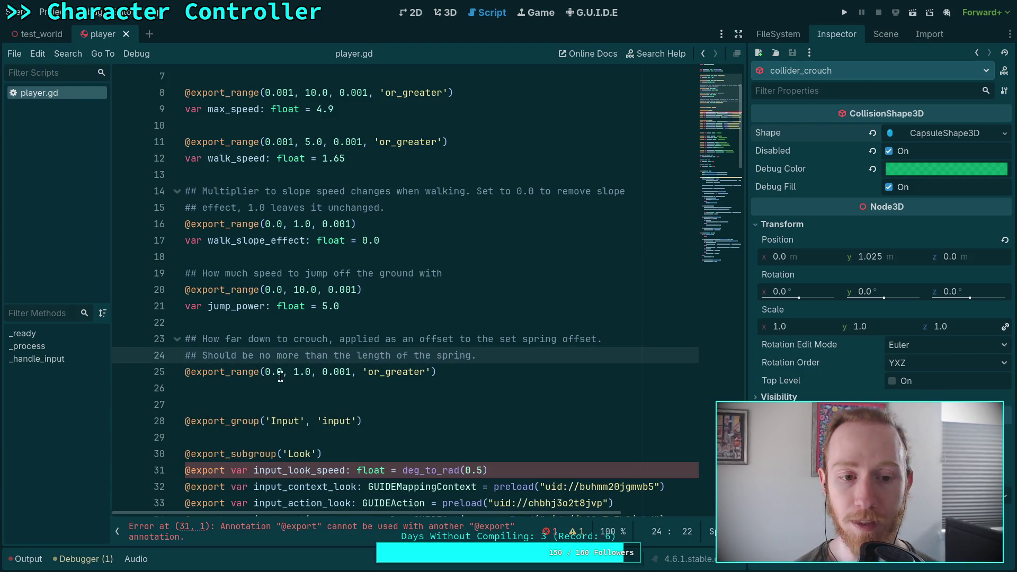
- Put the caret on empty line 26 and show the player scene's node tree
left_click(407, 389)
scroll(406, 388, "down", 2)
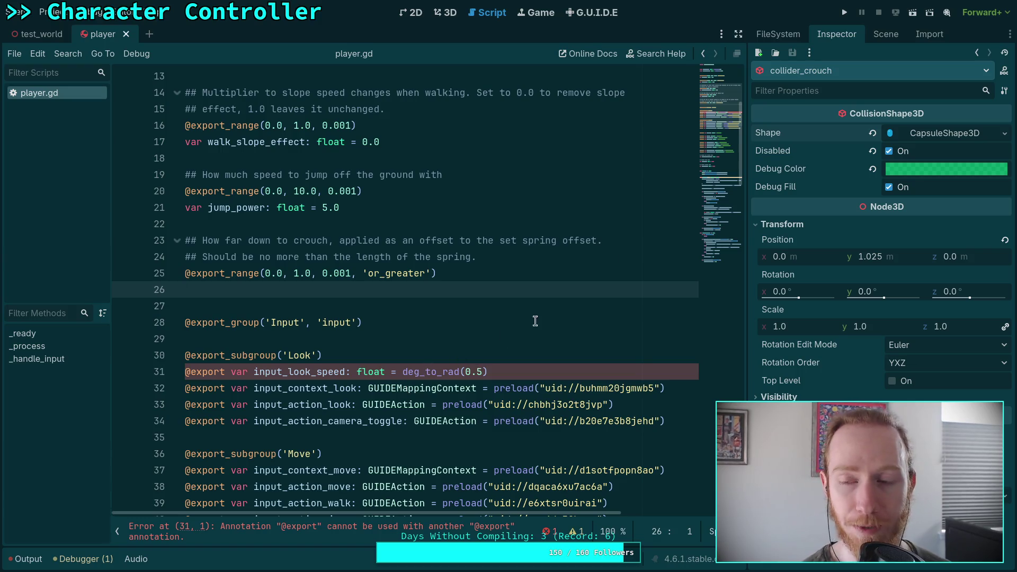
left_click(881, 41)
left_click(806, 80)
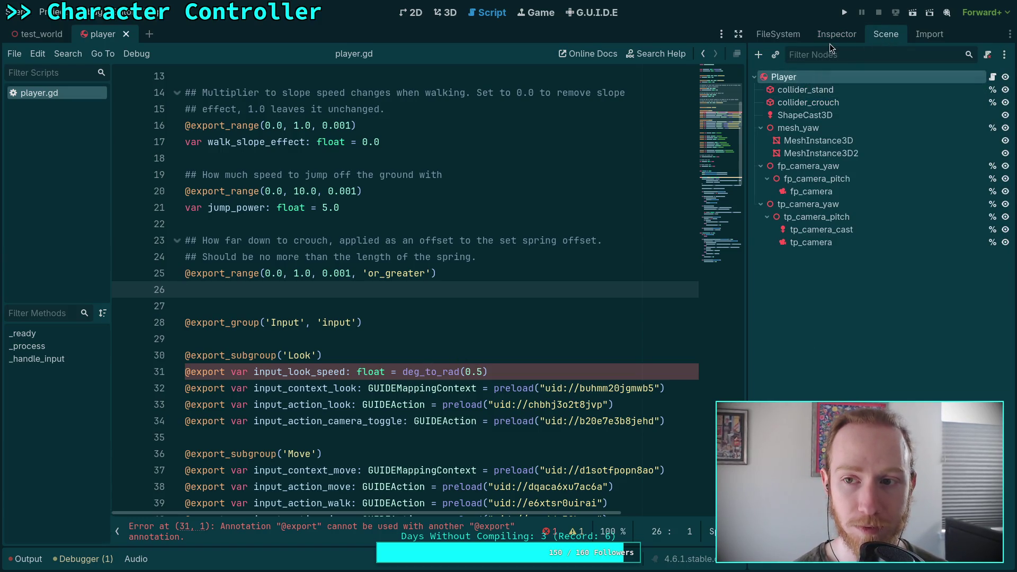
left_click(834, 37)
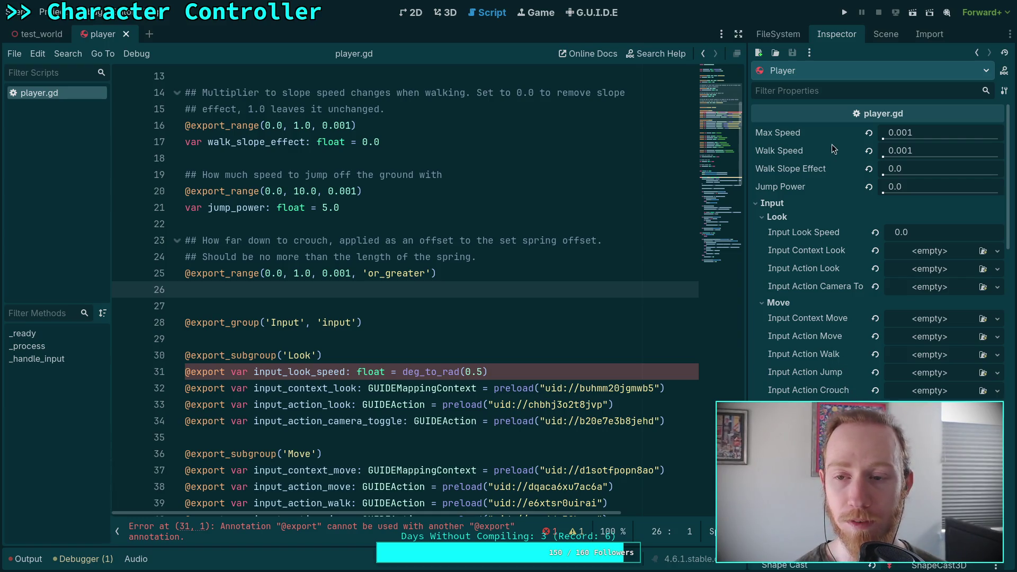
left_click(449, 13)
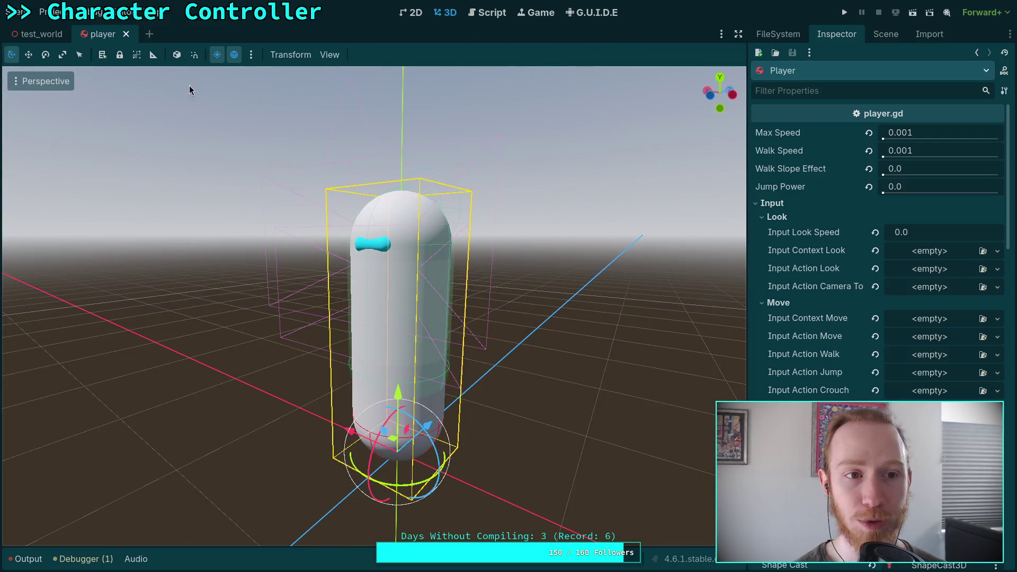
left_click(127, 35)
left_click(893, 36)
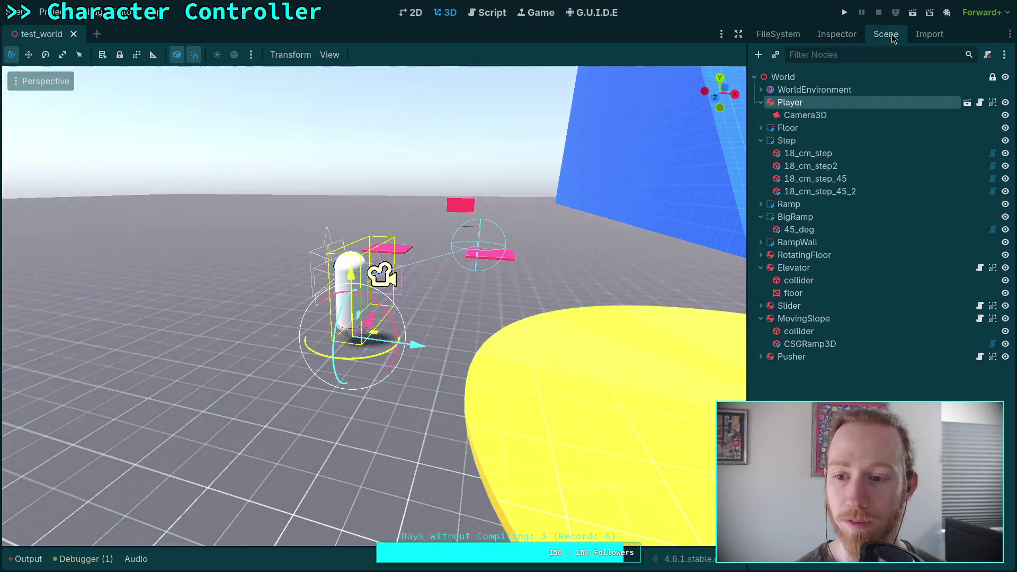
left_click(970, 104)
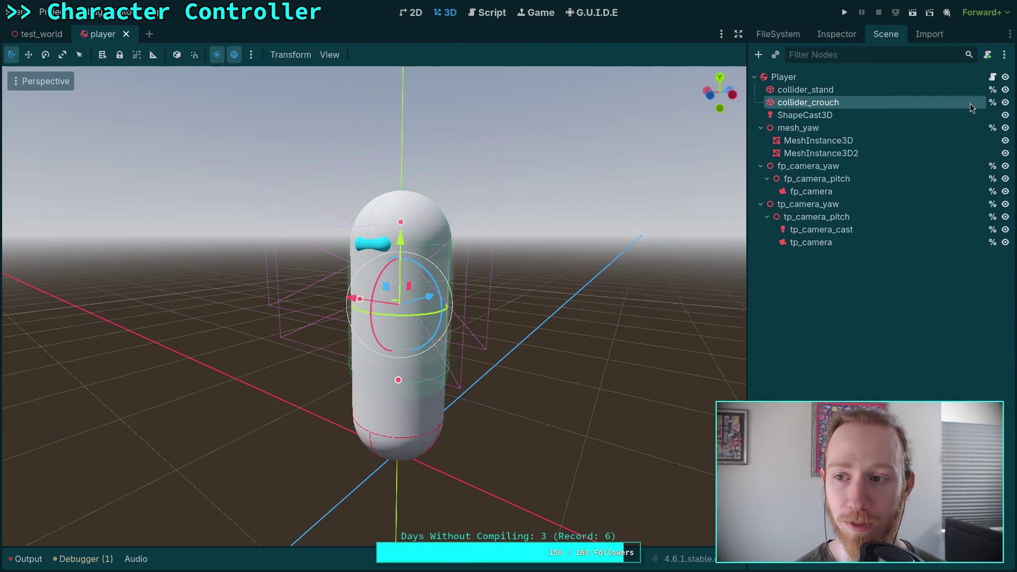
left_click(847, 78)
left_click(836, 34)
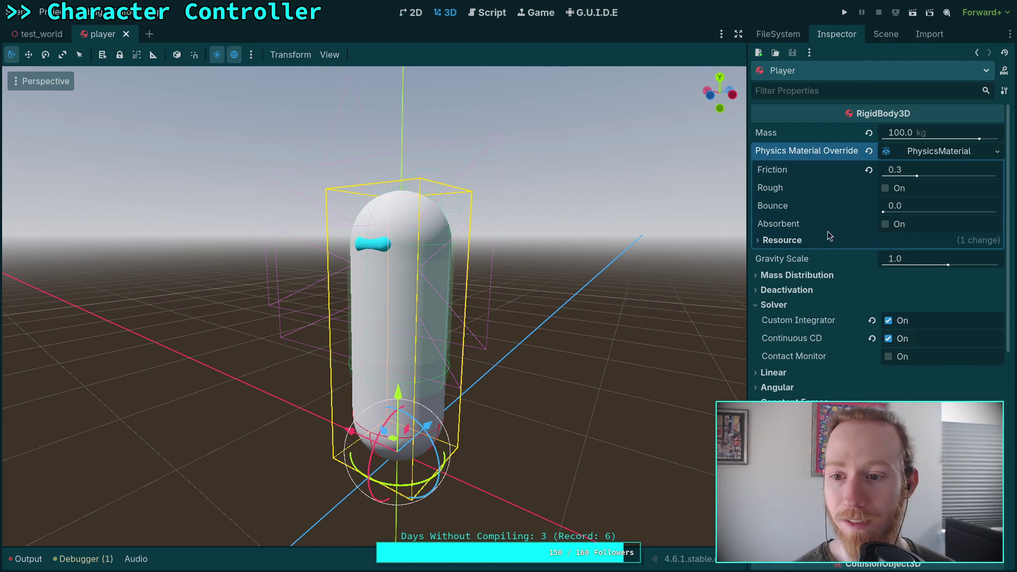
left_click(819, 277)
left_click(822, 281)
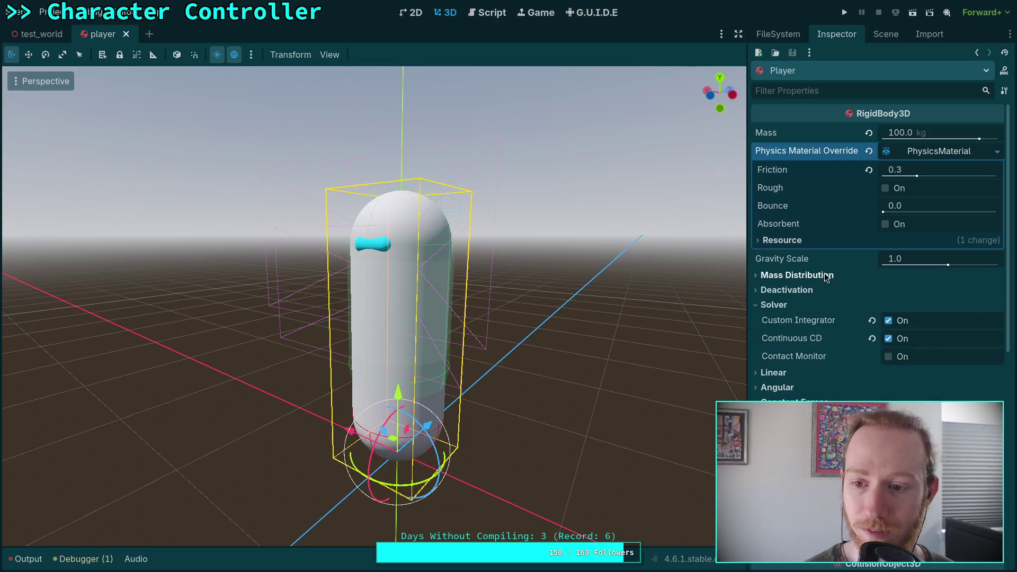
scroll(845, 281, "down", 5)
scroll(845, 281, "up", 5)
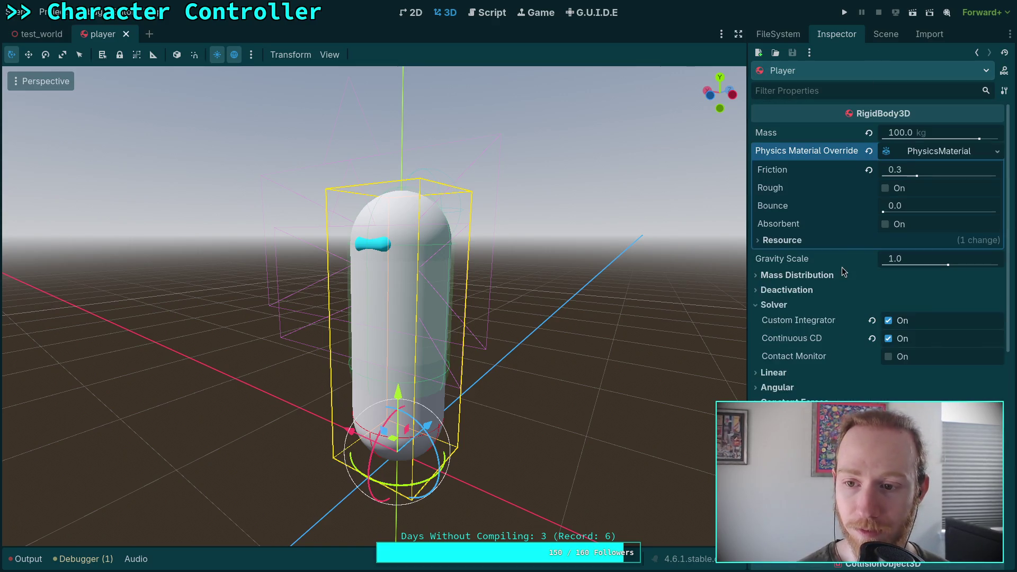
left_click(882, 38)
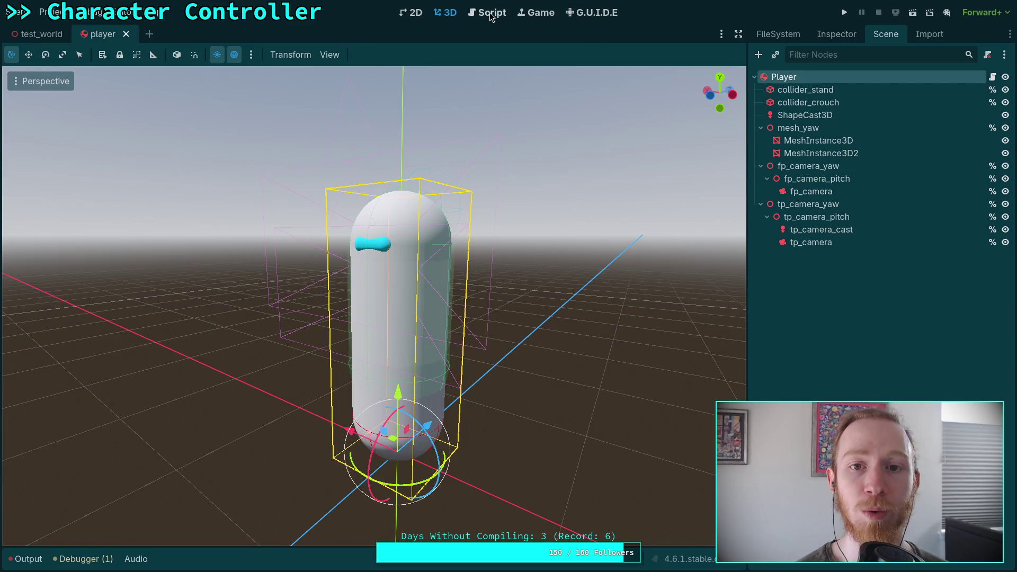
left_click(492, 13)
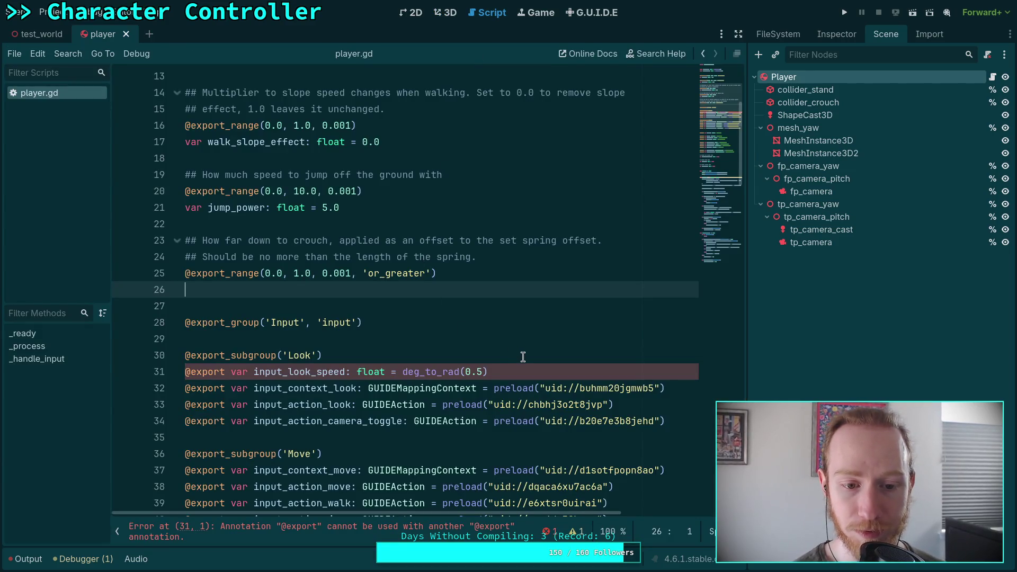
- Declare var crouch_offset: float = 0.39 on line 26, save, and check Crouch Offset in the Inspector
type("var")
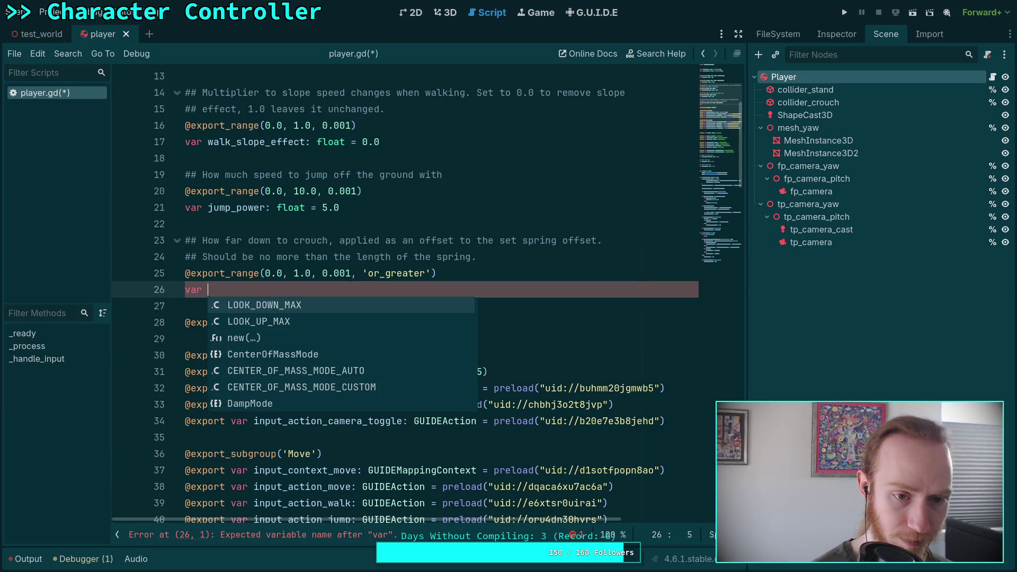
key("Escape")
type("crouch_")
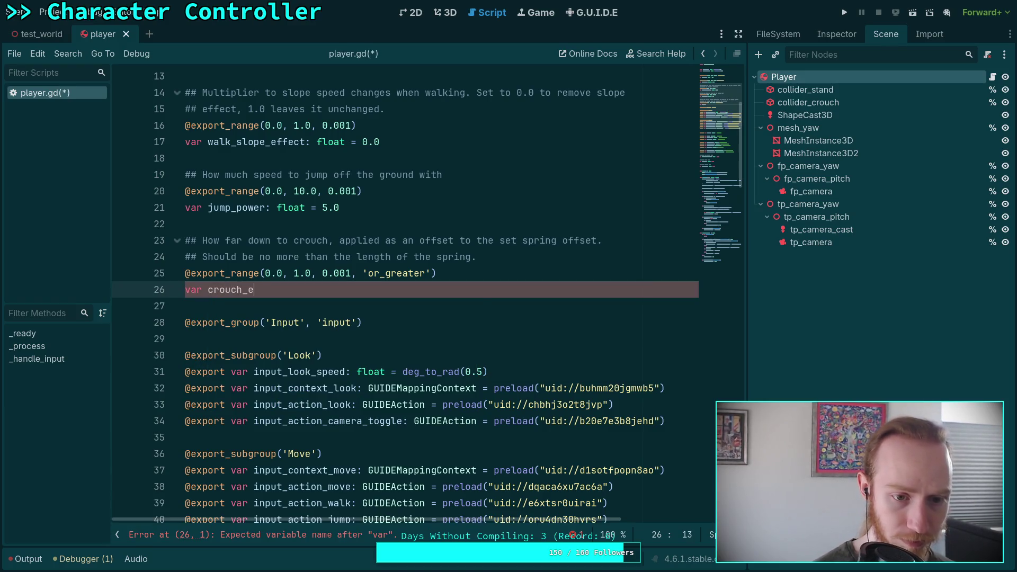
type("offset: float = -")
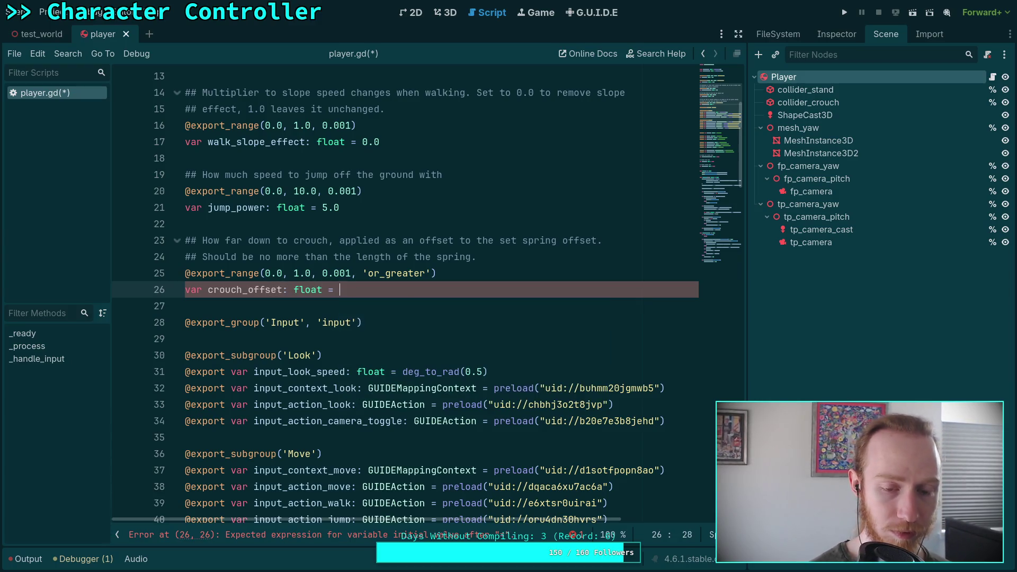
type("0.2")
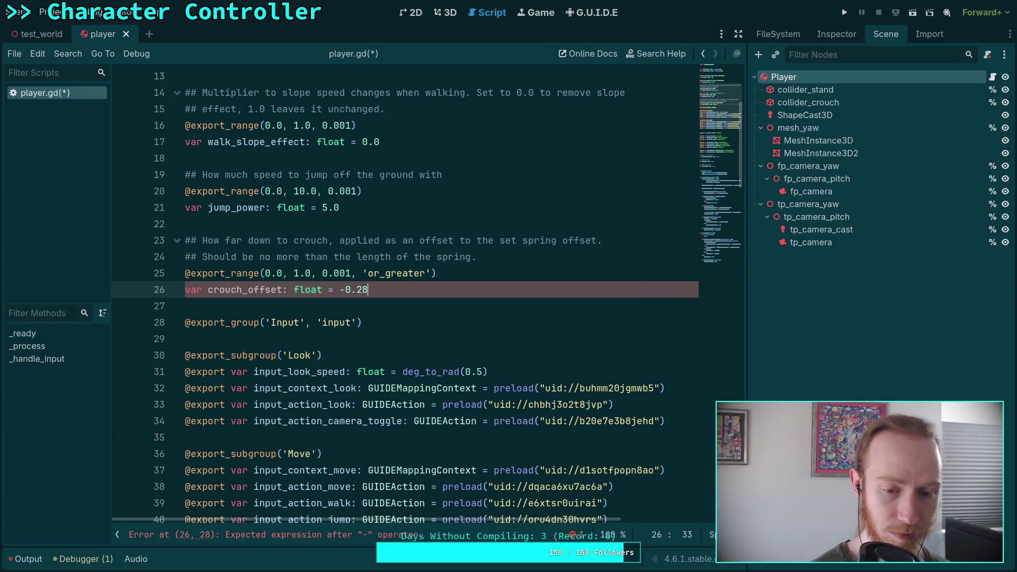
key("BackSpace")
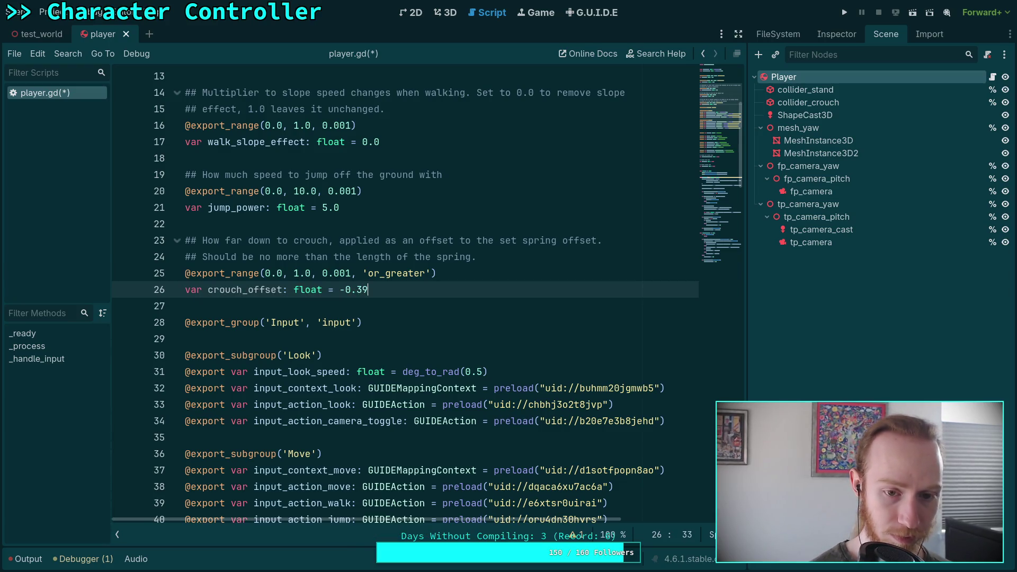
key("ctrl+s")
left_click(443, 323)
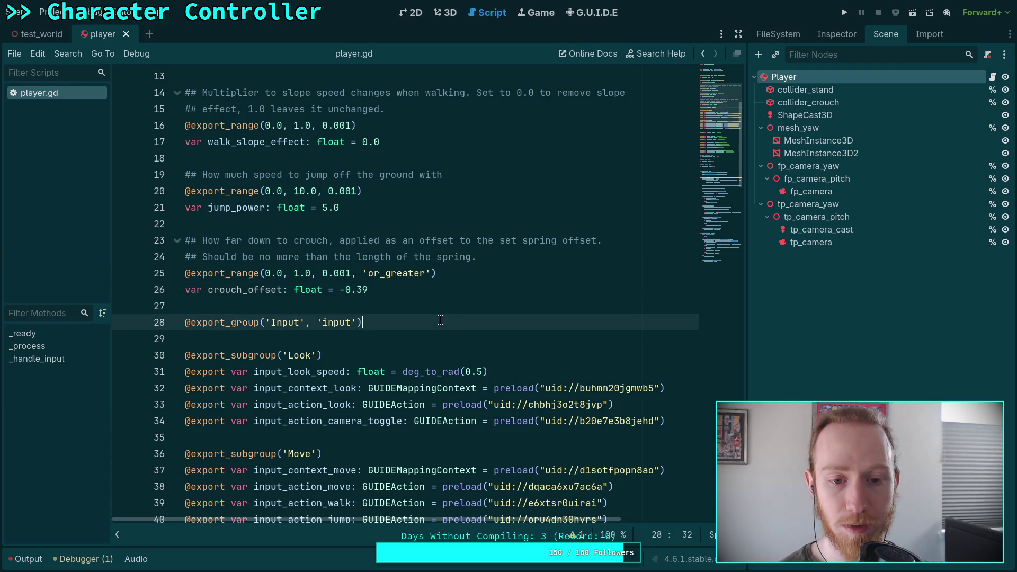
left_click(256, 197)
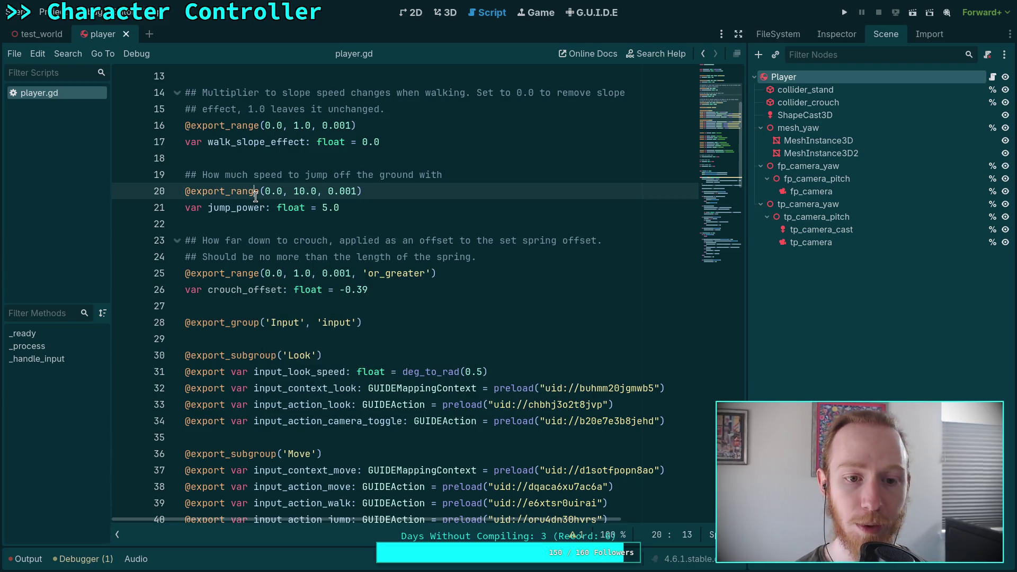
left_click(338, 290)
key("Delete")
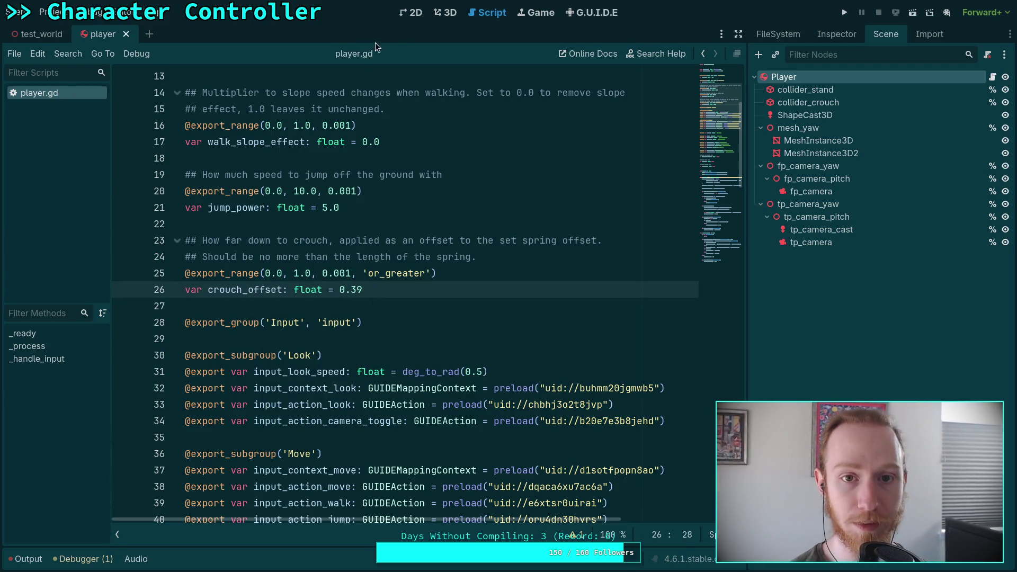
left_click(838, 35)
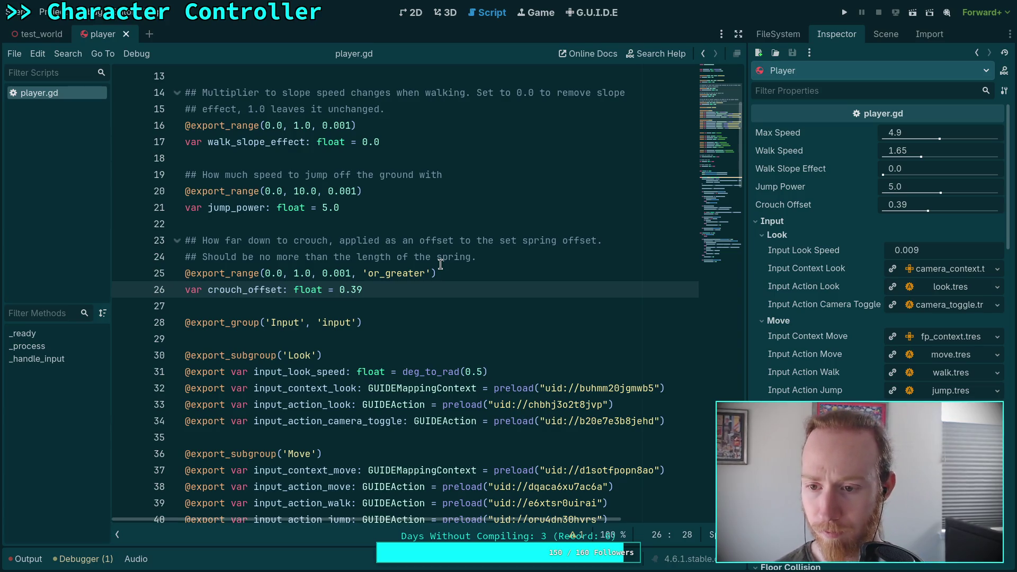
- Append a 'suffix:m' hint after 'or_greater' in the export_range annotation
scroll(573, 286, "down", 2)
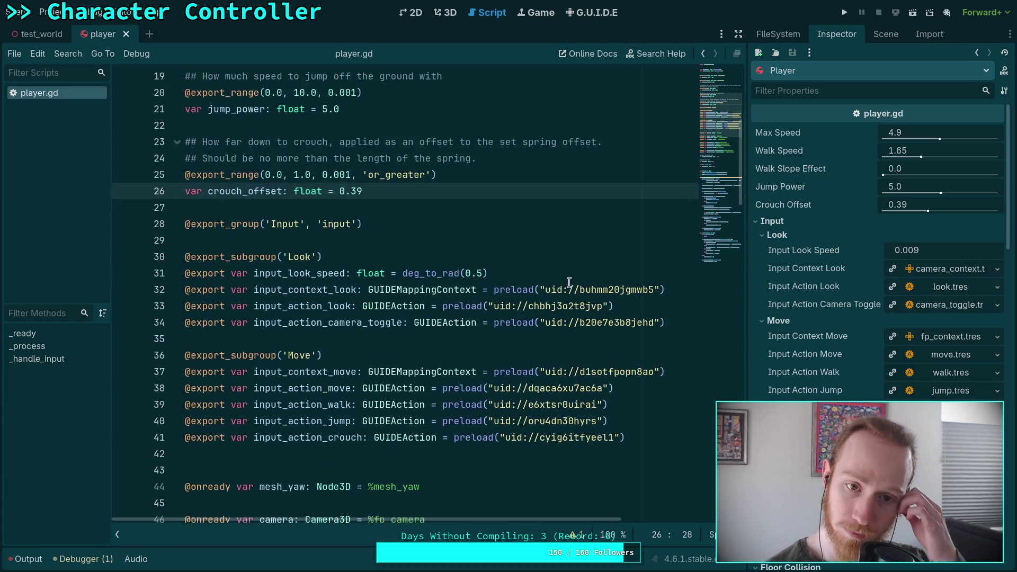
left_click(431, 175)
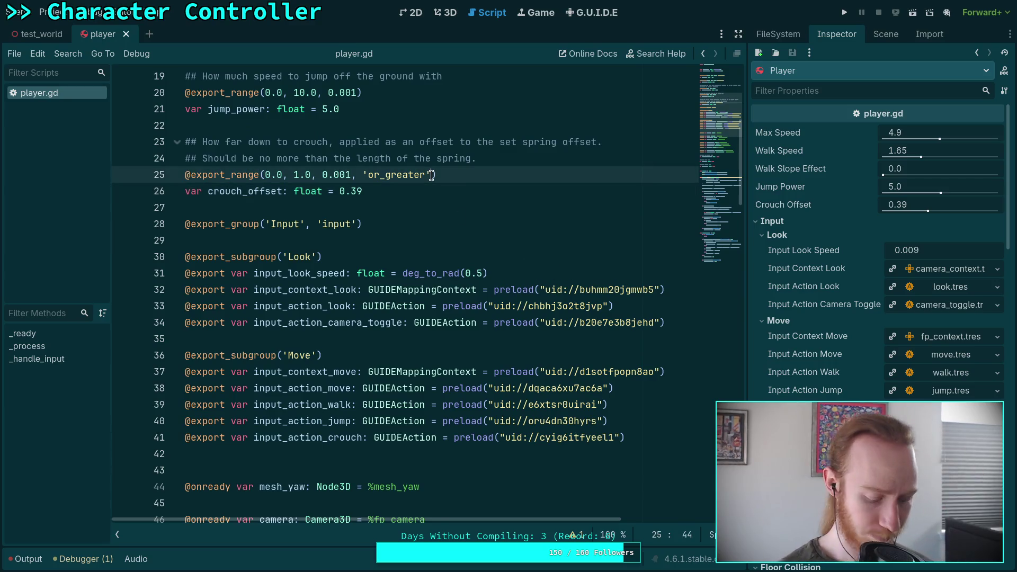
type(", 'suffix:m")
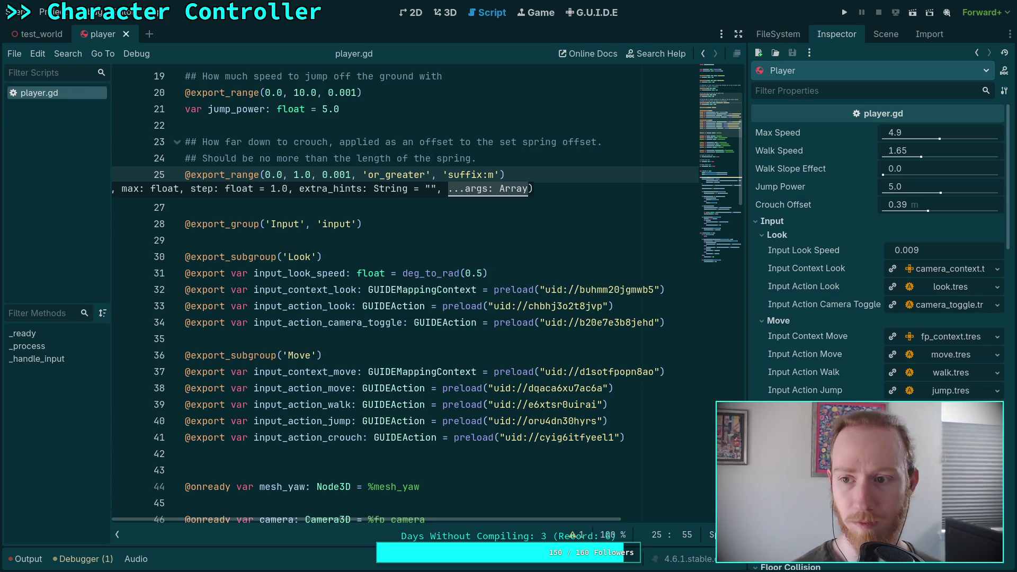
scroll(548, 276, "up", 5)
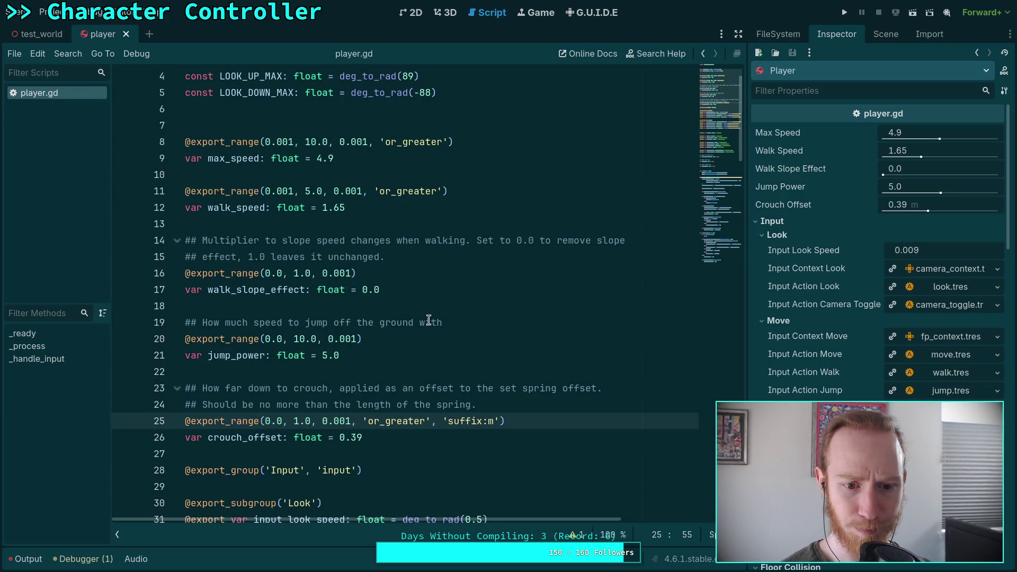
scroll(503, 335, "down", 6)
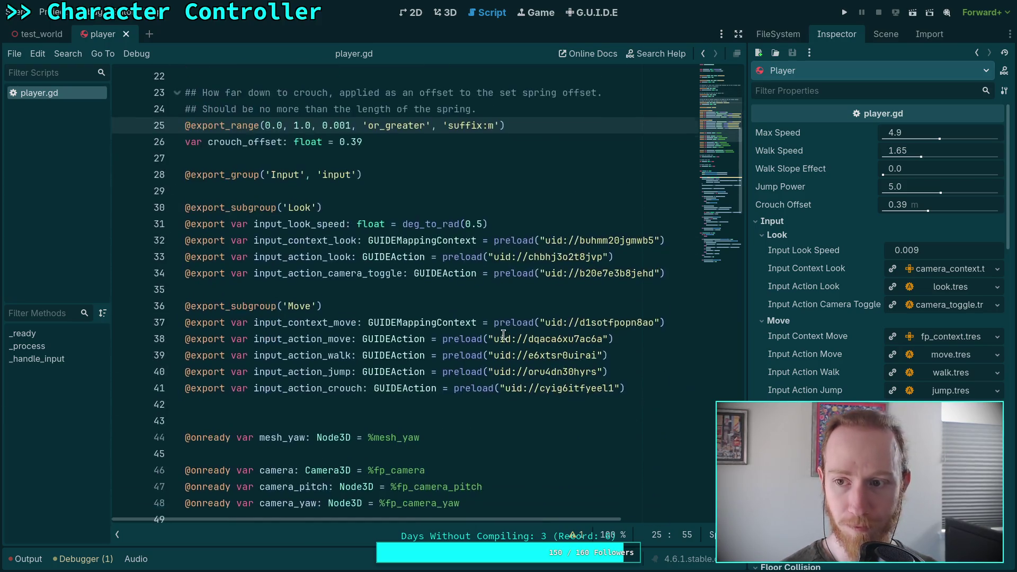
scroll(503, 335, "down", 11)
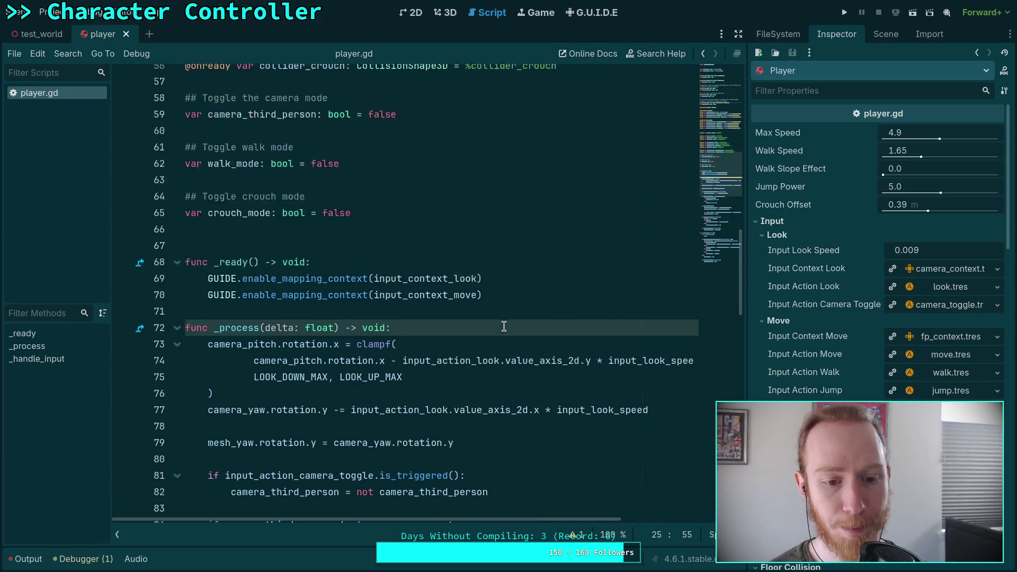
scroll(504, 326, "down", 1)
- Show the Player scene tree and look up the CharacterController base class definition
left_click(882, 33)
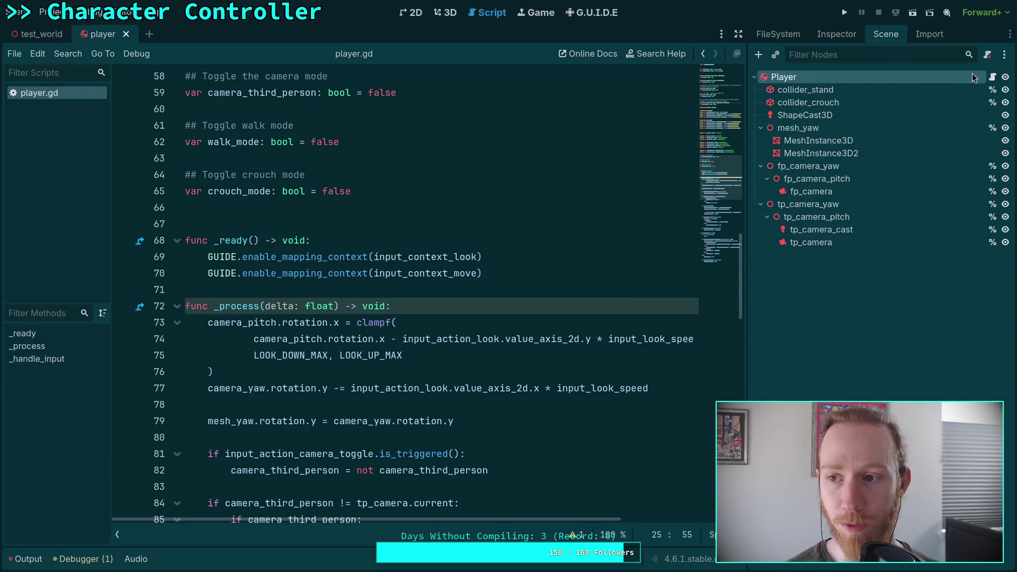
scroll(581, 200, "up", 19)
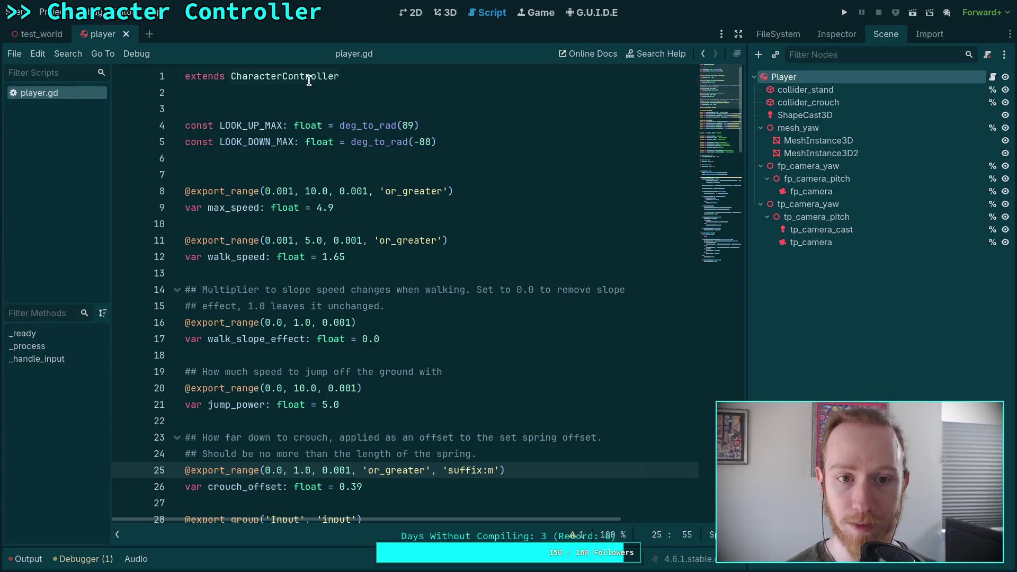
right_click(309, 80)
left_click(366, 243)
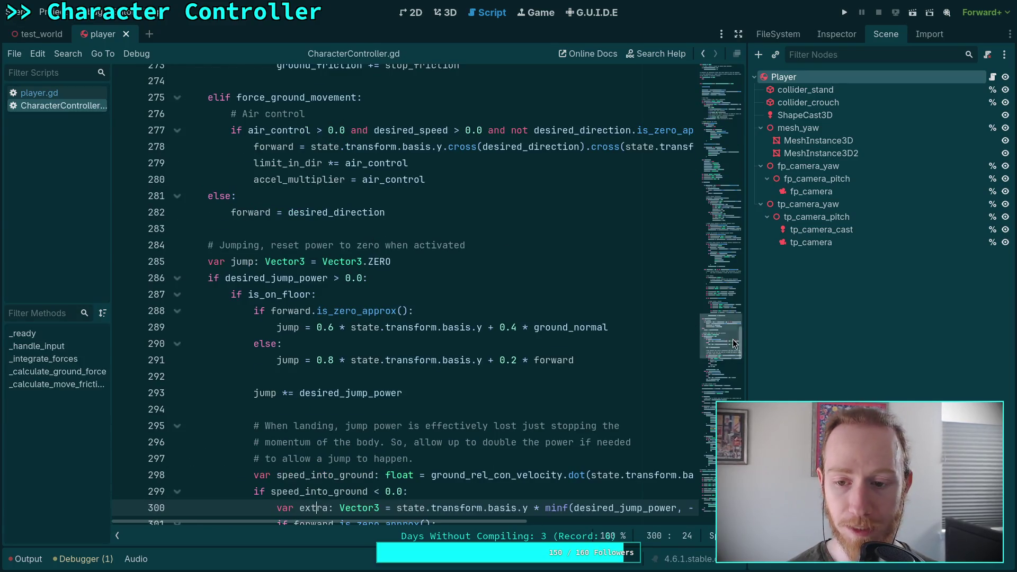
- Review the exported height_offset float in CharacterController.gd and its float documentation
left_click_drag(734, 343, 721, 74)
scroll(247, 201, "down", 10)
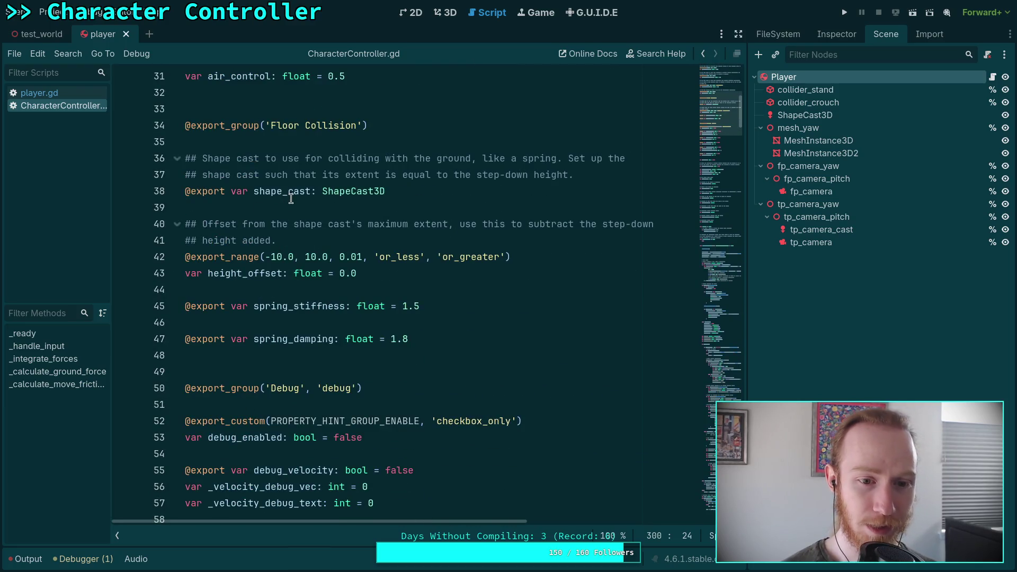
double_click(245, 273)
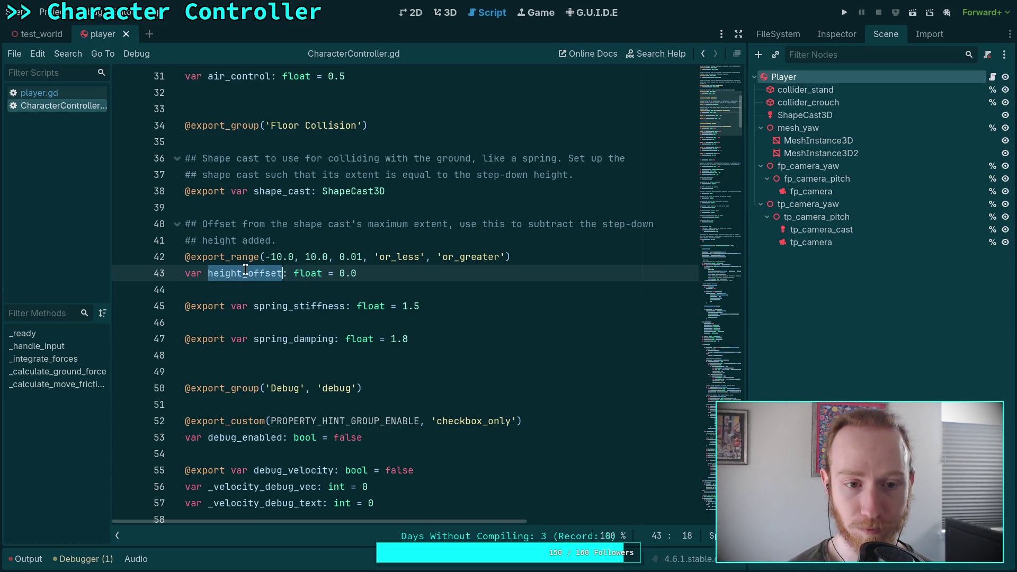
mouse_move(373, 299)
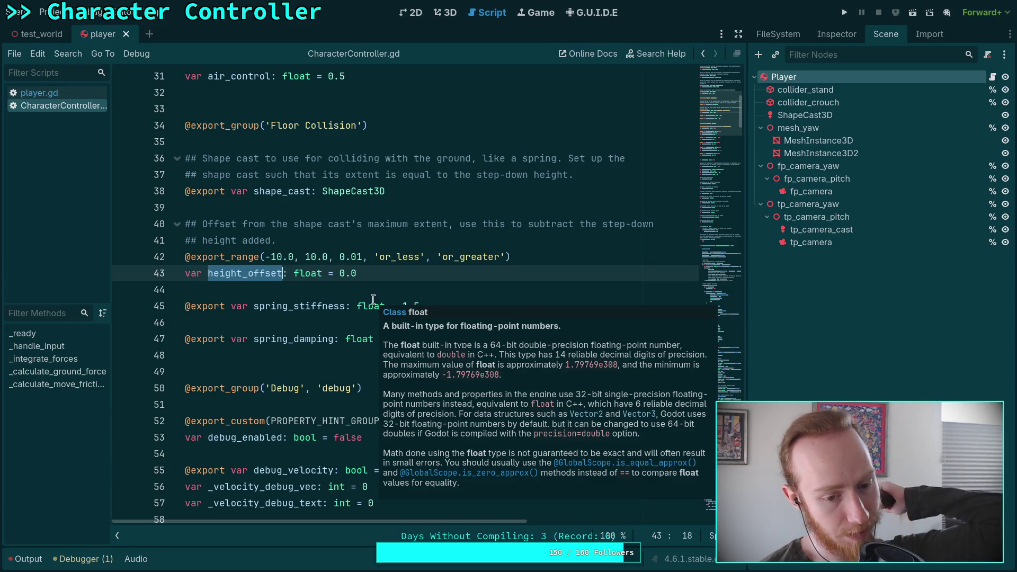
left_click(365, 295)
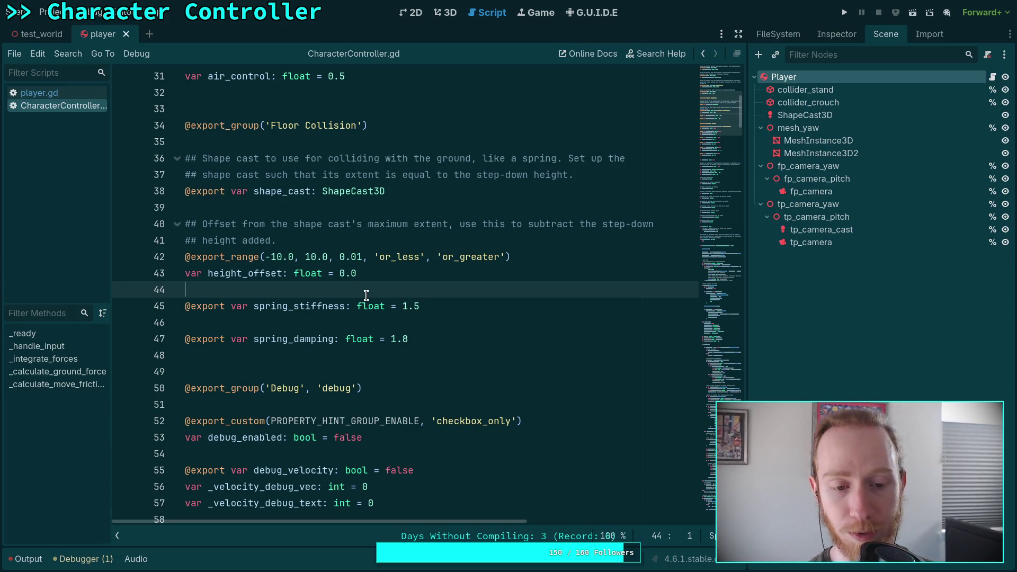
scroll(366, 295, "down", 3)
scroll(365, 295, "down", 8)
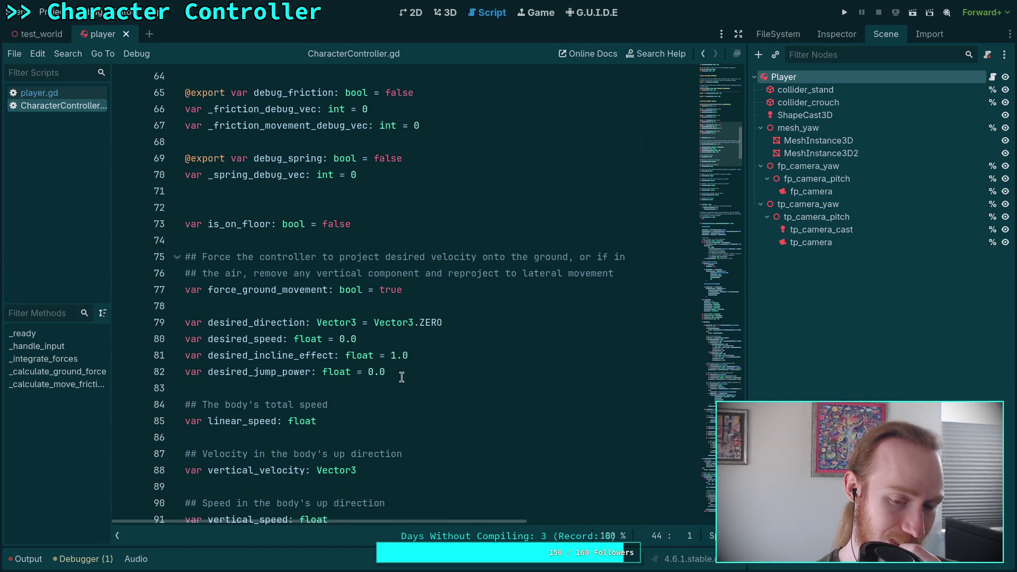
- Declare a commented var desired_height_offset = 0.0 after desired_jump_power and save
left_click(447, 370)
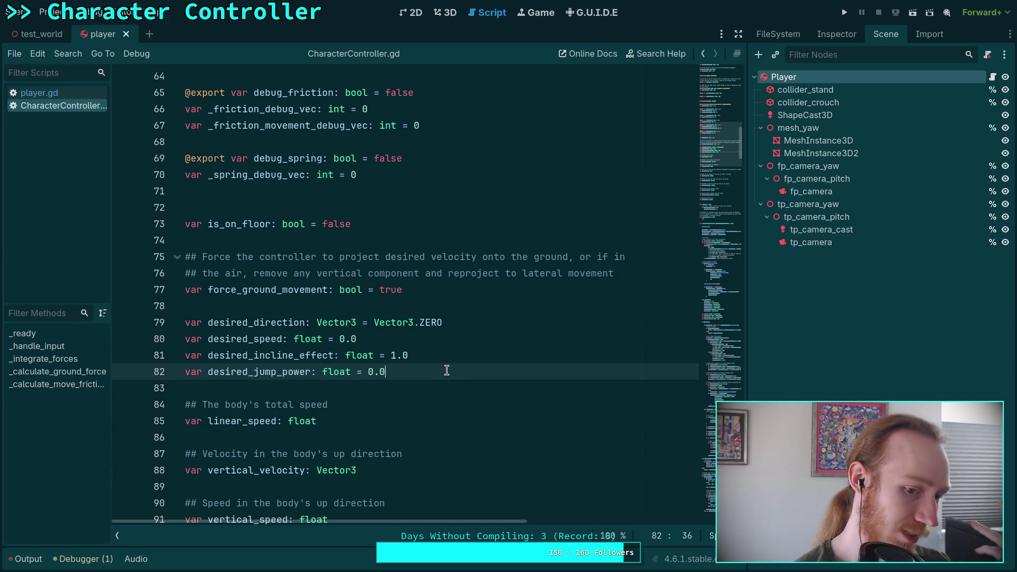
key("Return")
type("var desired_")
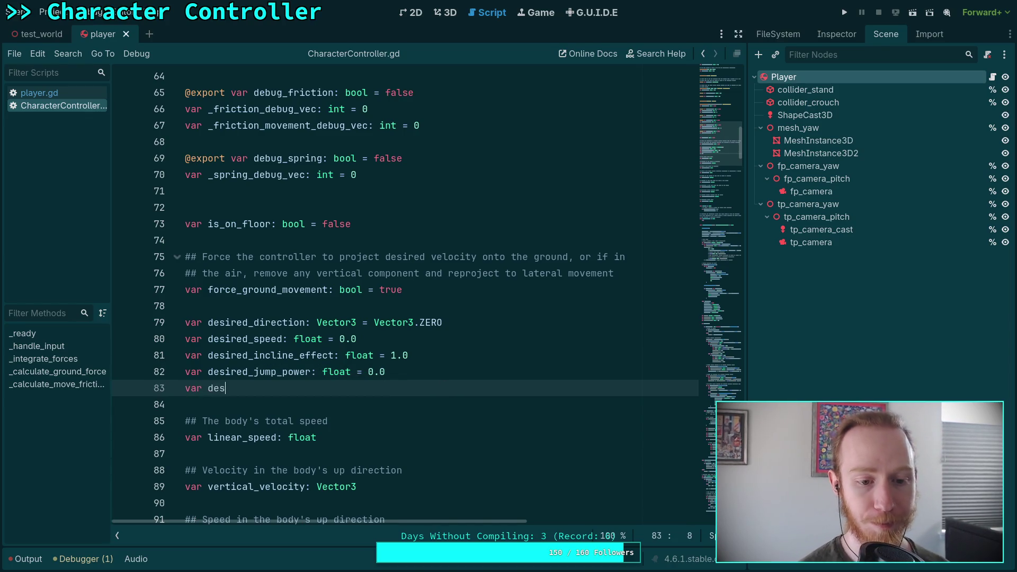
type("pr")
key("BackSpace")
key("BackSpace")
key("BackSpace")
type("height_")
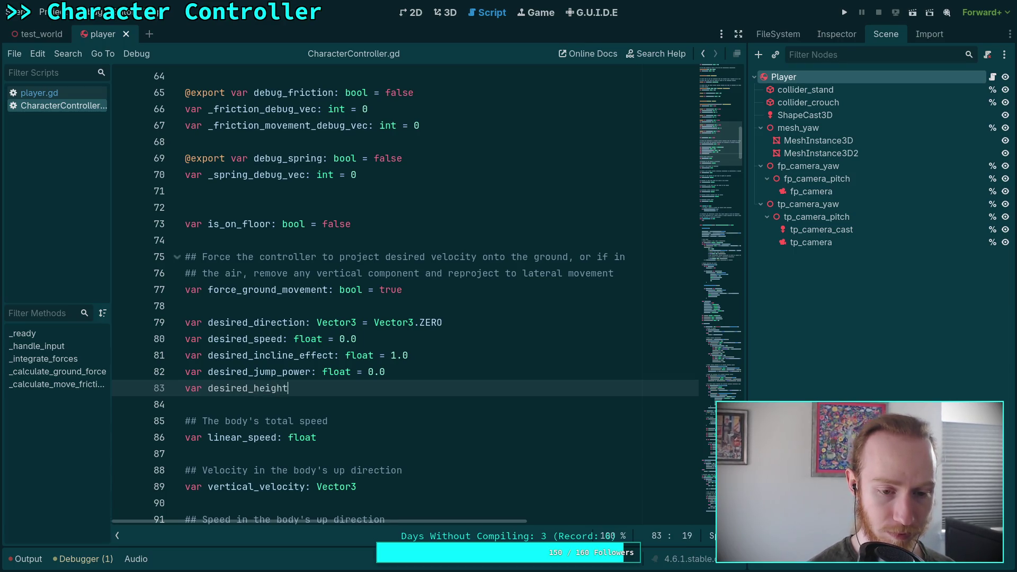
type("offset:")
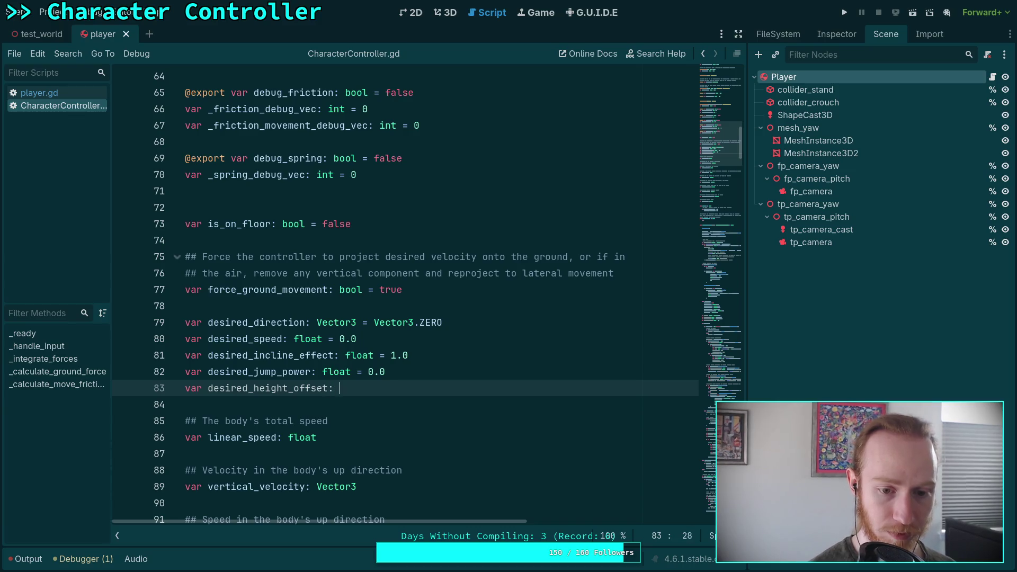
type("t = 0.0")
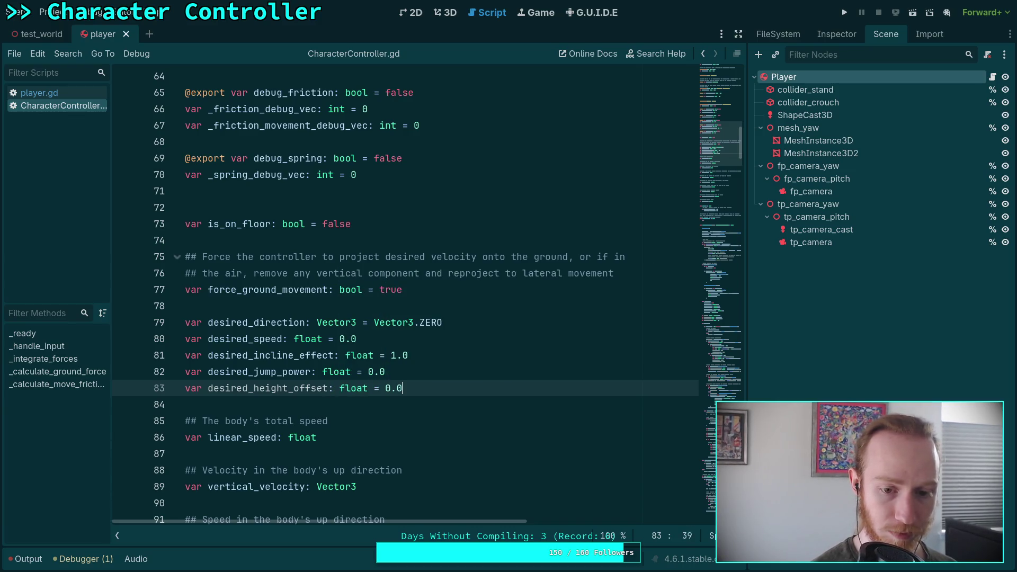
key("Return")
key("BackSpace")
key("ctrl+shift+Return")
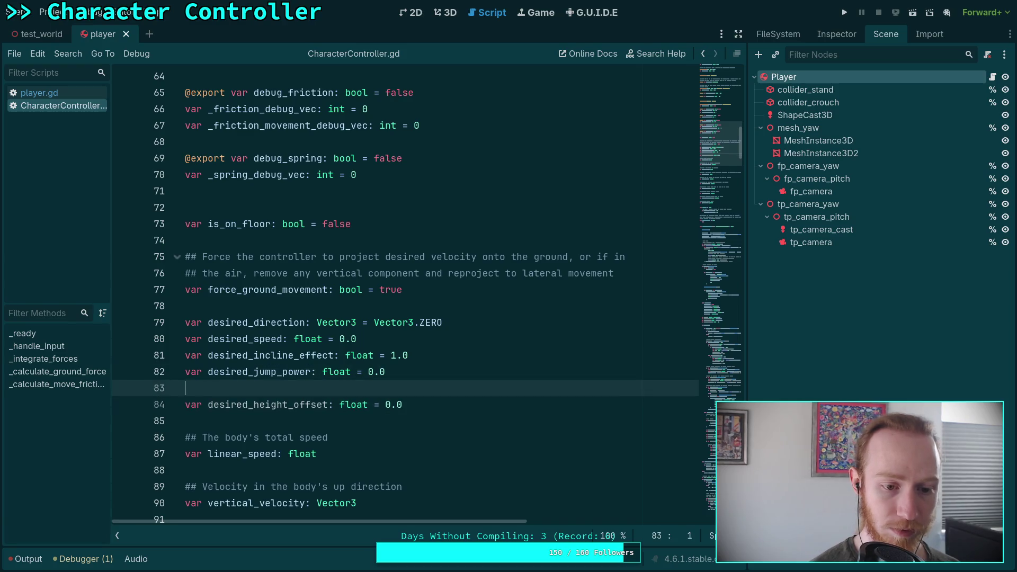
type("ional offset for t")
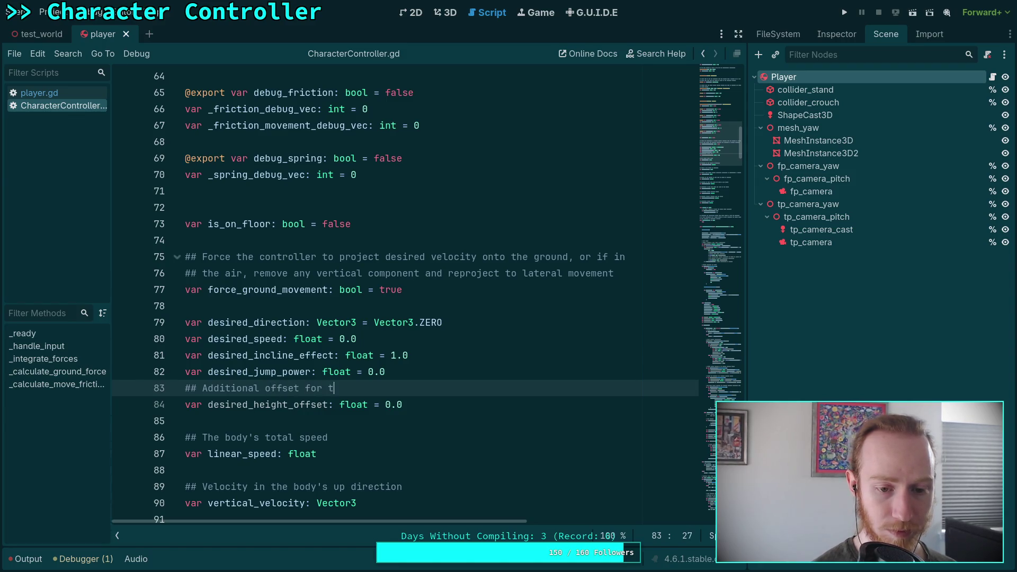
type("sprieight")
key("ctrl+s")
- Append '+ desired_height_offset' to the spring offset on line 381 and save CharacterController.gd
mouse_move(739, 153)
left_mouse_down()
mouse_move(726, 317)
mouse_move(733, 476)
left_mouse_up()
scroll(472, 347, "up", 12)
scroll(458, 346, "up", 9)
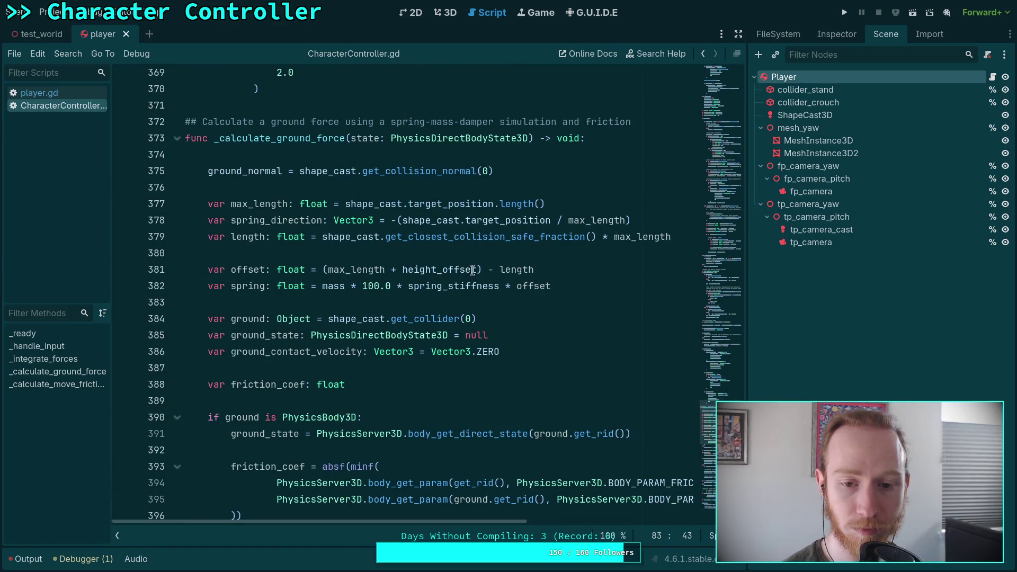
left_click(477, 270)
type("+ des")
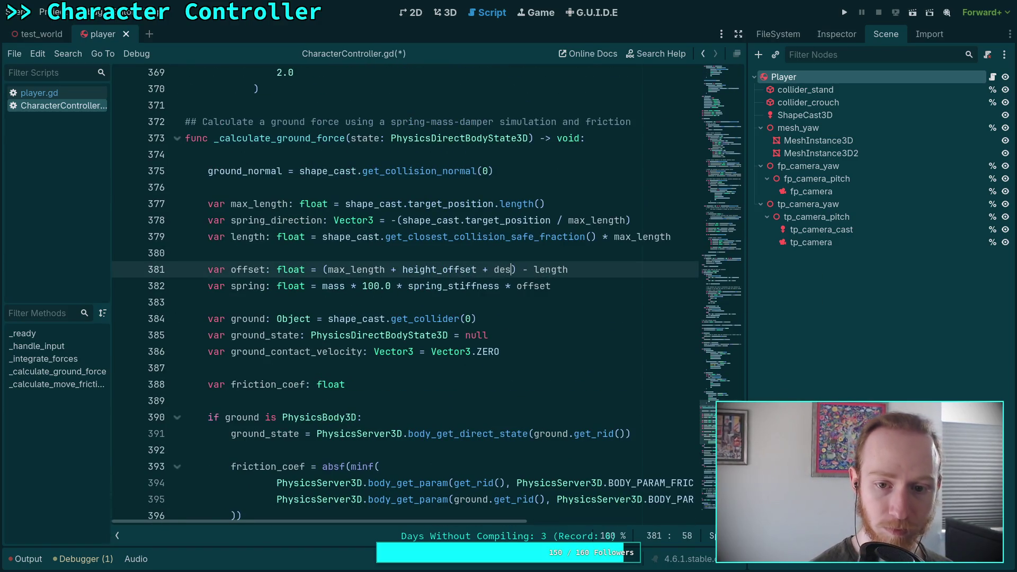
key("Down")
key("Down")
key("Down")
key("Up")
key("Up")
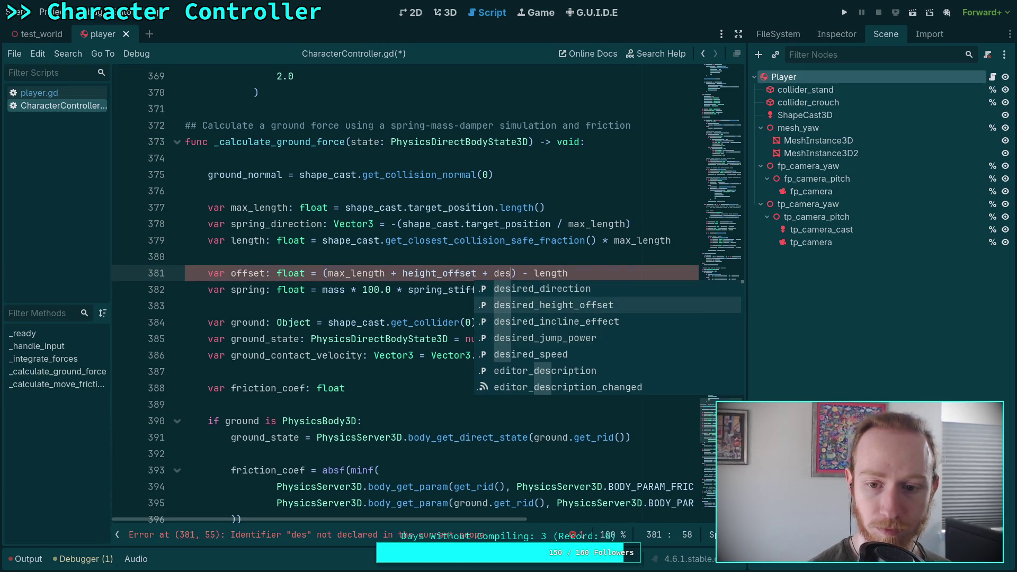
key("Return")
key("ctrl+s")
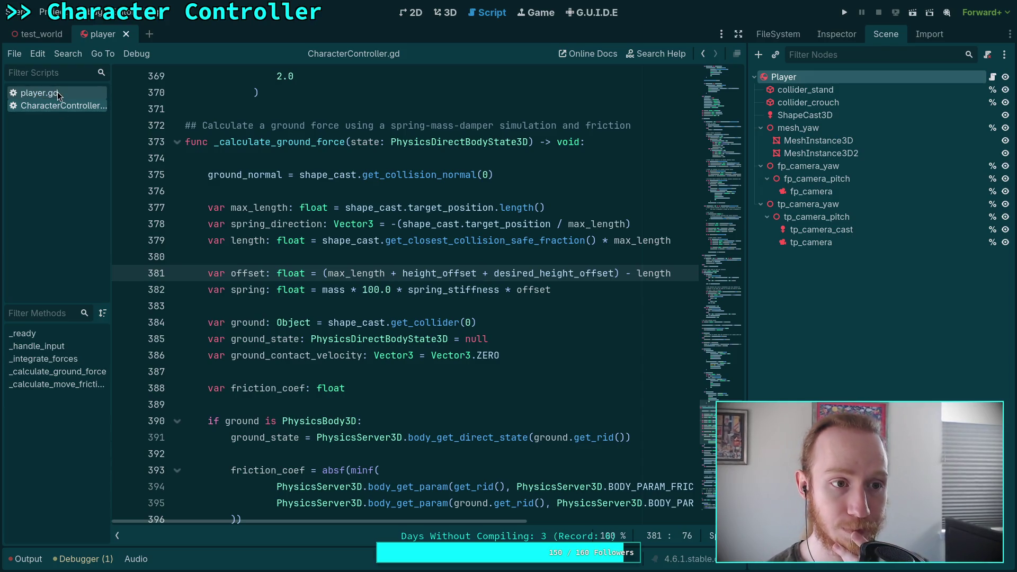
right_click(63, 108)
- Close the CharacterController script and return to player.gd
left_click(87, 141)
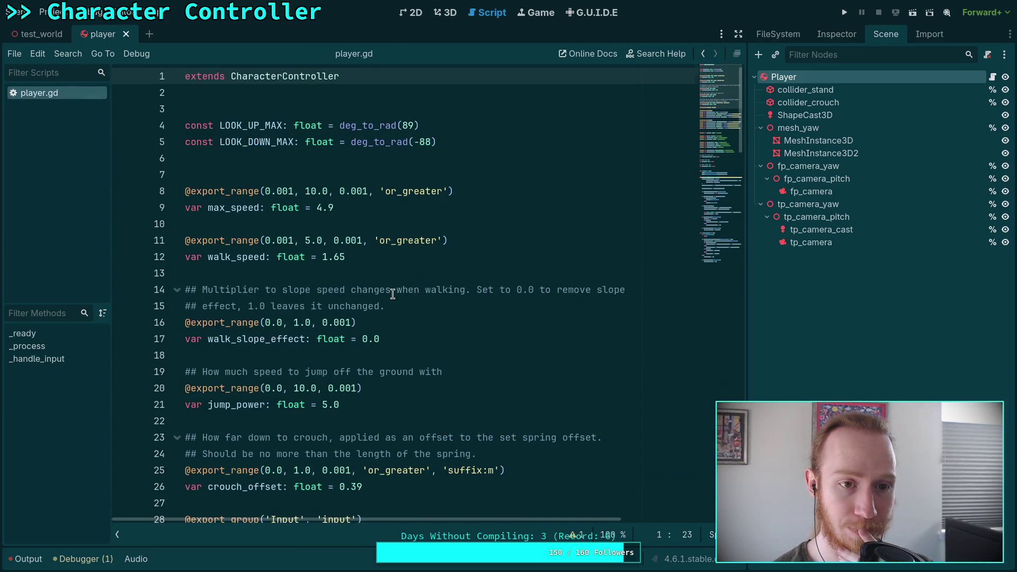
scroll(714, 154, "down", 7)
left_click_drag(715, 154, 703, 275)
scroll(493, 326, "up", 9)
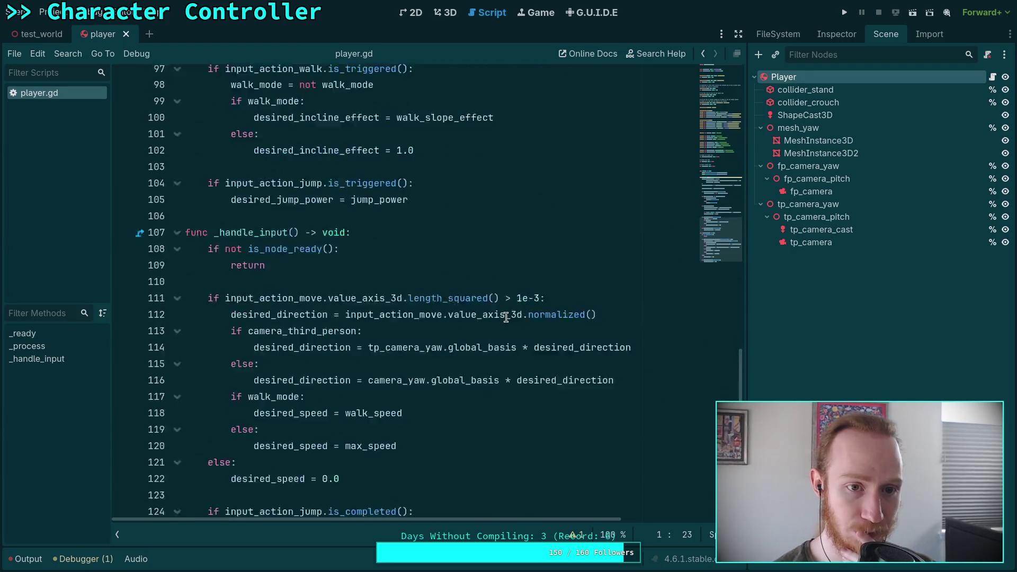
- Add an 'if input_action_crouch.is_triggered():' check after the jump power block
left_click(482, 312)
key("Return")
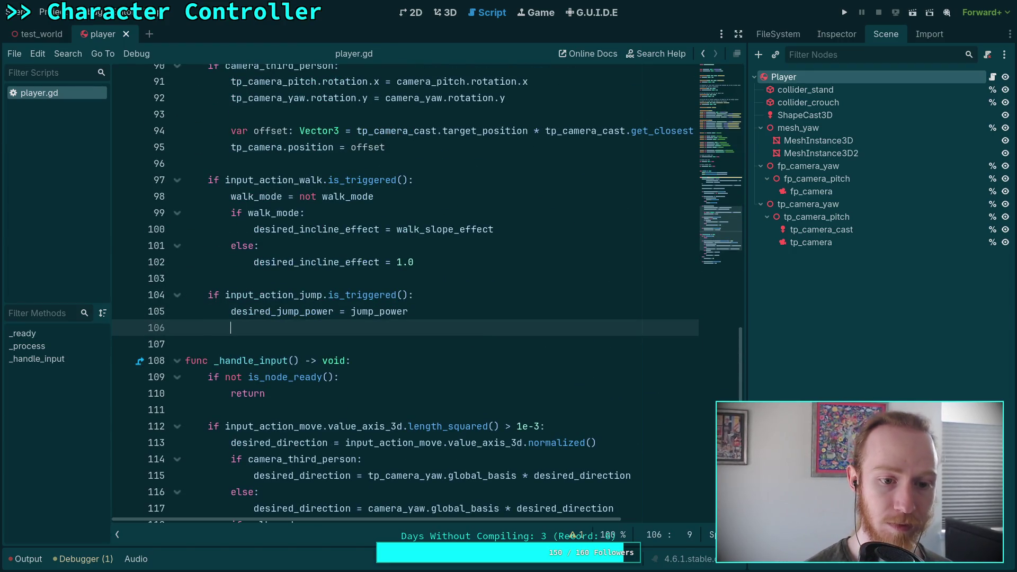
key("BackSpace")
key("Return")
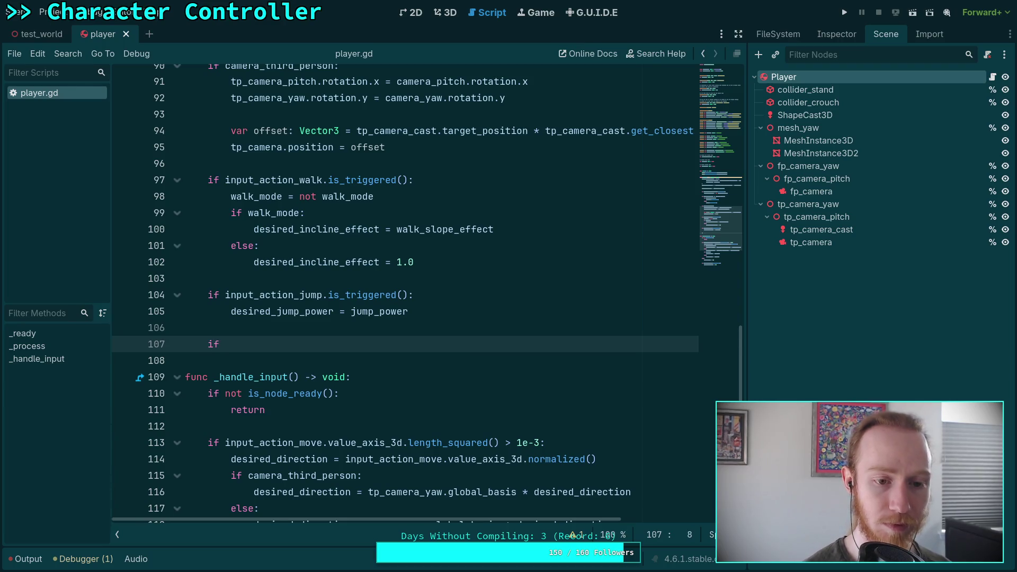
type("nput_a")
key("Down")
key("Return")
type(".is_tr")
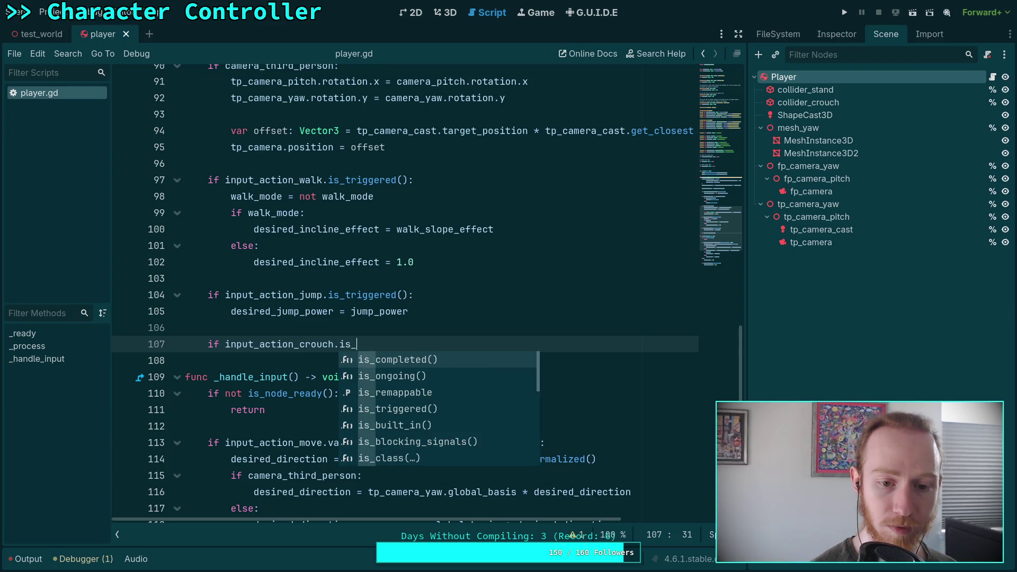
key("Return")
type(":")
key("Return")
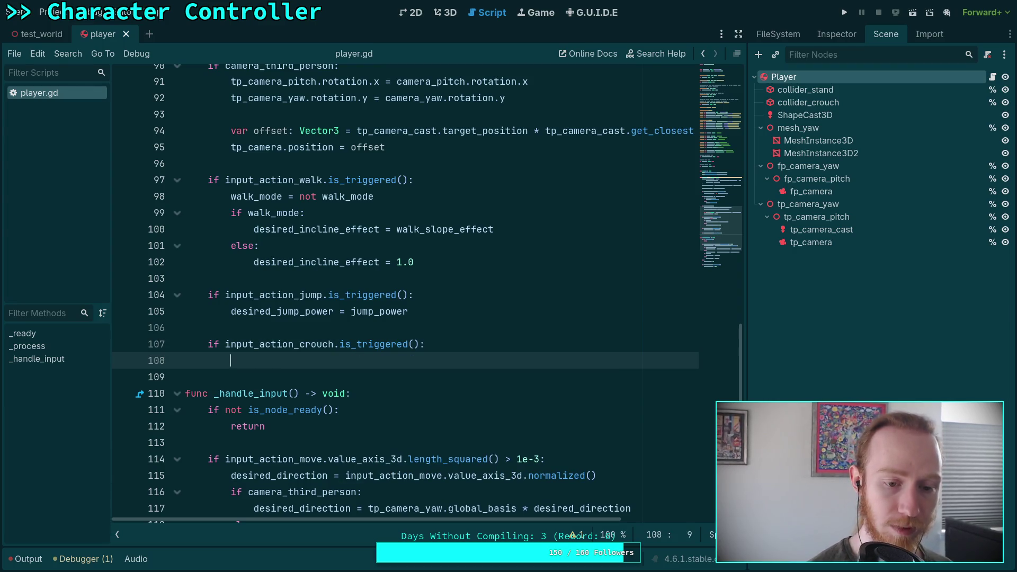
- Make the check toggle crouch_mode = not crouch_mode
scroll(438, 291, "up", 10)
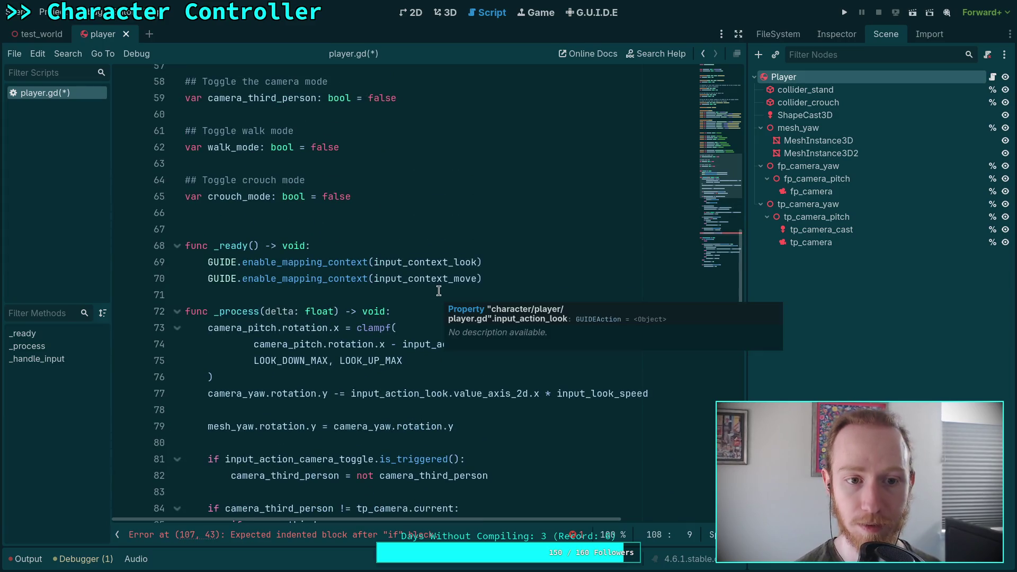
scroll(413, 287, "down", 14)
type("crouch_")
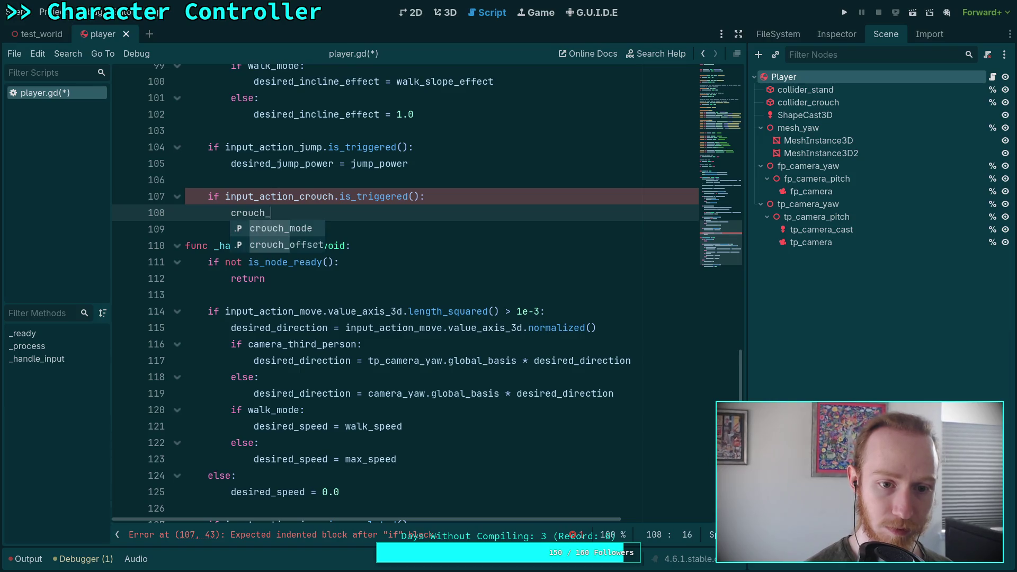
key("Return")
type("ot crouch")
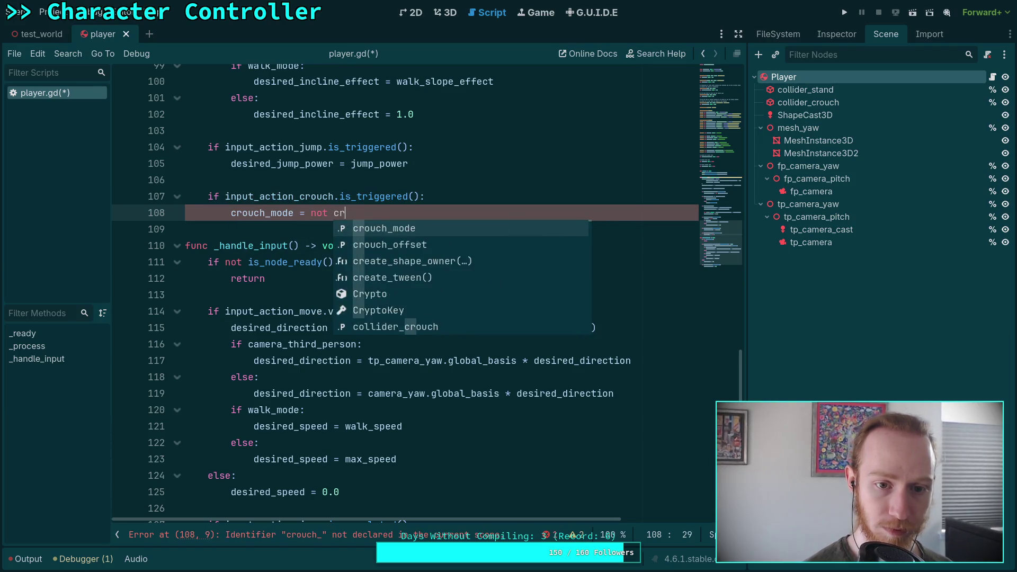
key("Return")
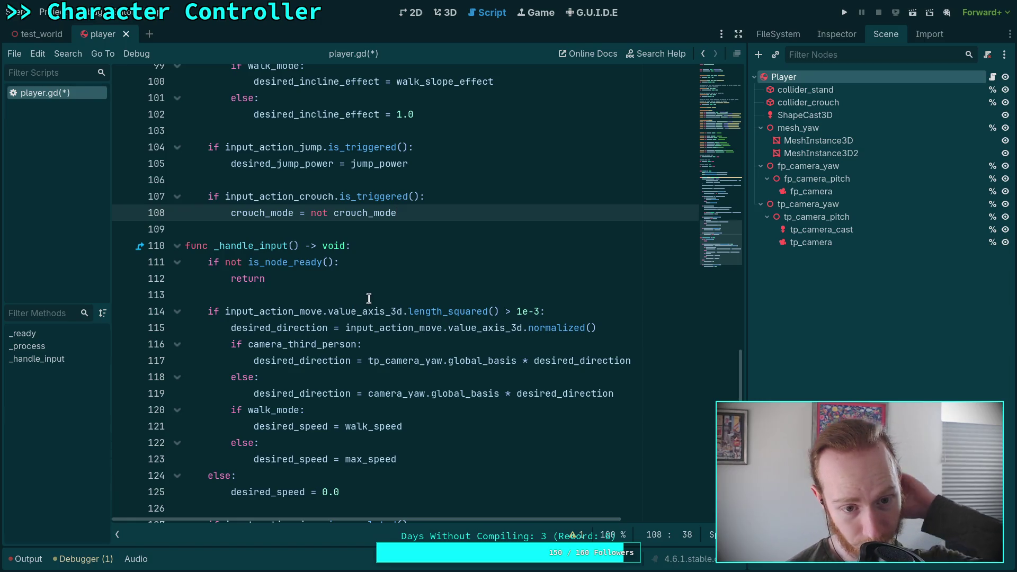
- Move to the end of the jump-release block in _handle_input
left_click(374, 295)
scroll(374, 297, "down", 1)
scroll(374, 297, "down", 2)
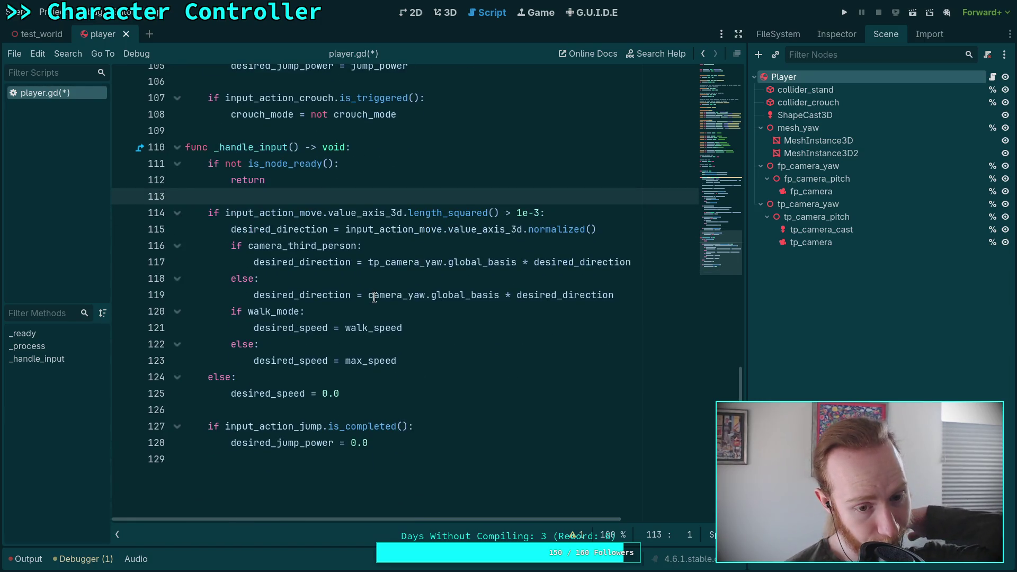
left_click(395, 440)
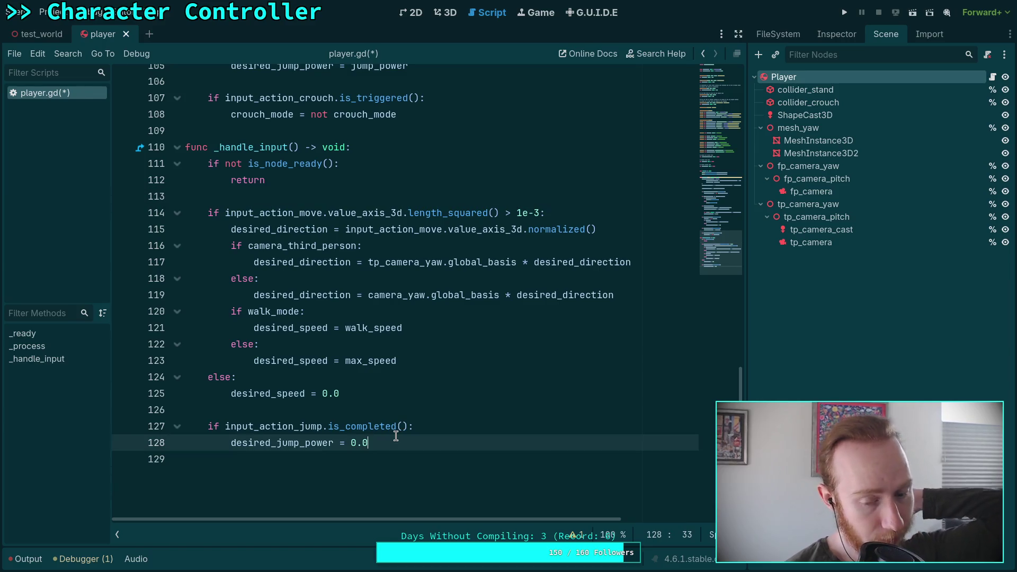
- Add 'if crouch_mode:' that sets desired_height_offset = -crouch_offset
key("Return")
key("Return")
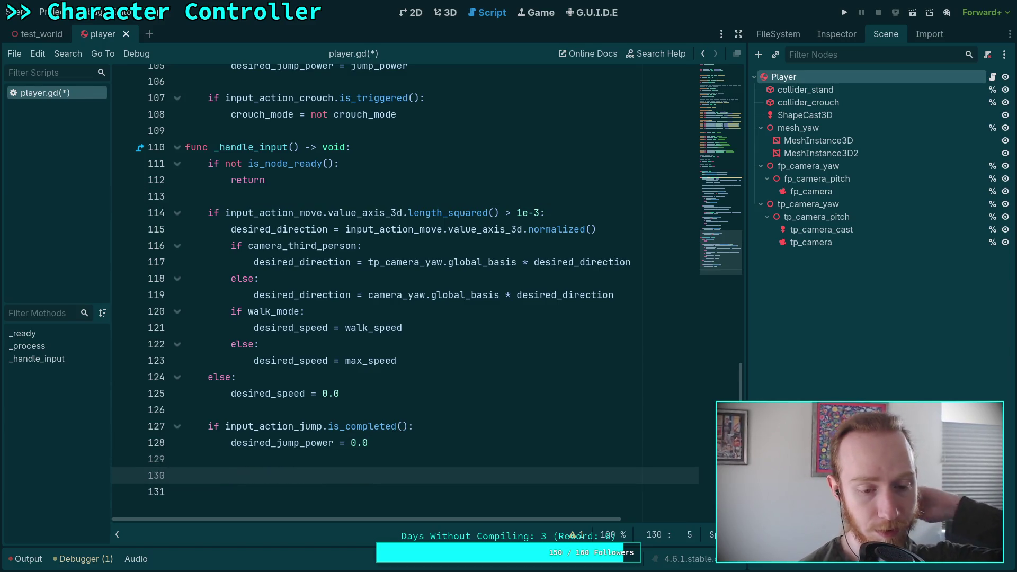
scroll(405, 286, "down", 2)
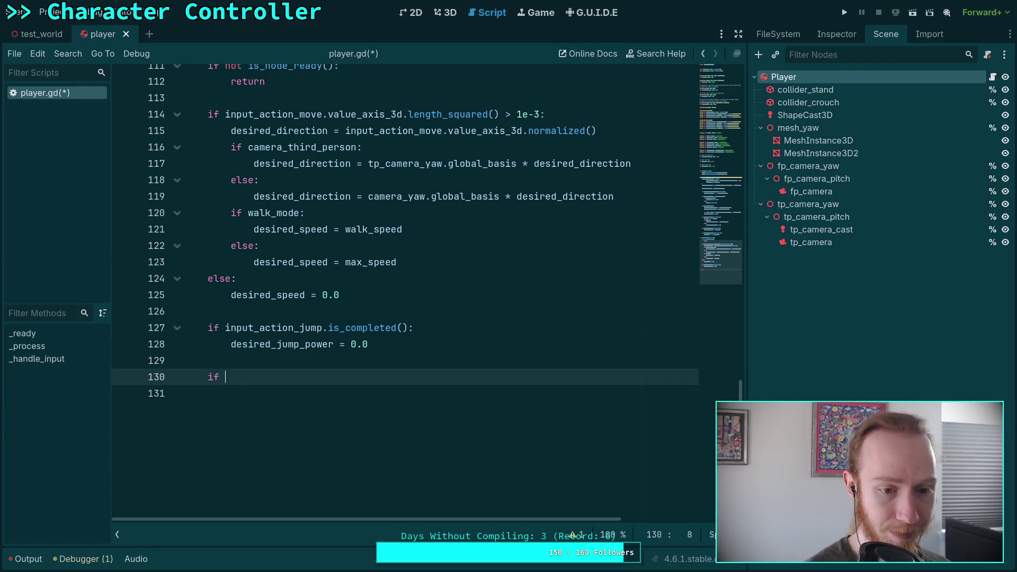
key("Return")
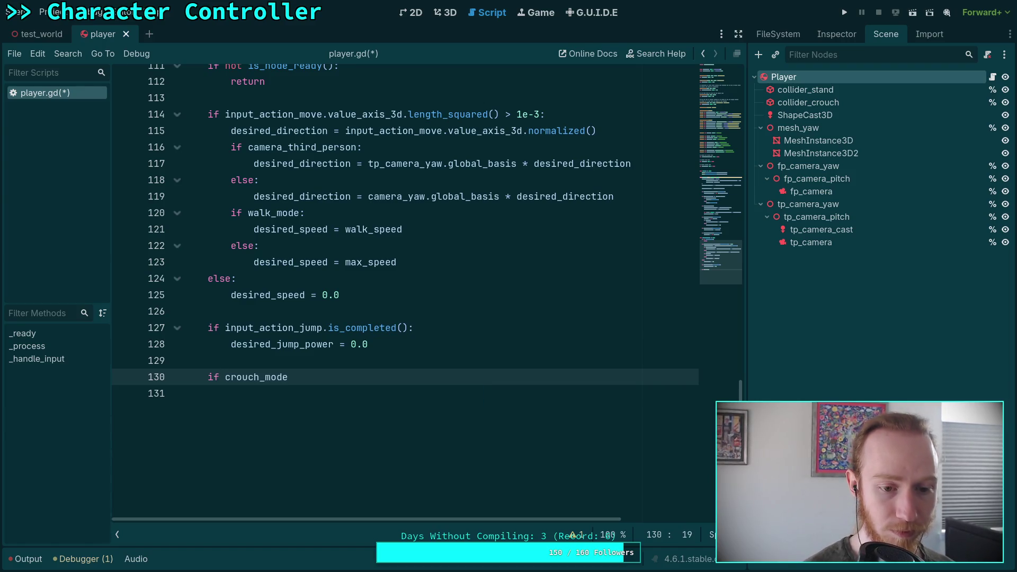
key("Return")
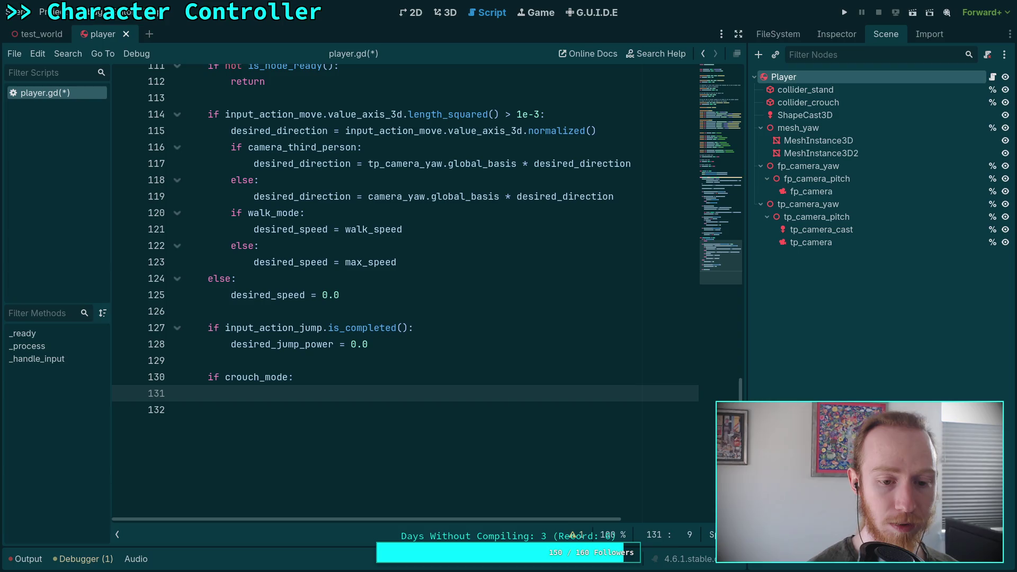
type("es")
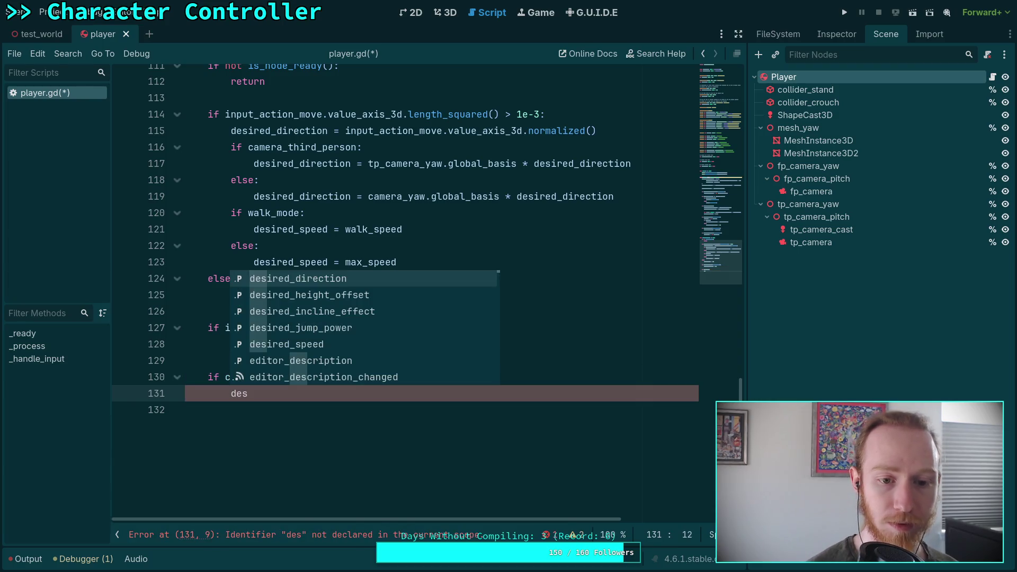
key("Return")
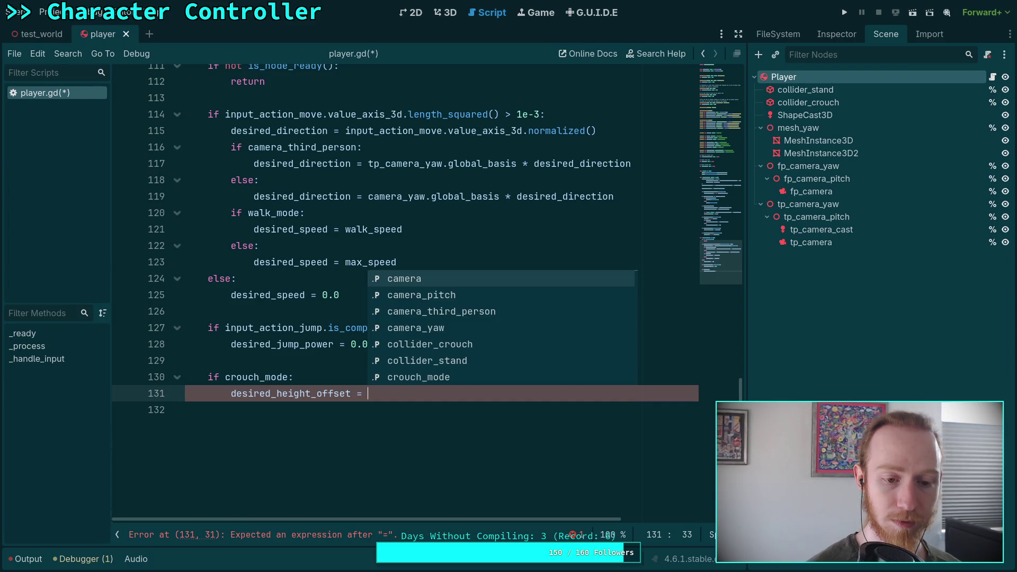
type("crou")
key("Down")
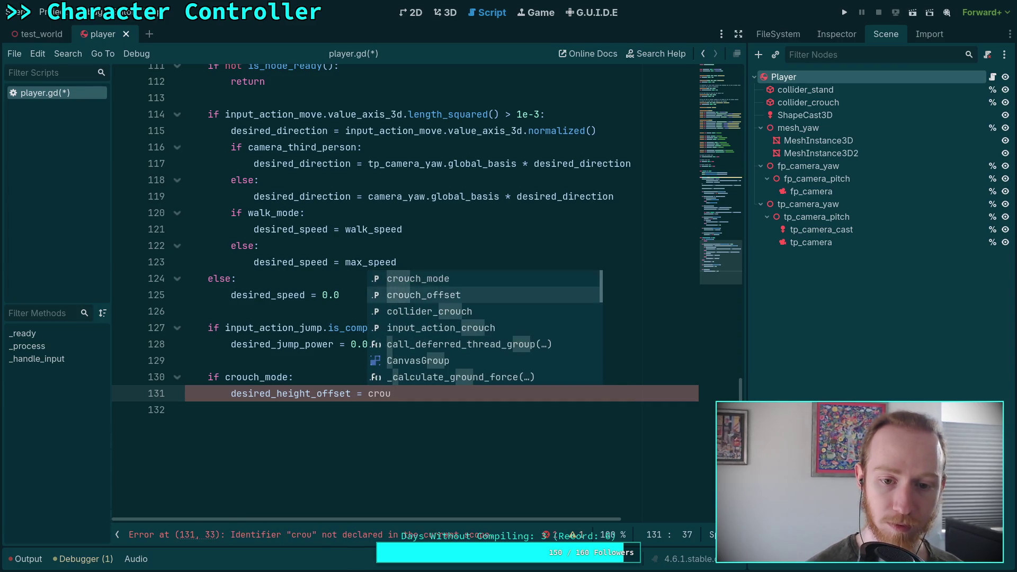
key("Return")
key("Right")
type("-")
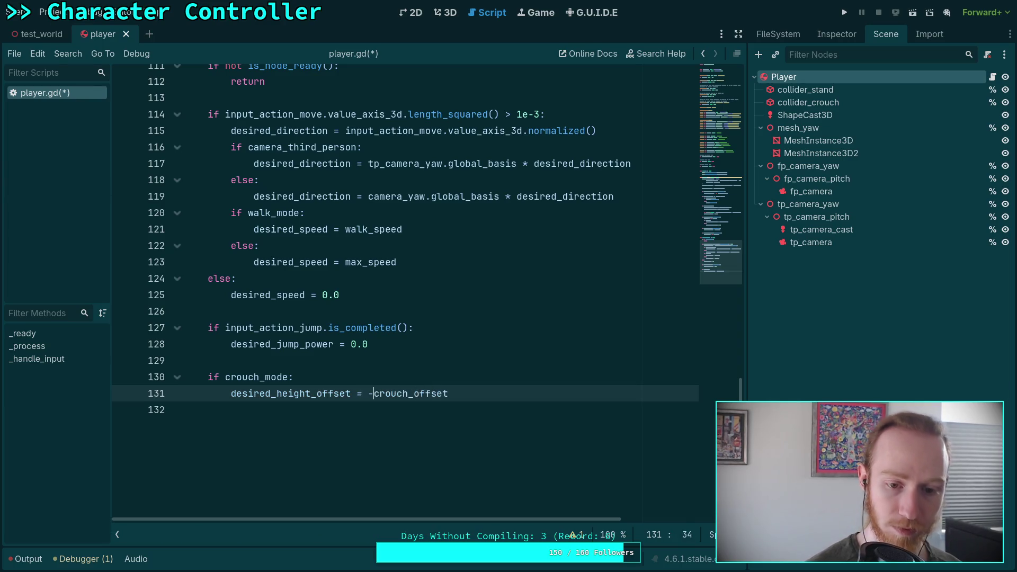
key("Return")
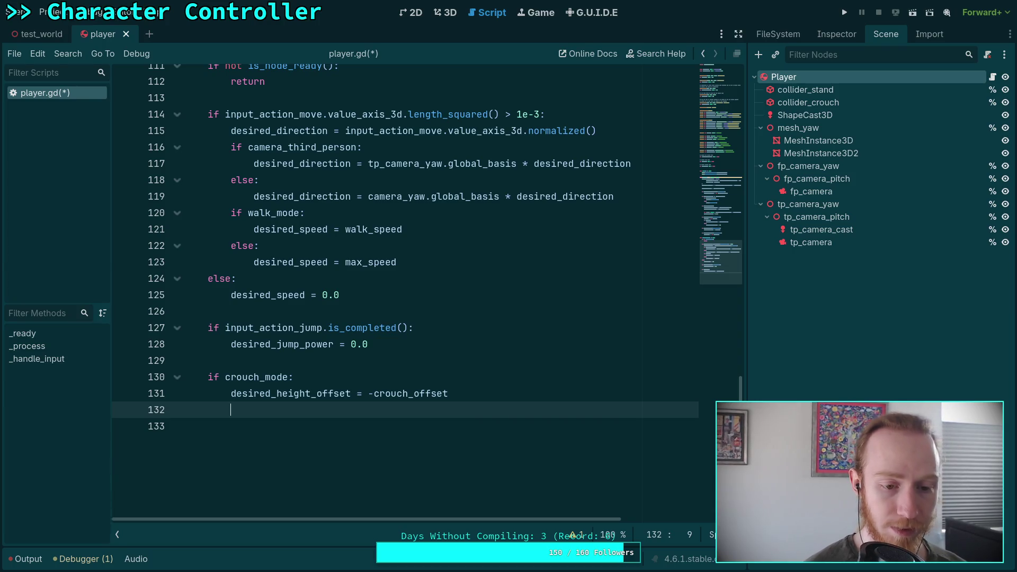
- Draft a collider_crouch.disabled check that sets collider_crouch.disabled to false
key("Return")
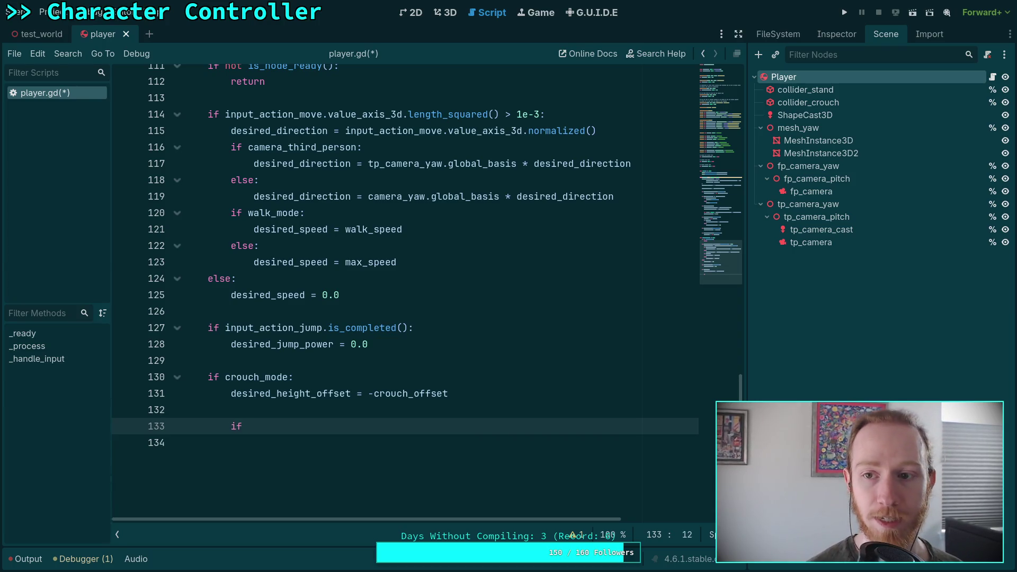
type("oll")
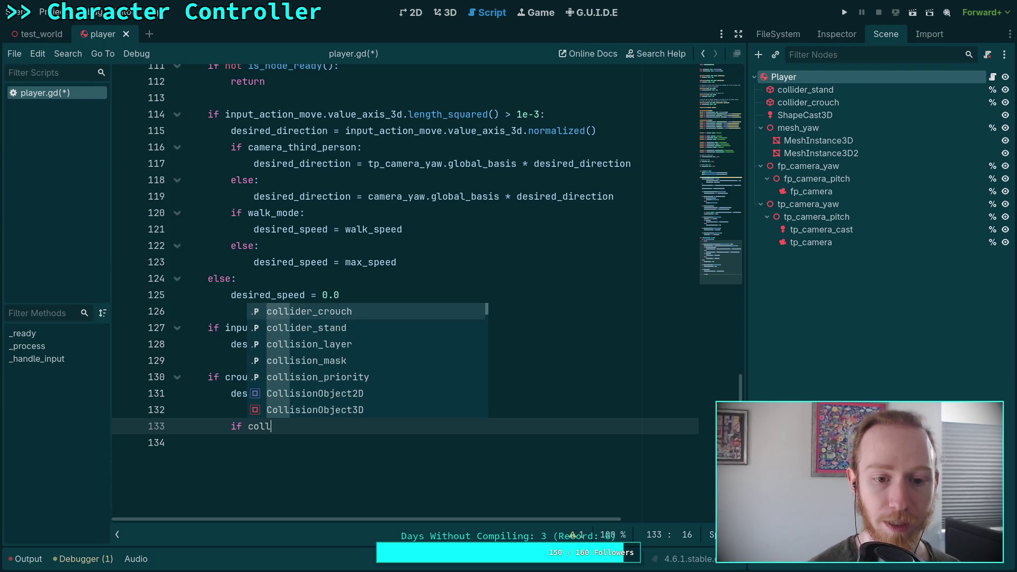
key("Return")
type(".dis")
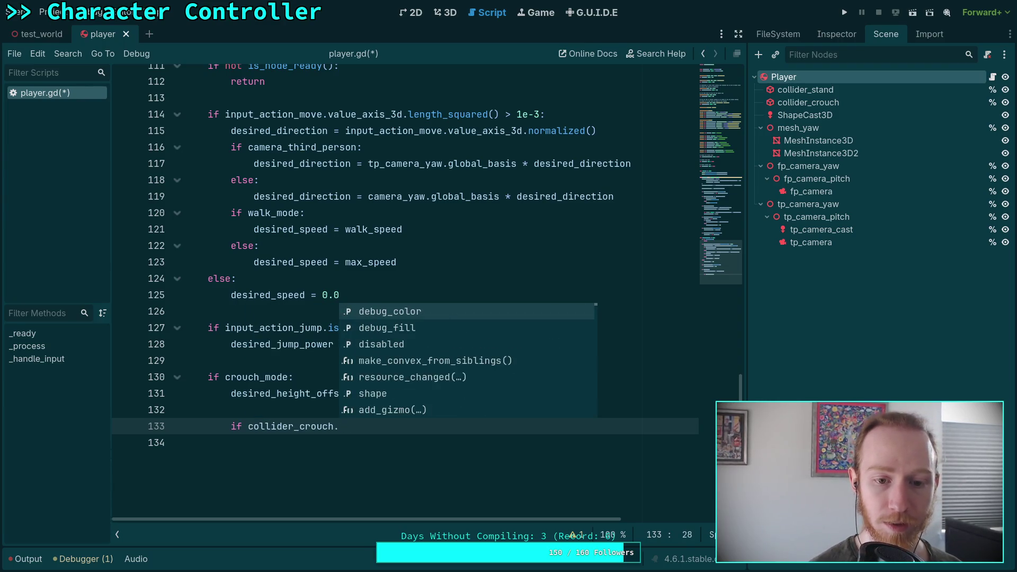
key("Return")
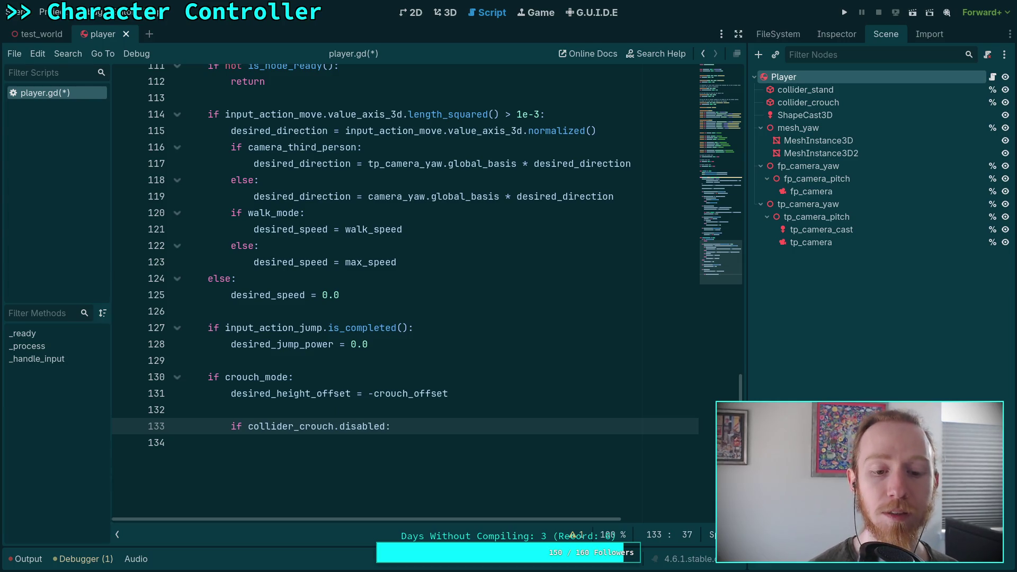
key("Return")
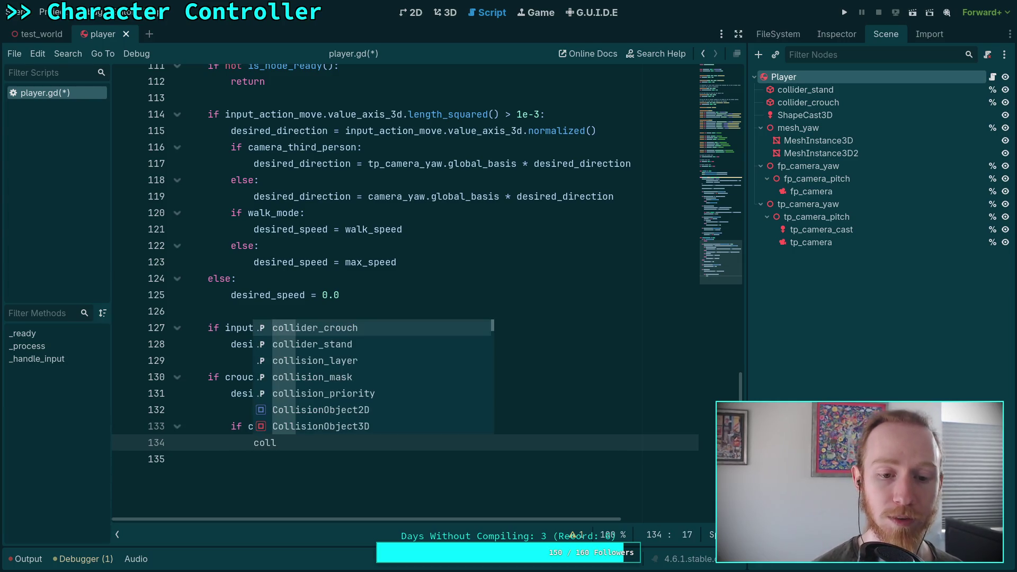
key("Return")
type(".di")
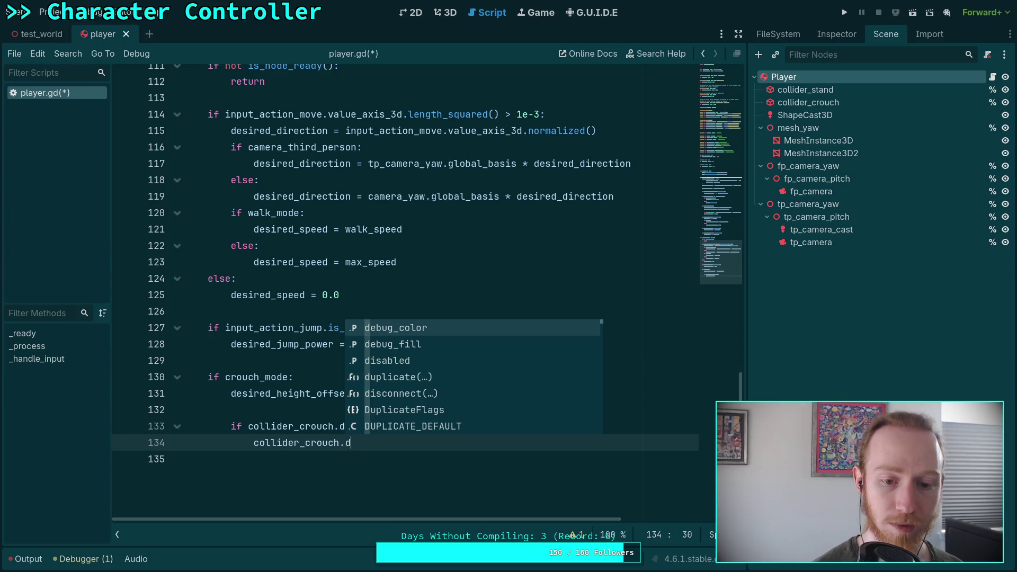
key("Return")
type("fals")
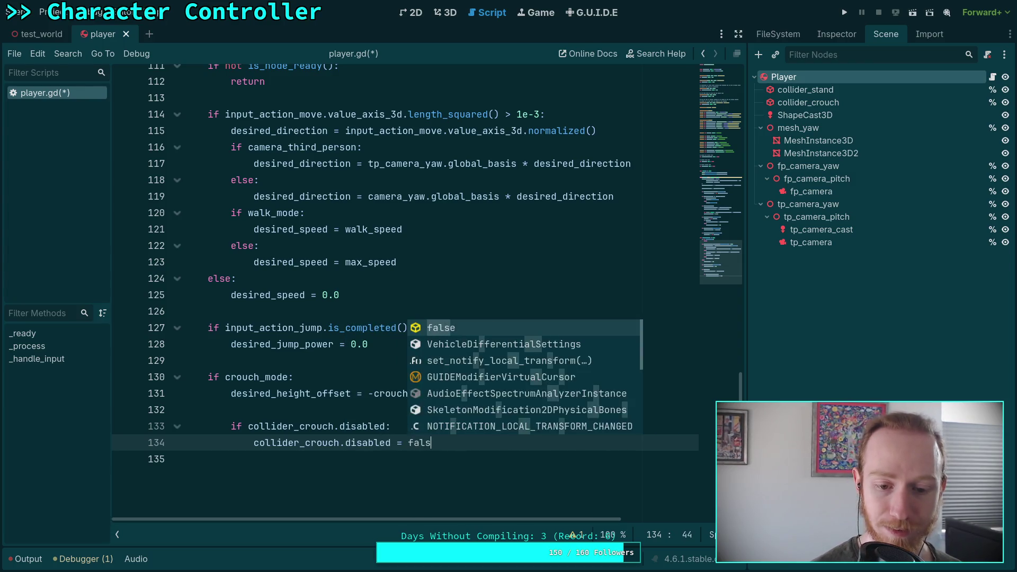
key("Return")
key("Return")
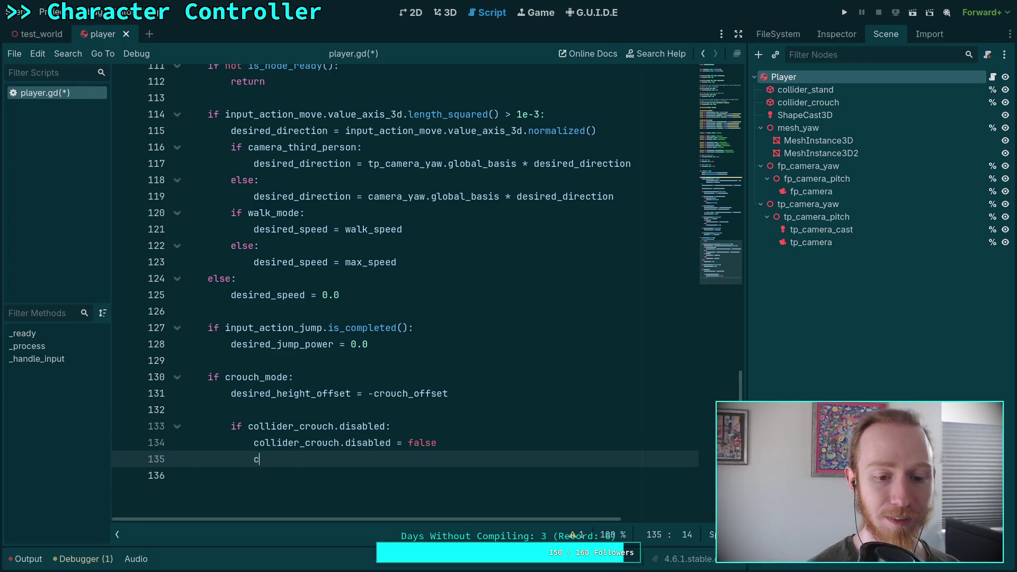
type("ll")
key("Down")
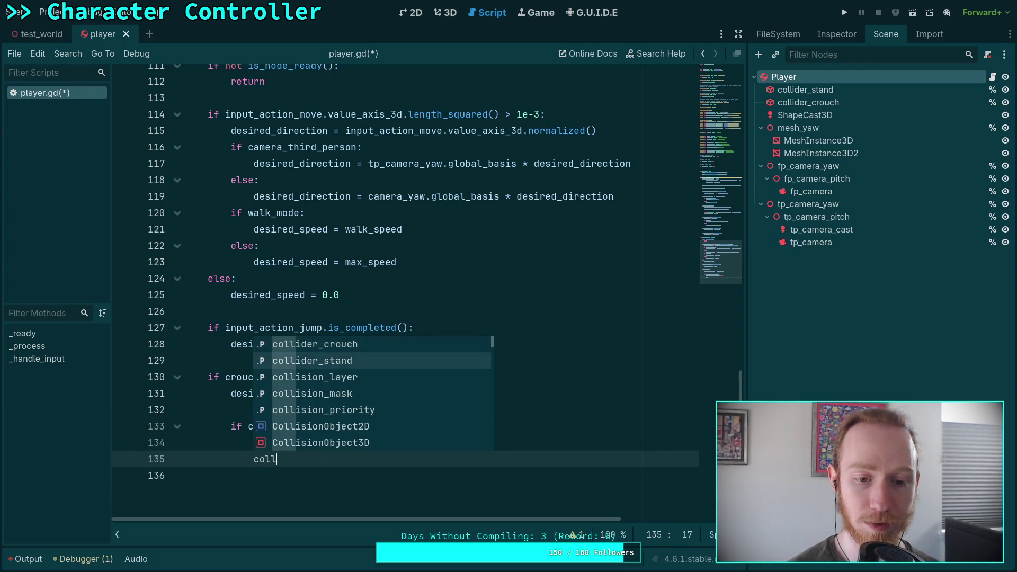
key("BackSpace")
key("BackSpace")
key("BackSpace")
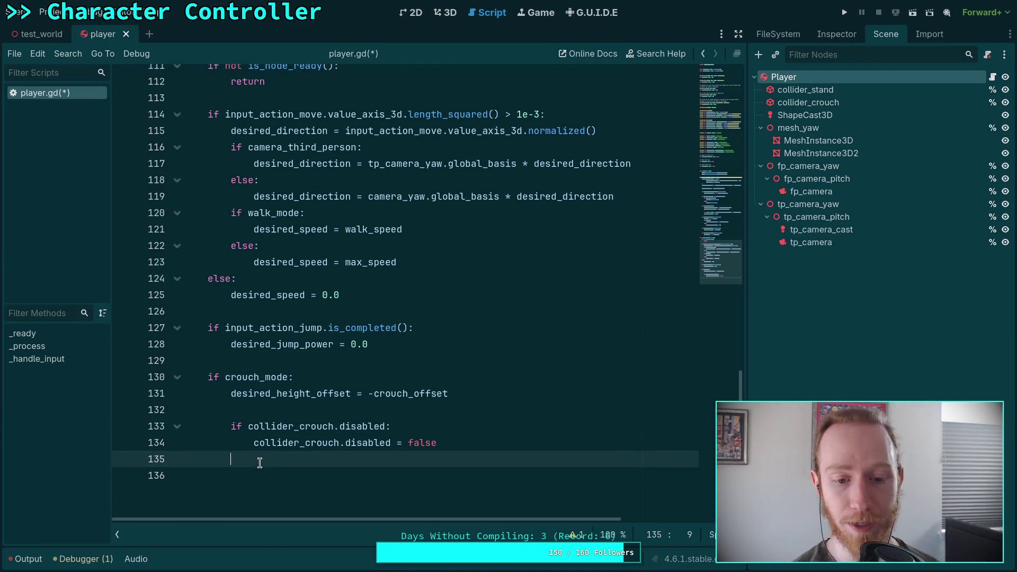
- Delete the drafted collider check lines, leaving only the crouch_mode offset block
left_click_drag(245, 464, 236, 410)
key("ctrl+c")
key("BackSpace")
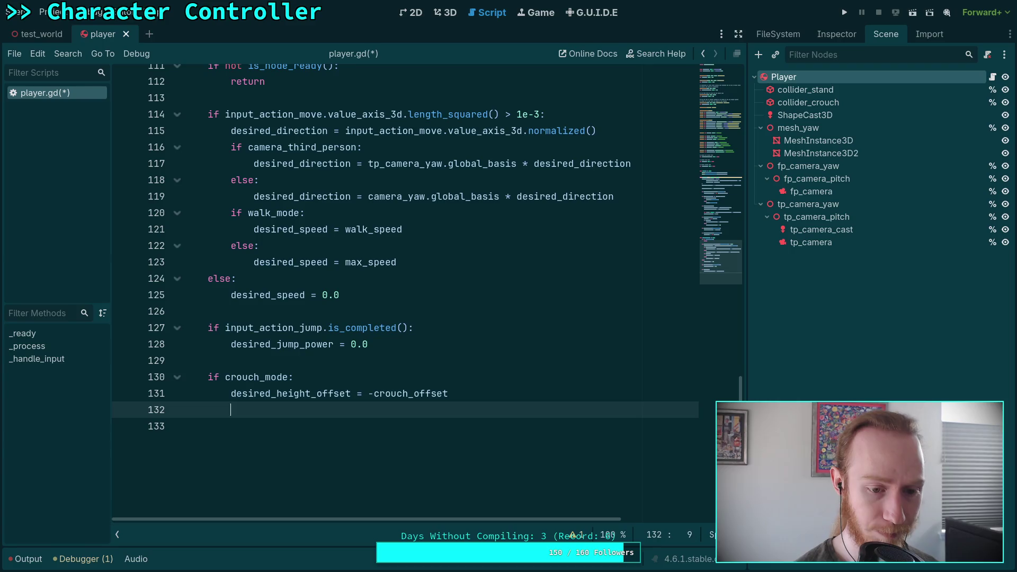
key("BackSpace")
key("BackSpace")
key("BackSpace")
scroll(425, 416, "up", 8)
- Paste the collider check under the crouch toggle, dedent it, and make its condition 'crouch_mode and'
left_click(424, 416)
scroll(425, 416, "up", 2)
scroll(424, 416, "up", 2)
scroll(426, 408, "down", 5)
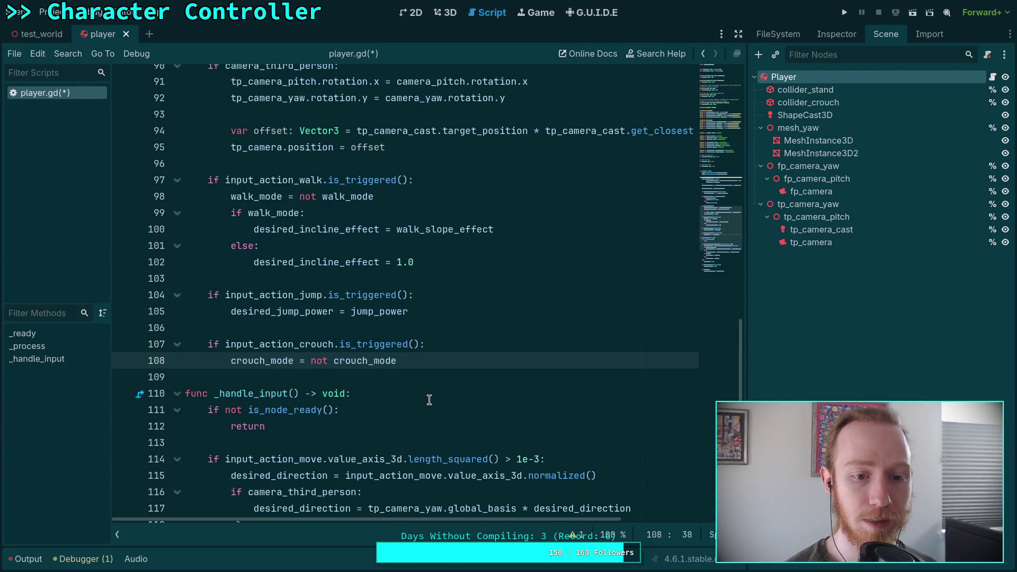
key("Return")
key("ctrl+v")
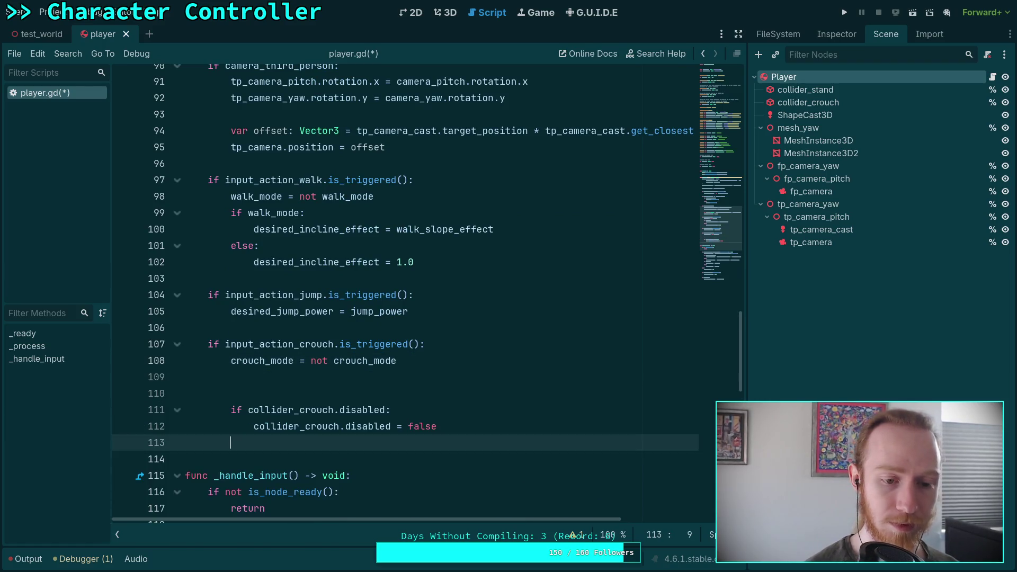
left_click_drag(299, 409, 305, 426)
key("shift+Tab")
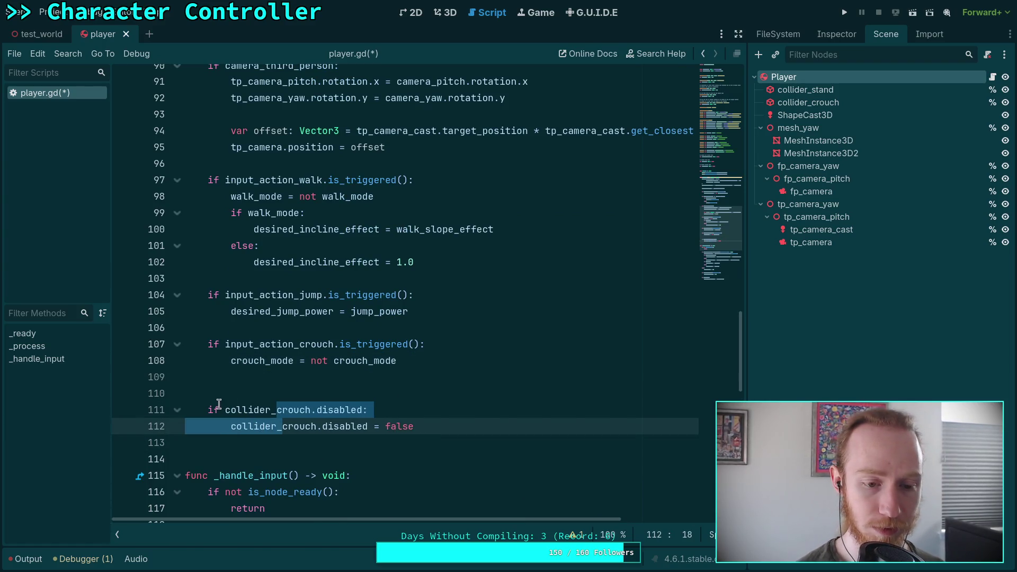
left_click(220, 410)
type("crouch_mode and")
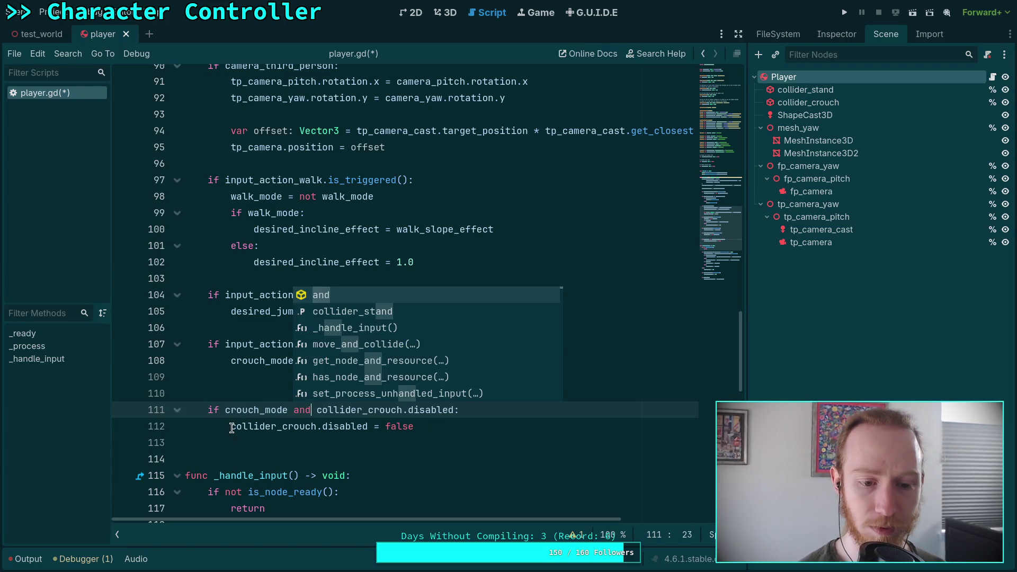
- Add collider_stand.disabled = true after enabling collider_crouch
left_click(232, 427)
key("Return")
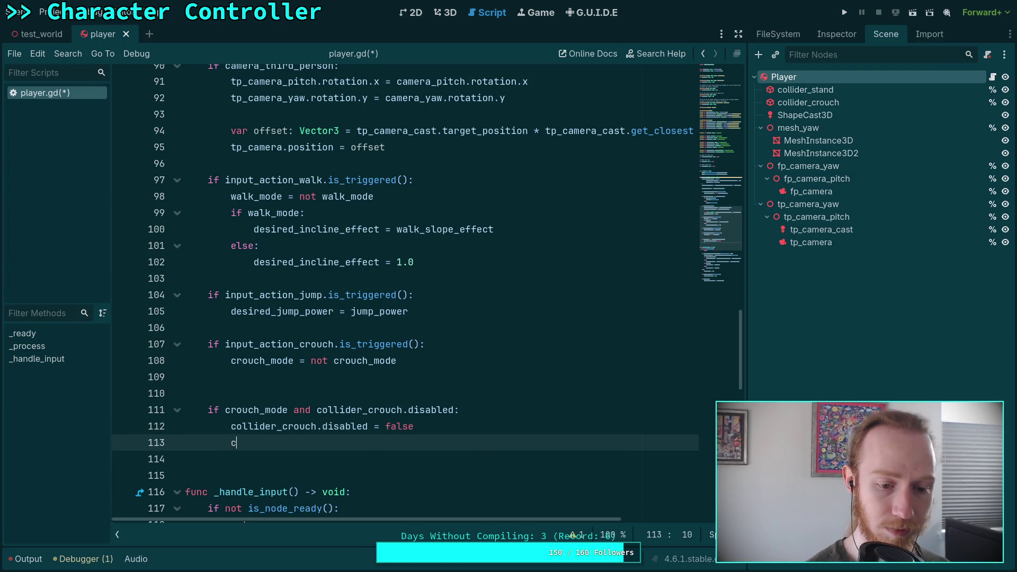
type("a")
key("Return")
type("d.d")
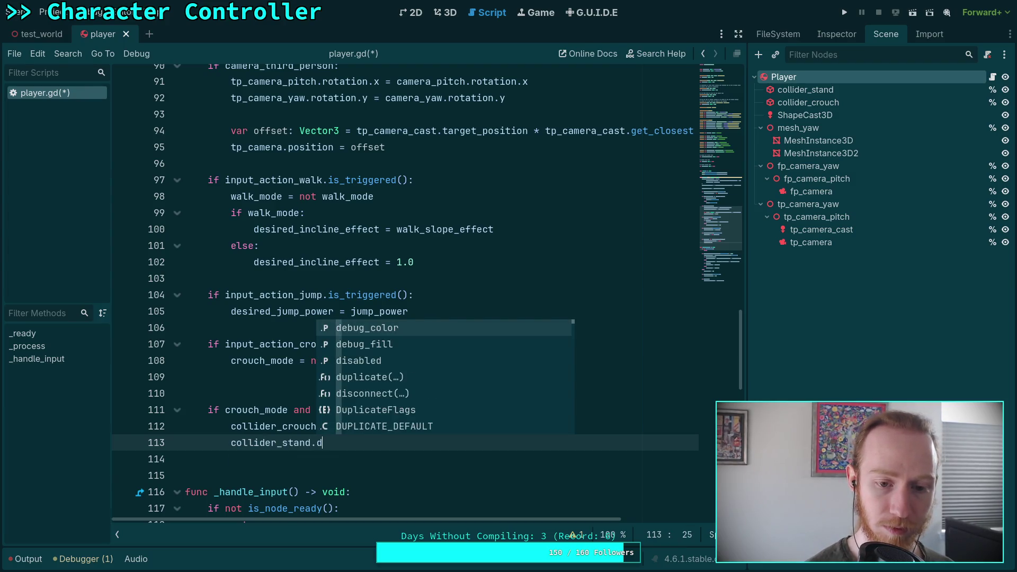
key("Down")
key("Down")
key("Return")
type("true")
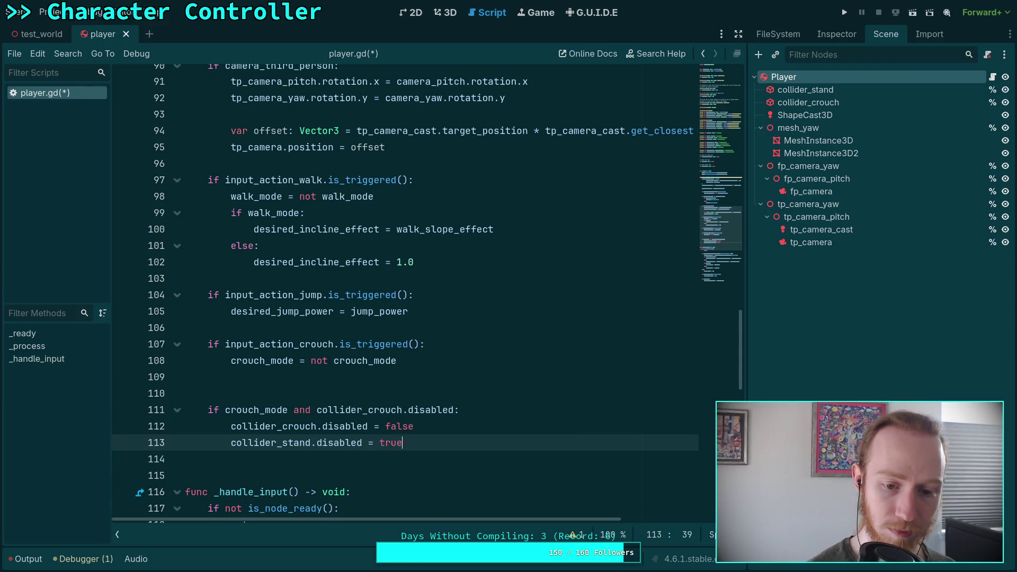
key("Return")
key("BackSpace")
- Add an elif collider_stand.disabled branch that sets collider_stand.disabled = false
type("elif r")
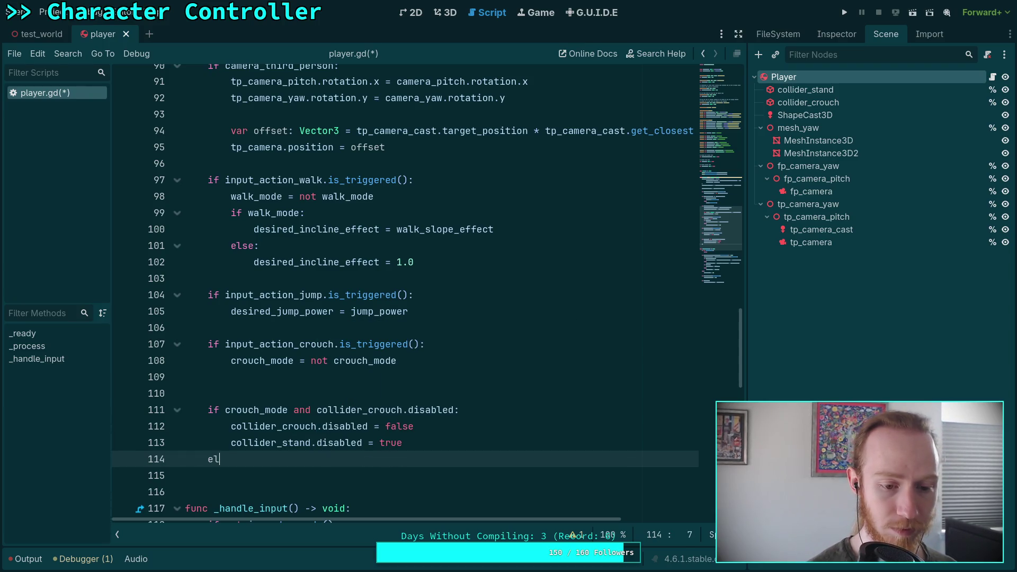
key("BackSpace")
type("coll")
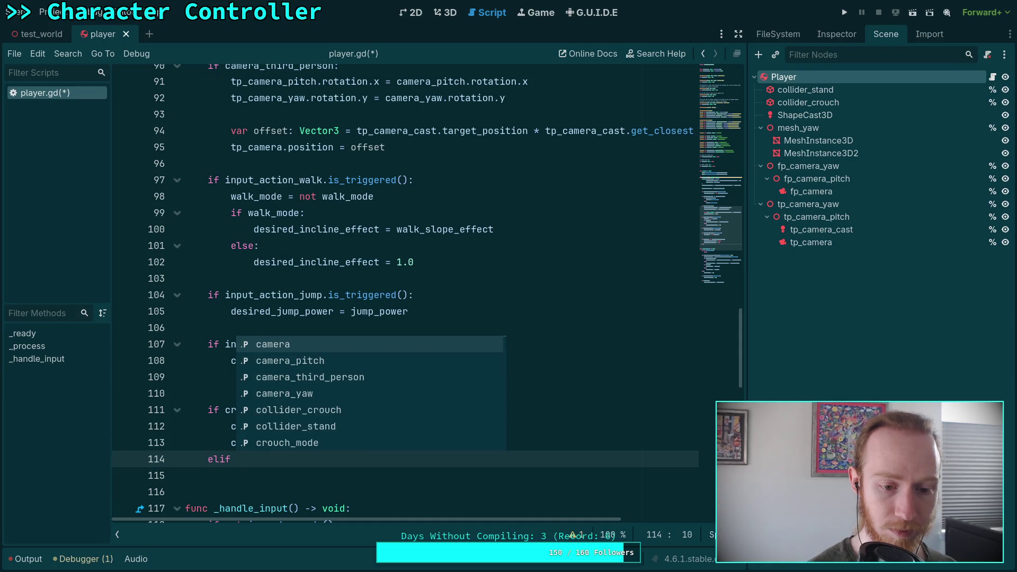
key("Down")
key("Return")
type(".di")
key("Return")
type(":")
key("Return")
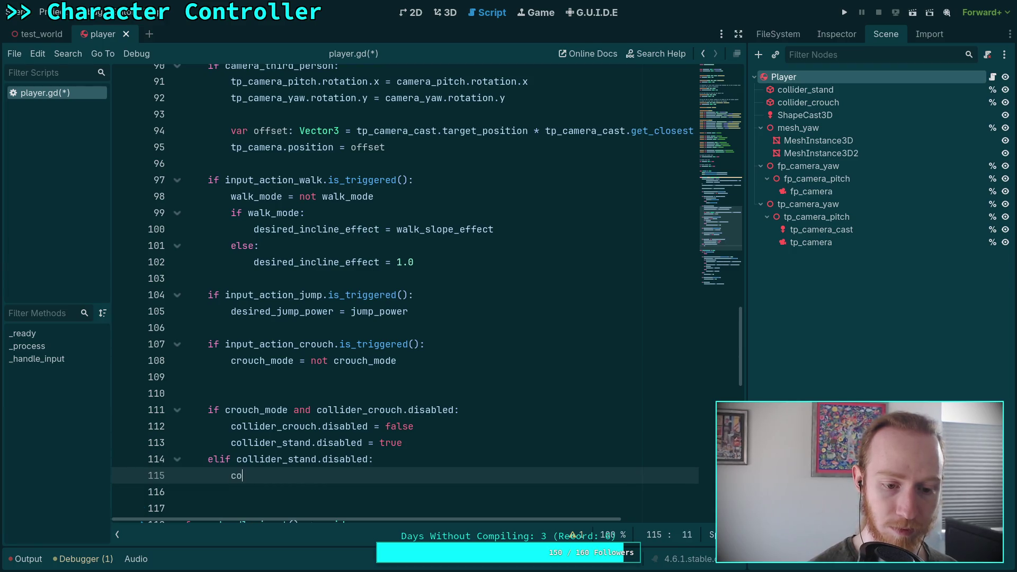
key("BackSpace")
type("ll")
key("Down")
key("Return")
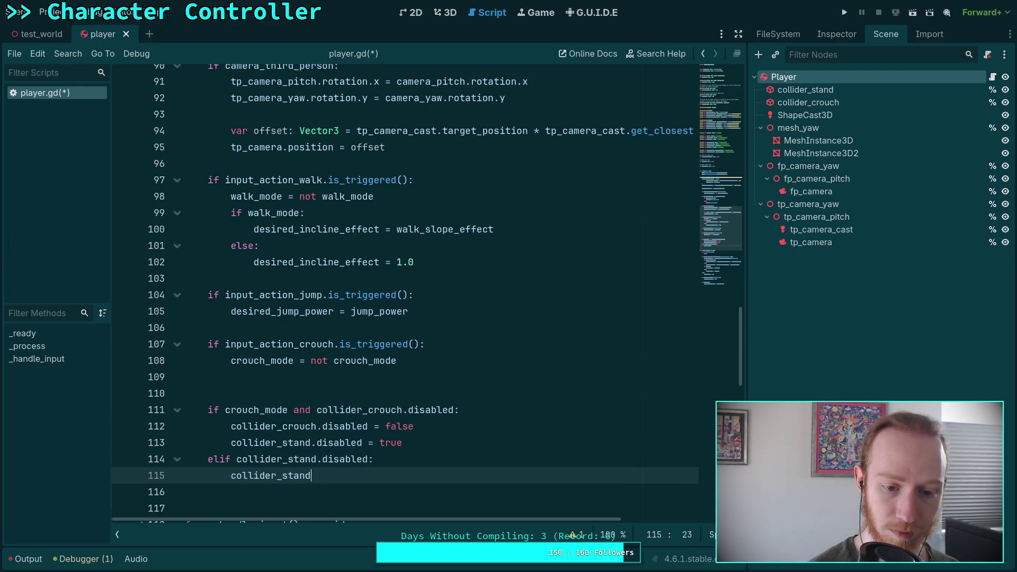
type(".dis")
key("Return")
type("= fals")
key("Return")
- Indent the collider block under the crouch check, save player.gd, and run the game
left_click(324, 379)
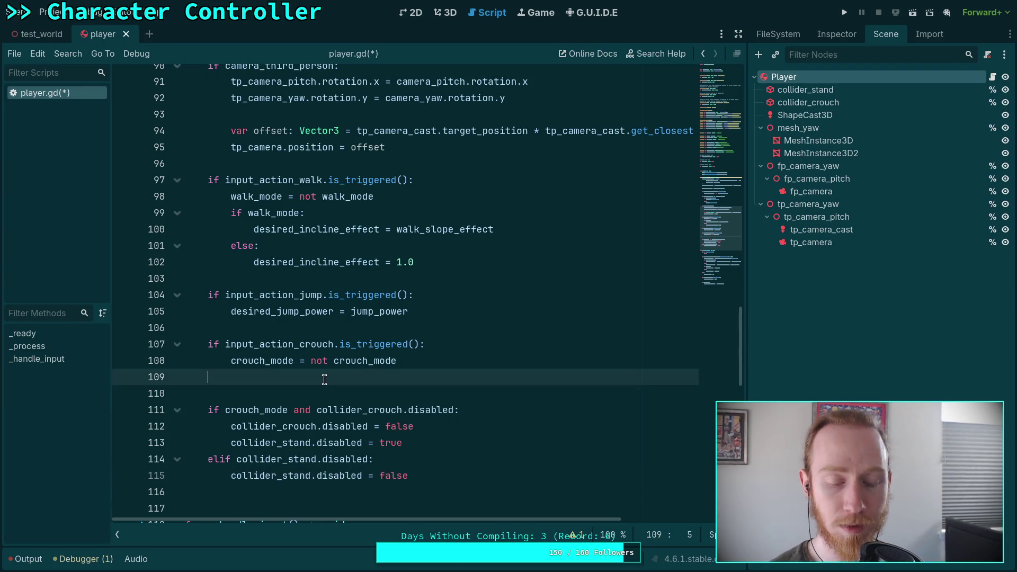
key("BackSpace")
left_click_drag(208, 393, 407, 459)
key("Tab")
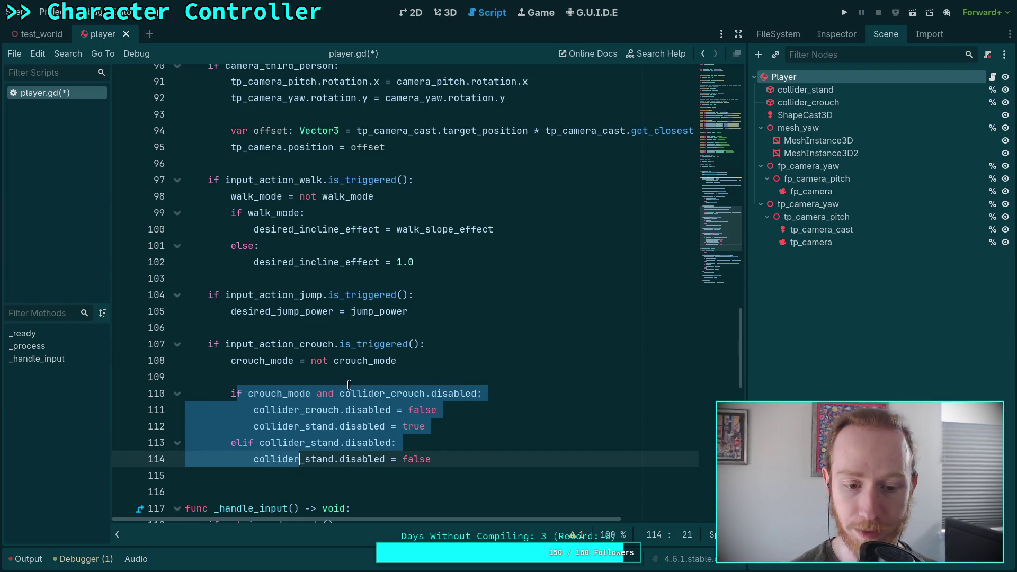
left_click(364, 378)
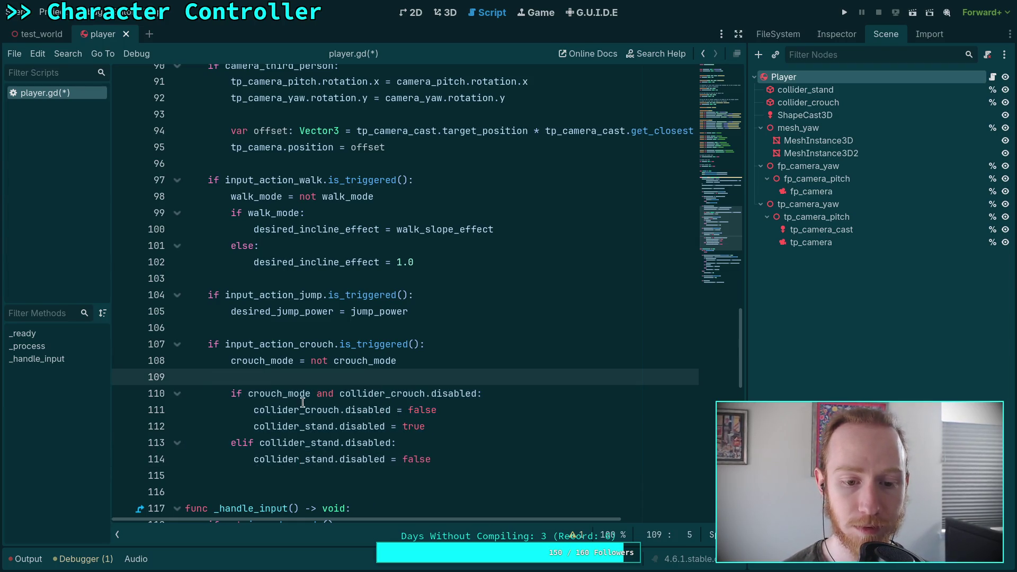
left_click(420, 454)
left_click(447, 474)
key("ctrl+s")
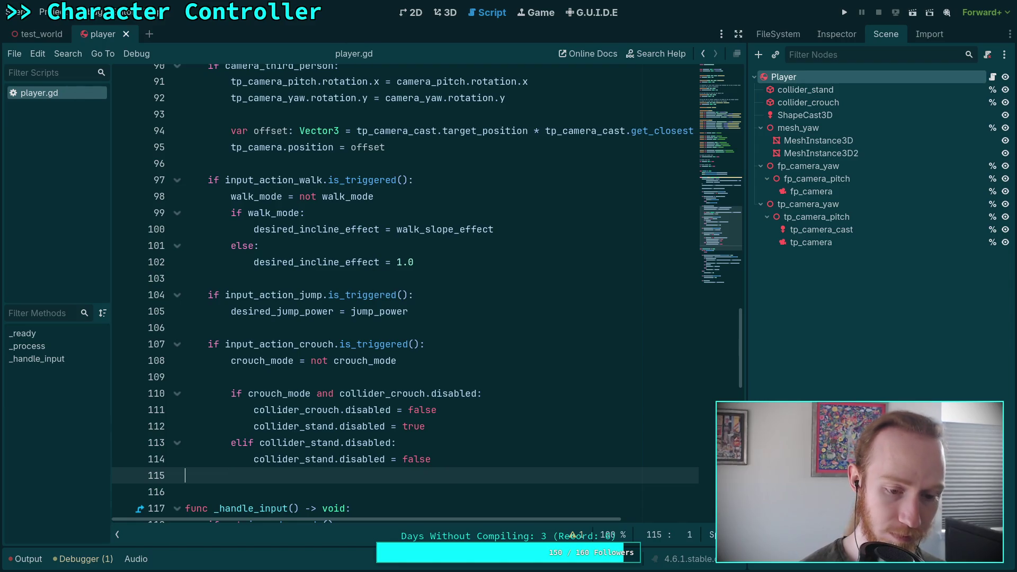
key("BackSpace")
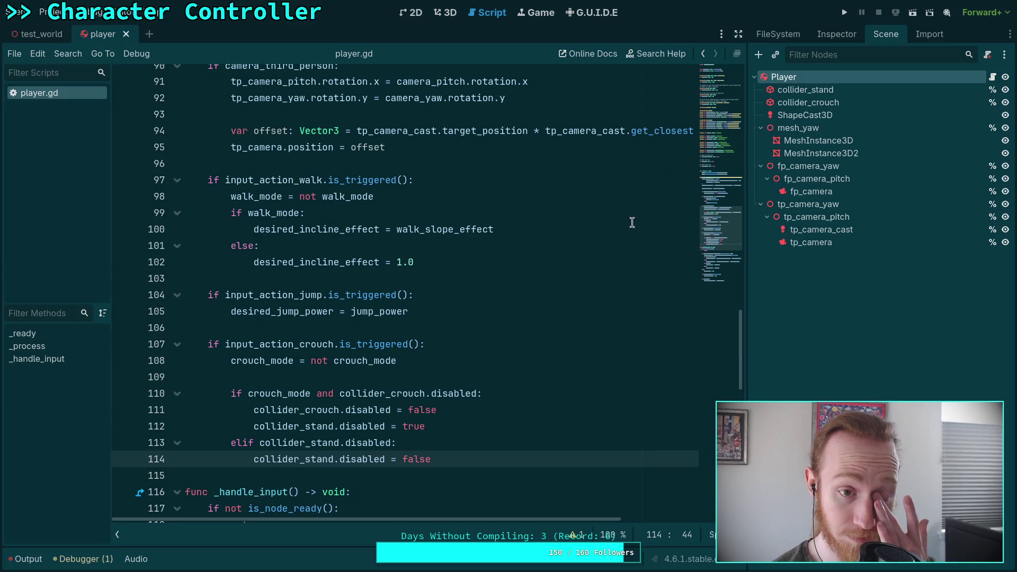
left_click(844, 12)
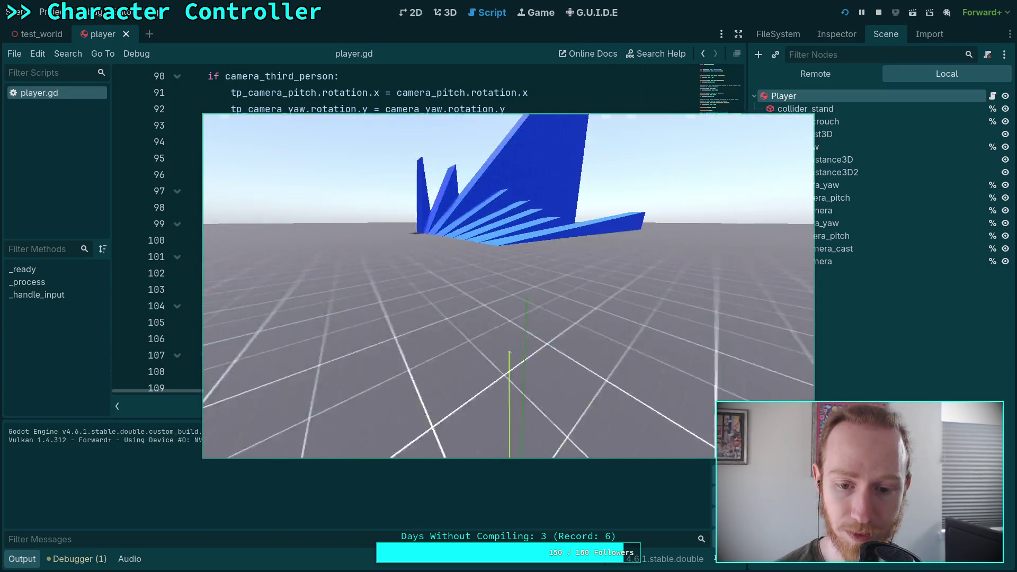
- Walk the player toward the blue fan shape, then stop the running game
key("w")
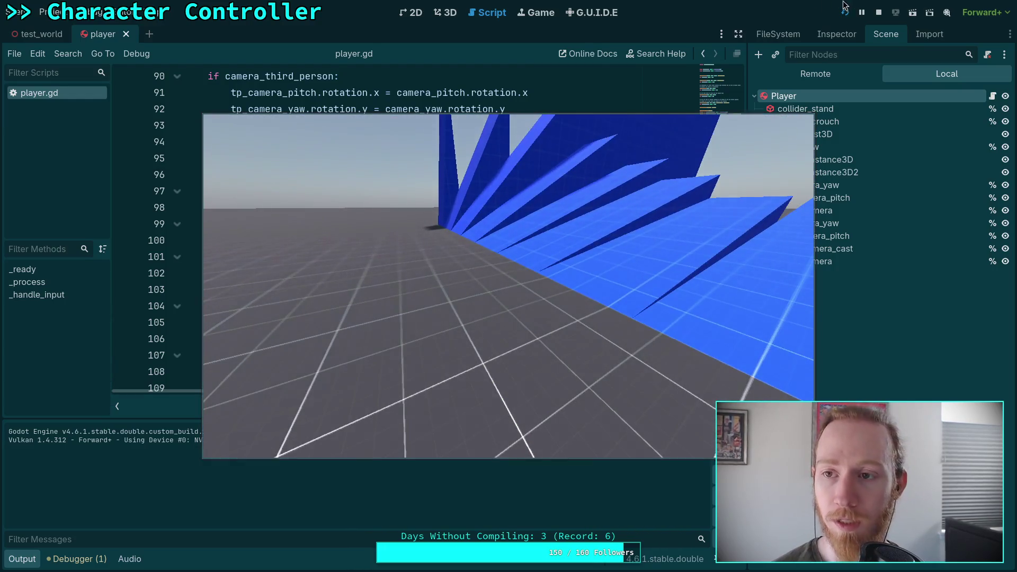
key("F8")
scroll(470, 287, "down", 3)
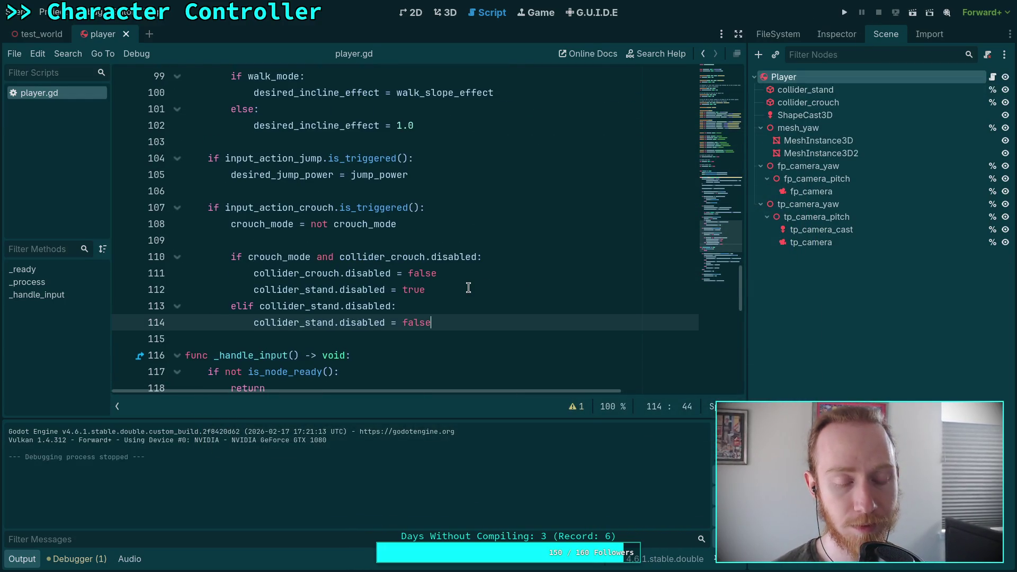
scroll(470, 287, "down", 7)
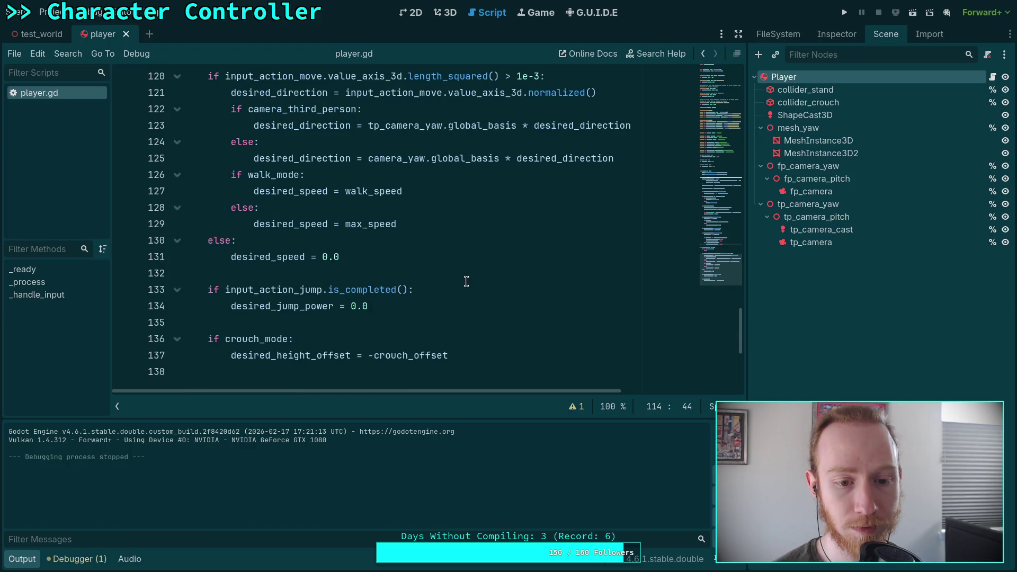
scroll(466, 281, "down", 1)
- Add else: desired_height_offset = 0.0 after the crouch_mode check, save, and rerun the game
left_click(517, 312)
key("Return")
key("BackSpace")
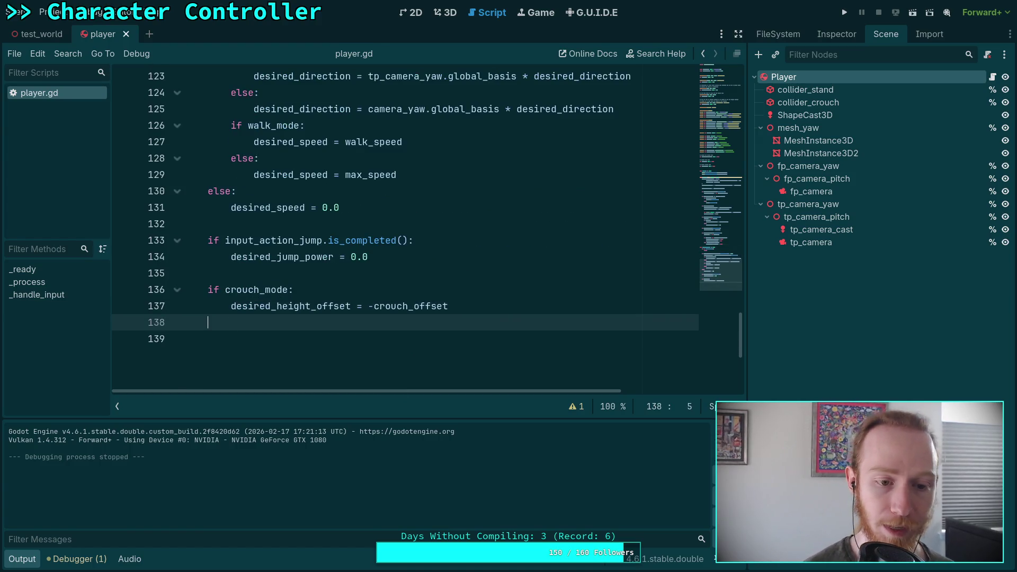
key("Return")
type("di")
key("BackSpace")
type("es")
key("Down")
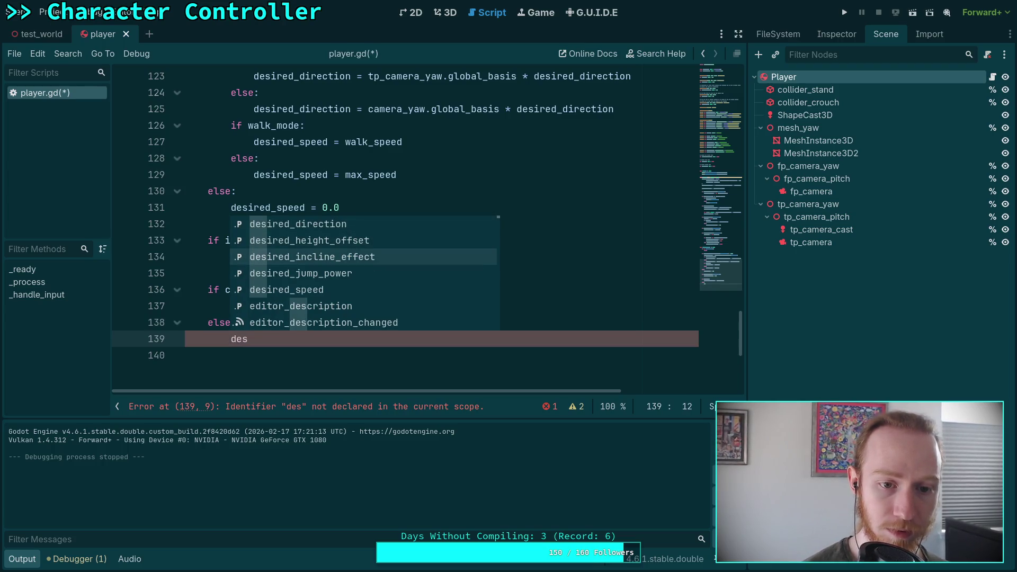
key("Return")
type("= 0.0")
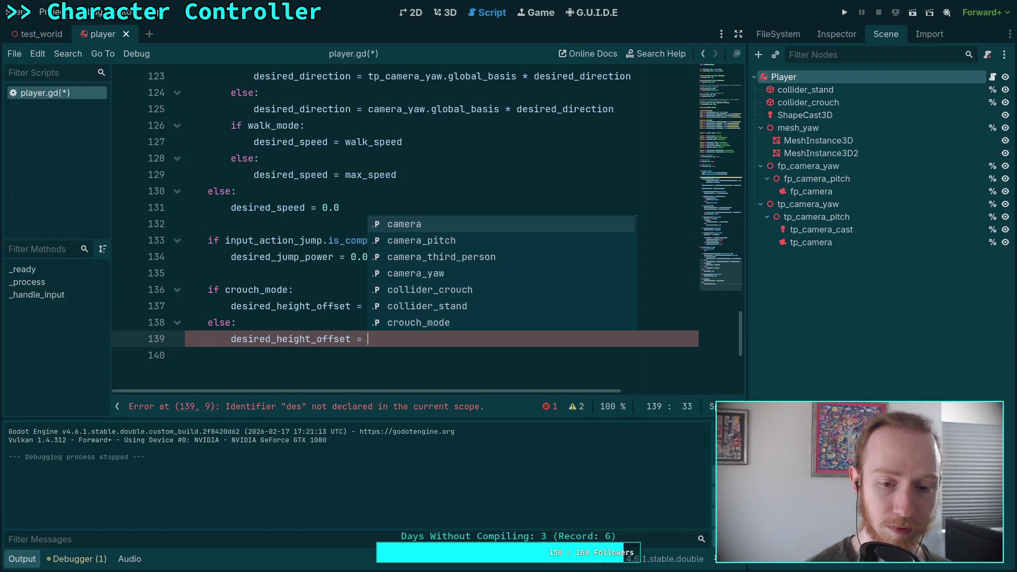
key("ctrl+s")
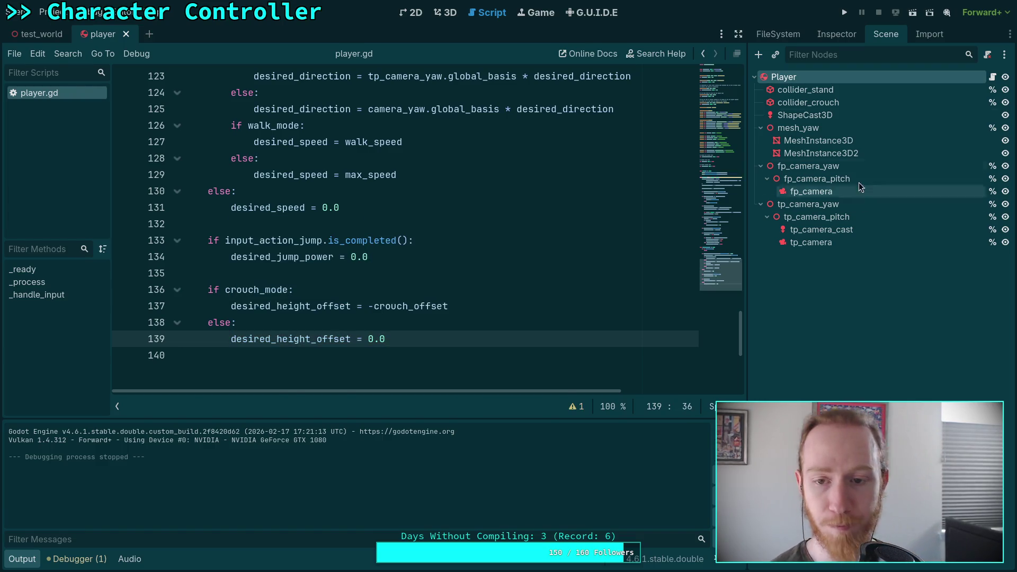
left_click(844, 12)
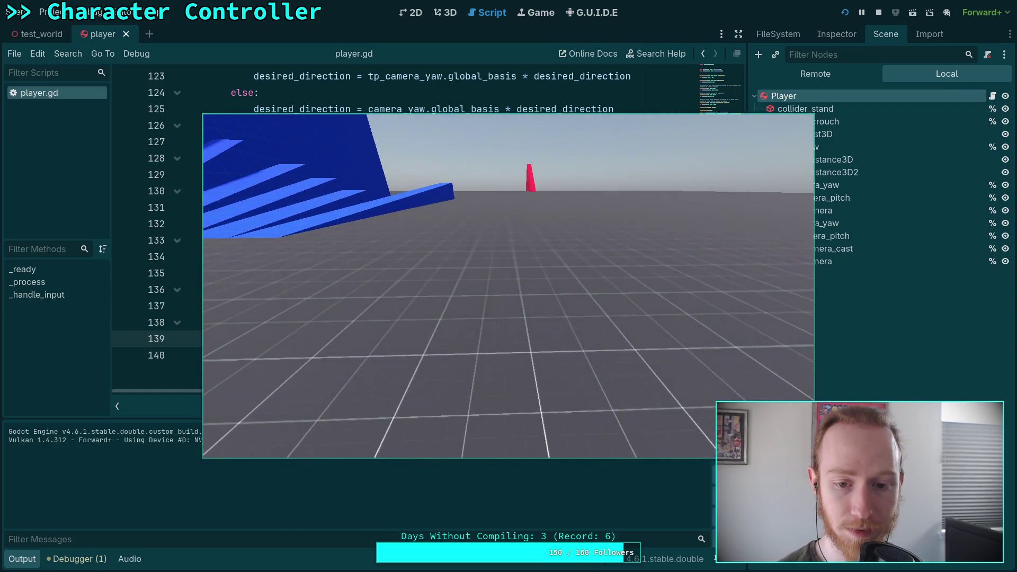
key("w")
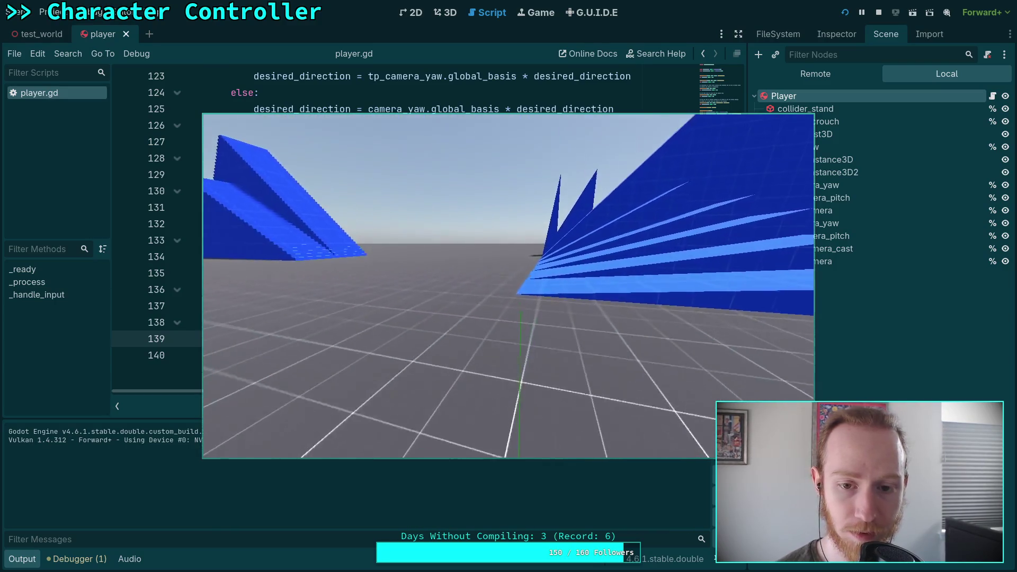
key("w")
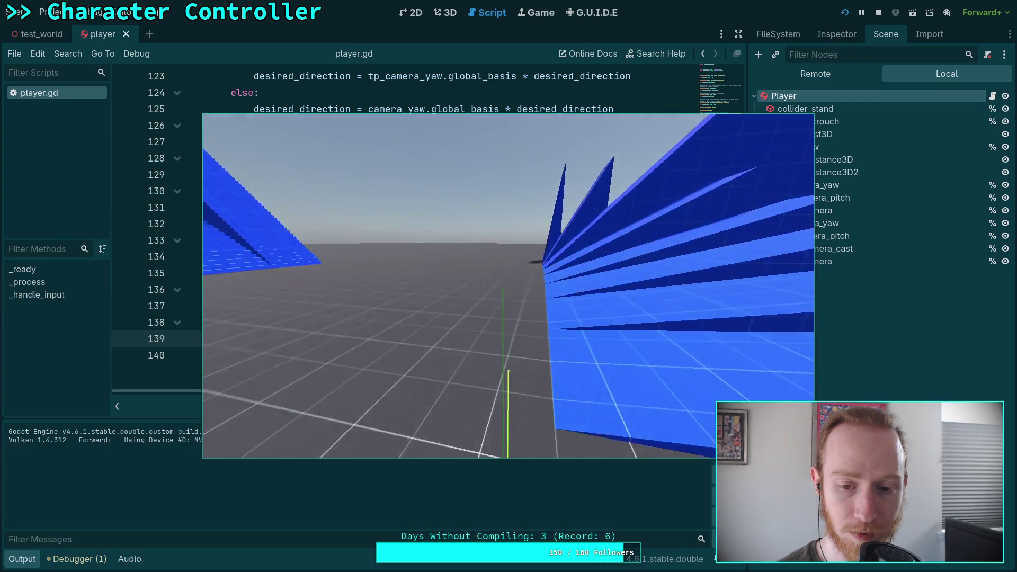
key("s")
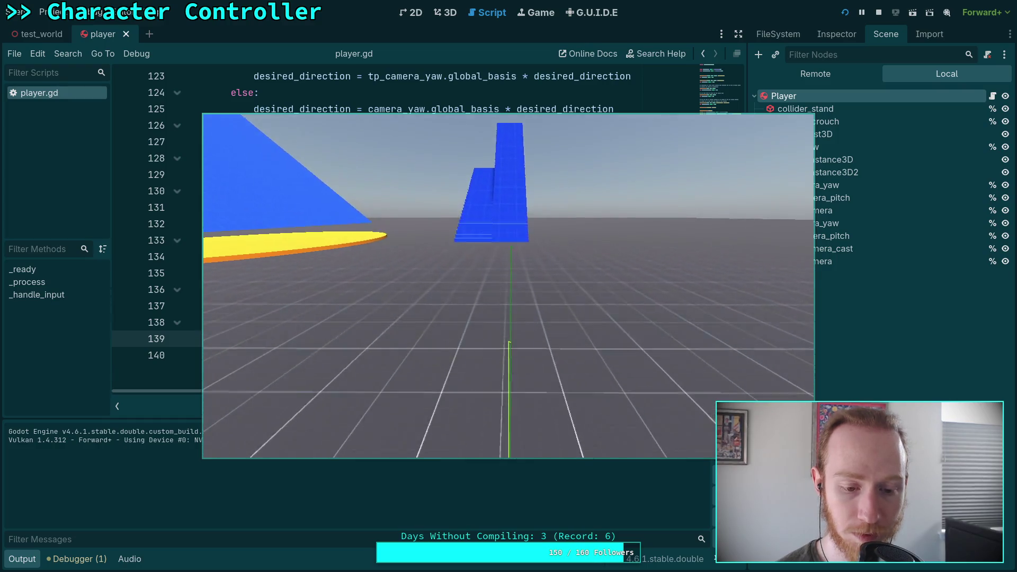
key("v")
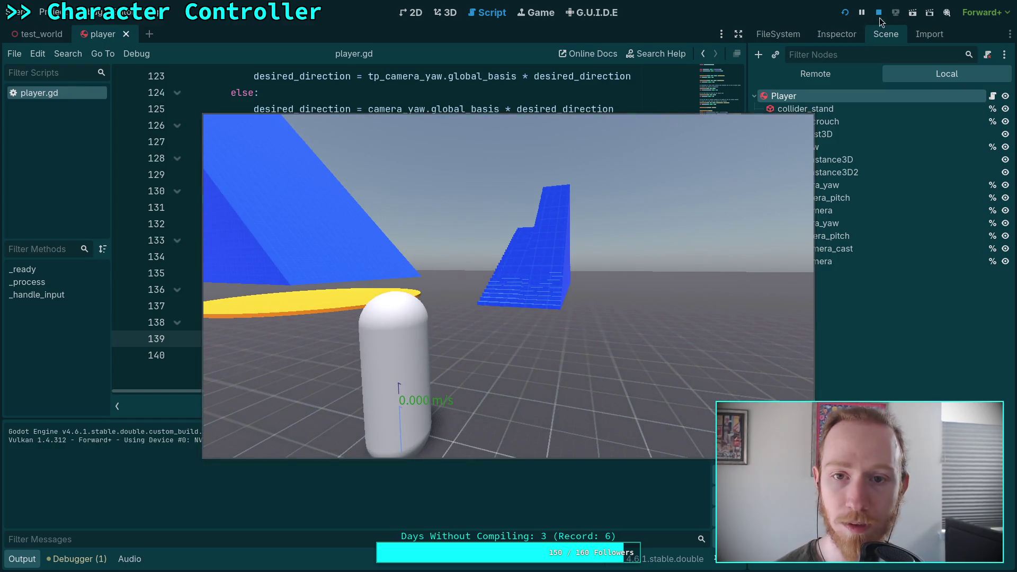
key("F8")
left_click(125, 12)
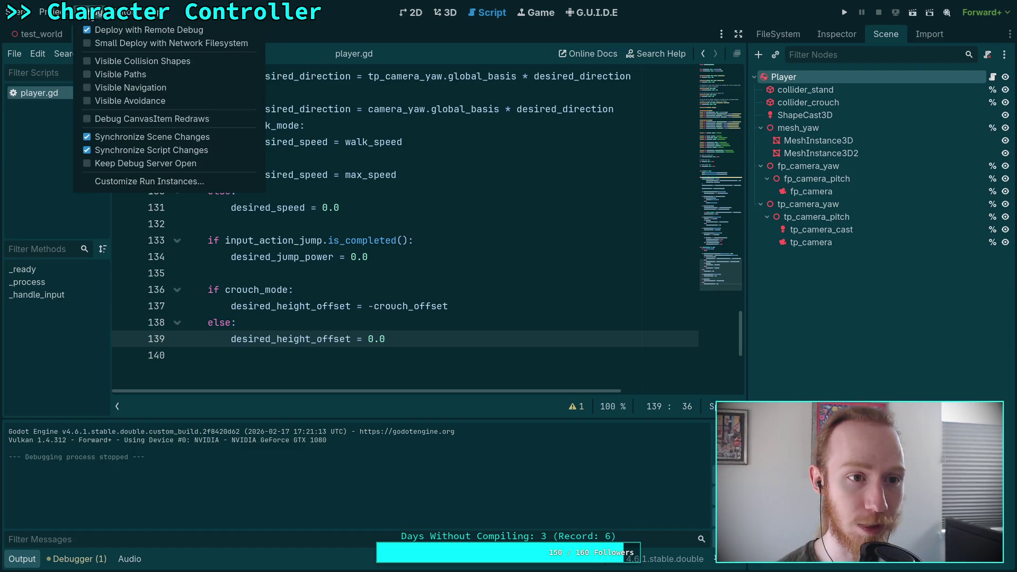
- In the 3D view, enable Visible Collision Shapes and hide the MeshInstance3D capsule under mesh_yaw
mouse_move(155, 11)
left_click(448, 12)
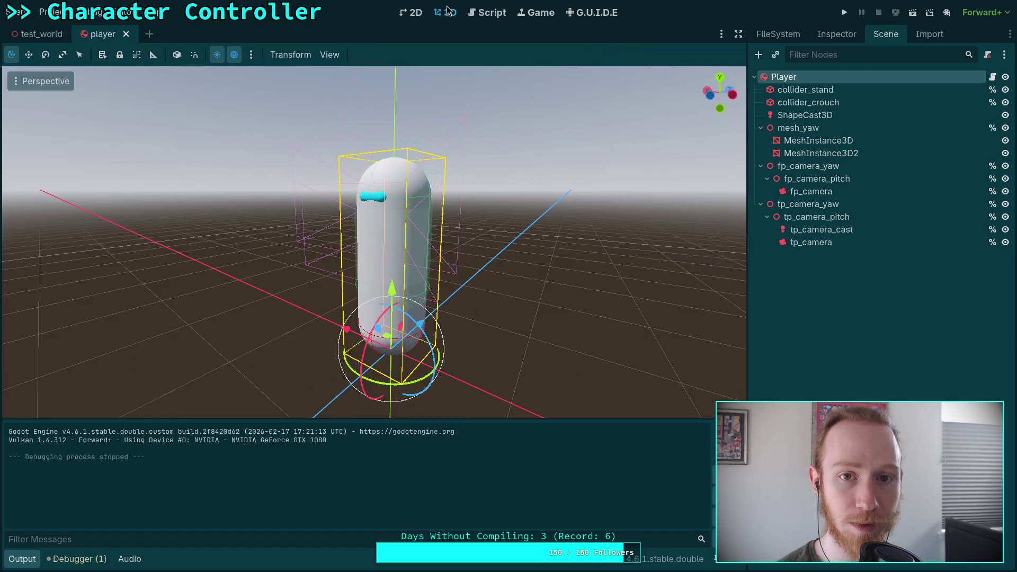
left_click(95, 12)
left_click(148, 61)
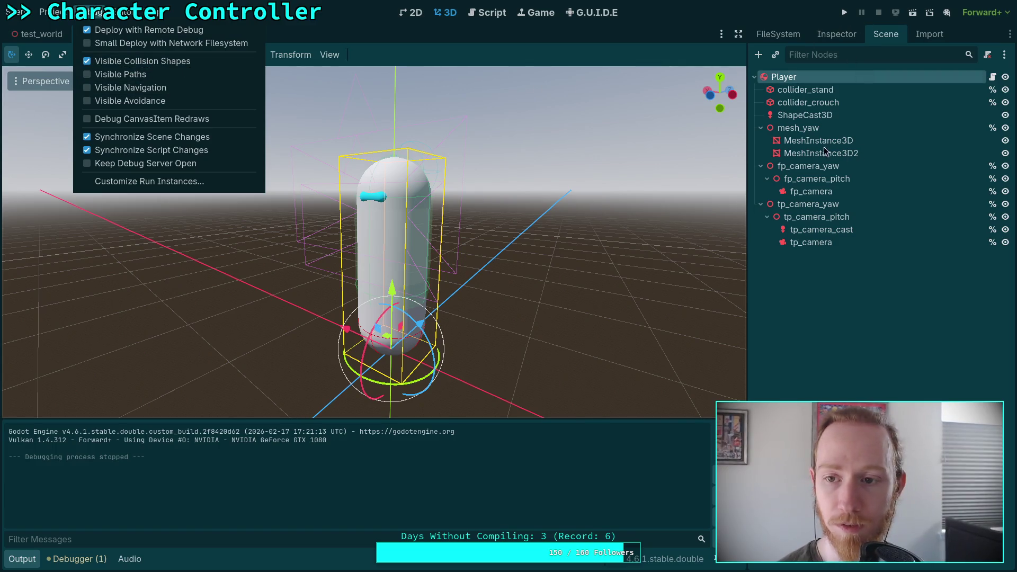
left_click(1006, 133)
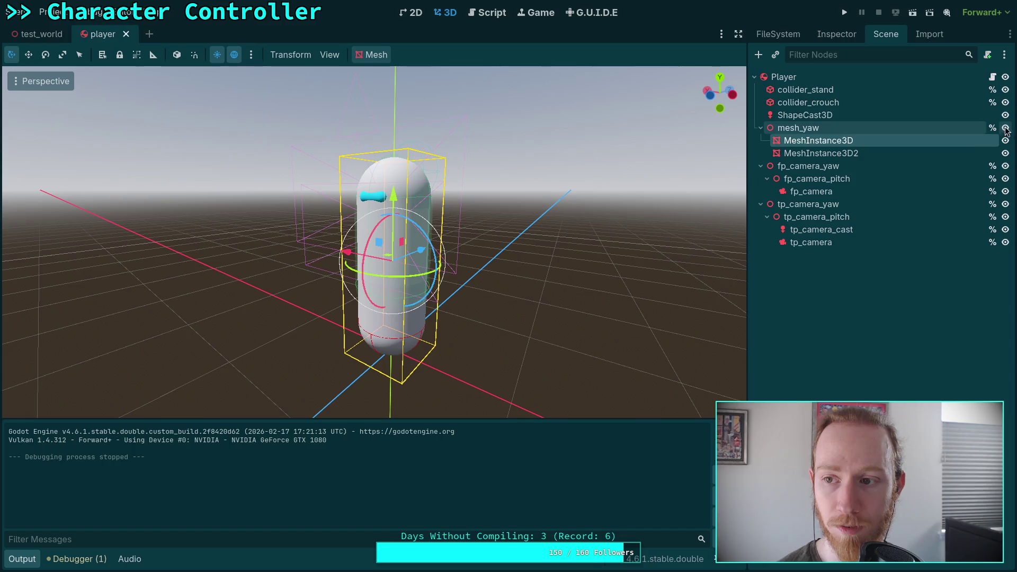
left_click(1006, 128)
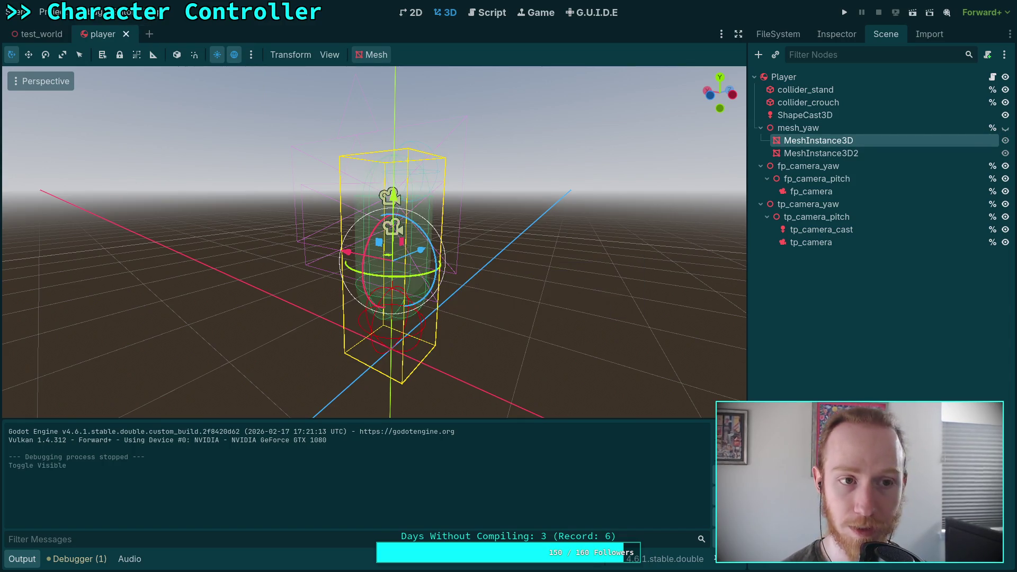